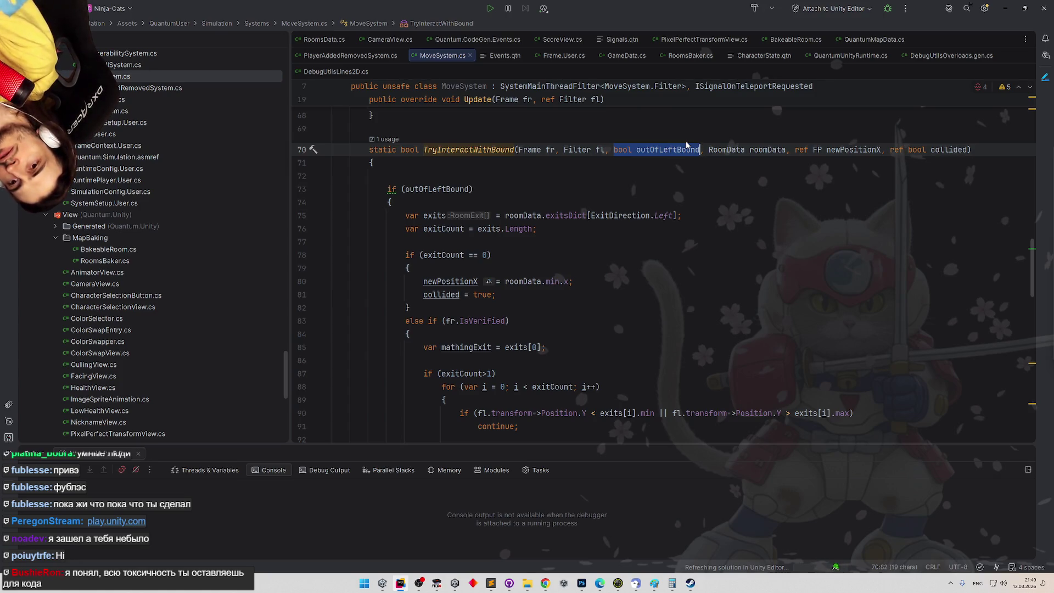
Try edits around the outOfLeftBound parameter and condition, then undo them
key(BackSpace)
key(BackSpace)
key(BackSpace)
click(727, 186)
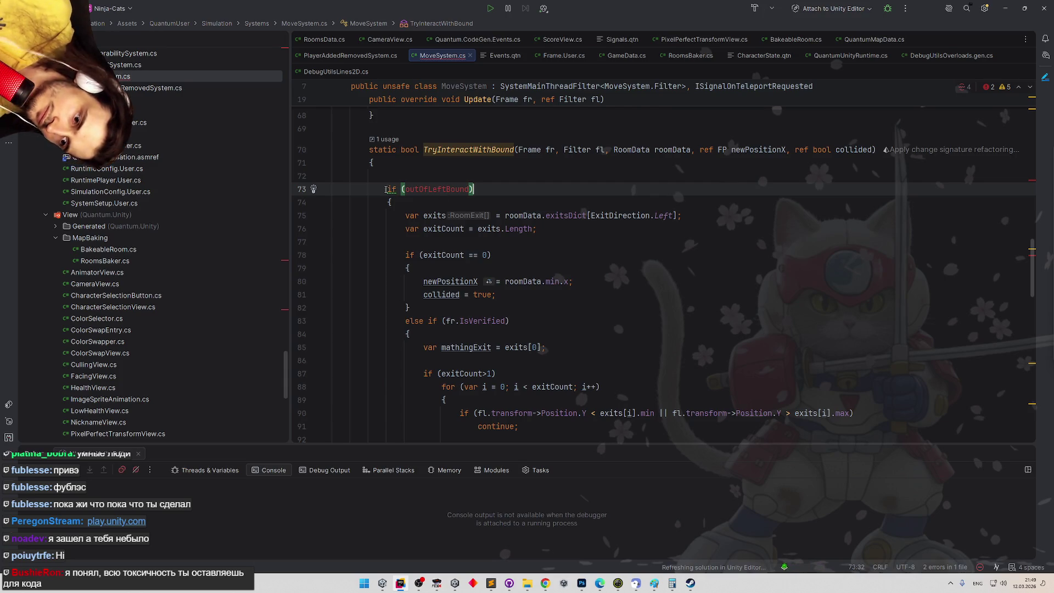
key(ctrl+z)
click(425, 180)
text(if)
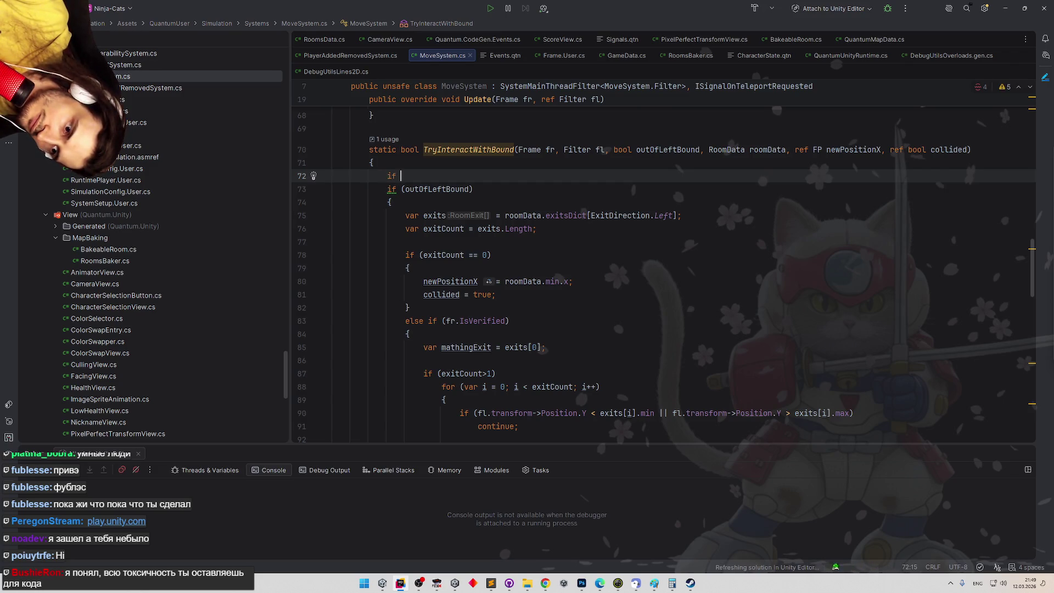
text(()
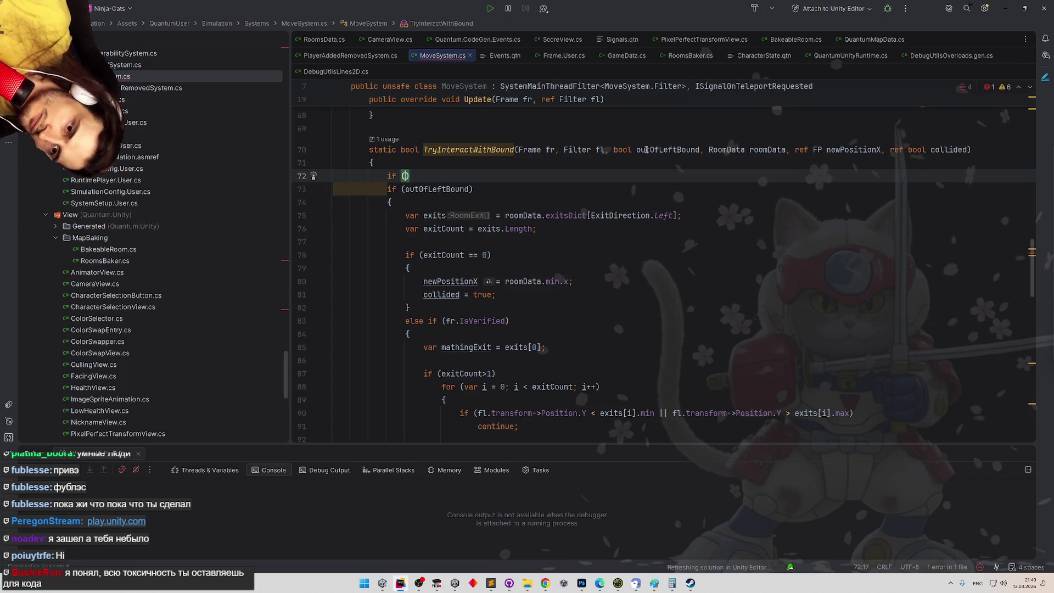
double_click(645, 150)
key(ctrl+z)
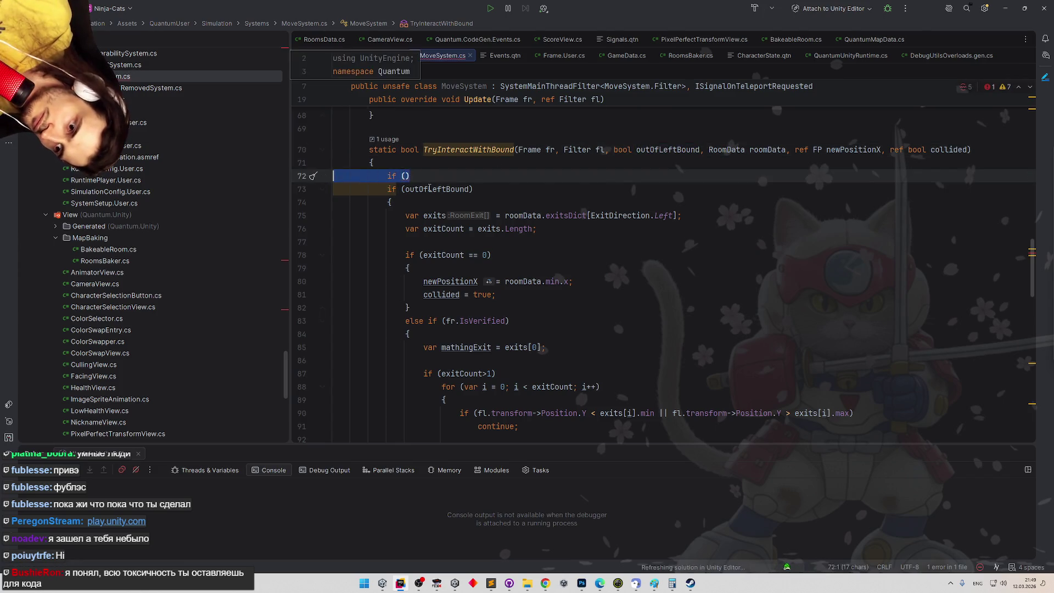
Invert 'if (outOfLeftBound)' into an 'if (!outOfLeftBound) return false;' guard
click(391, 189)
key(alt+Return)
key(Return)
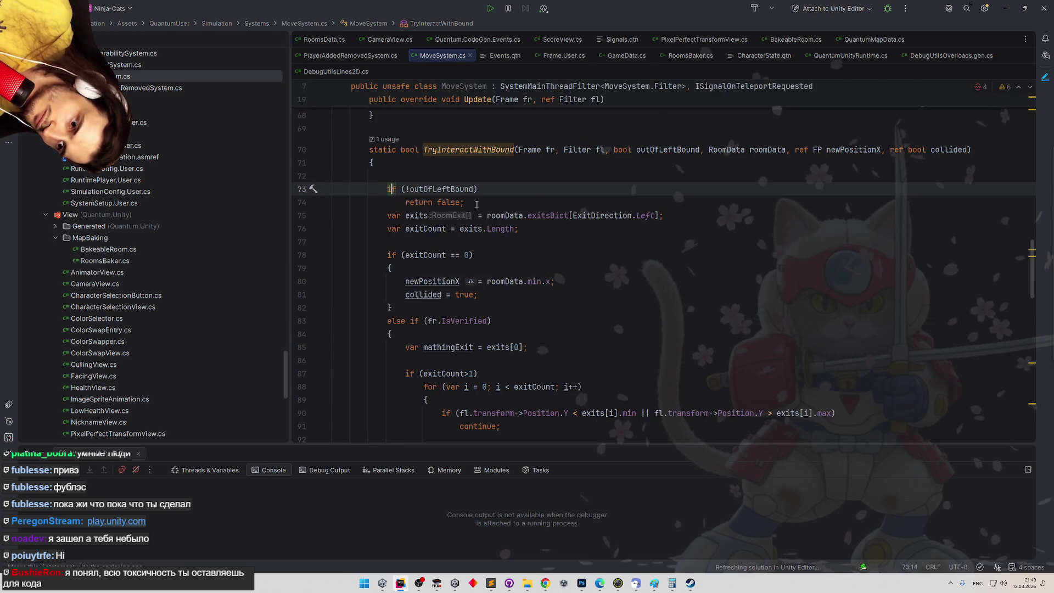
key(Down)
key(Down)
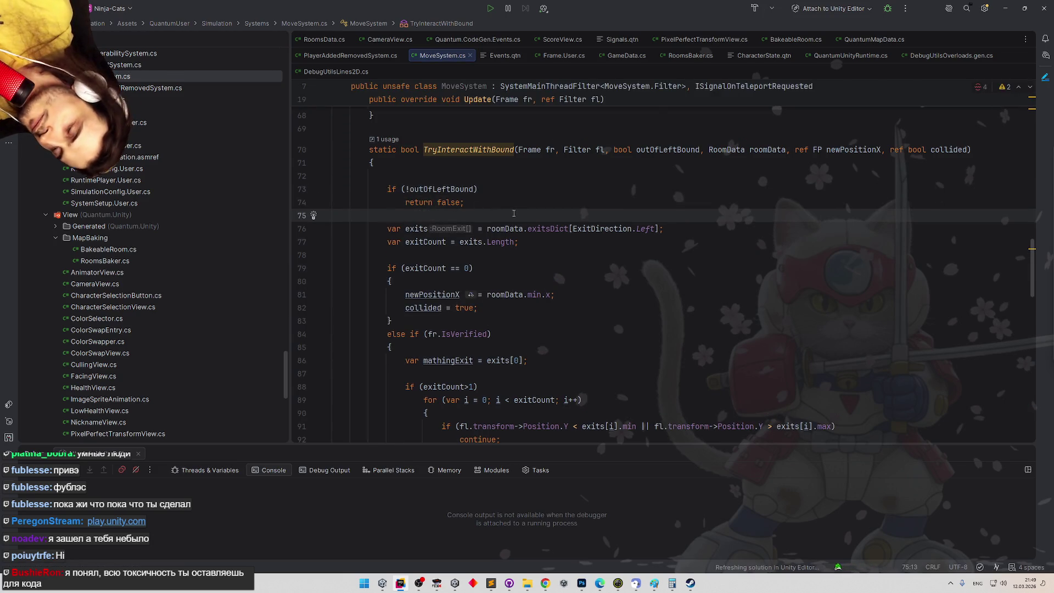
Scroll through TryInteractWithBound to review its left-exit handling
scroll(513, 214, down, 1)
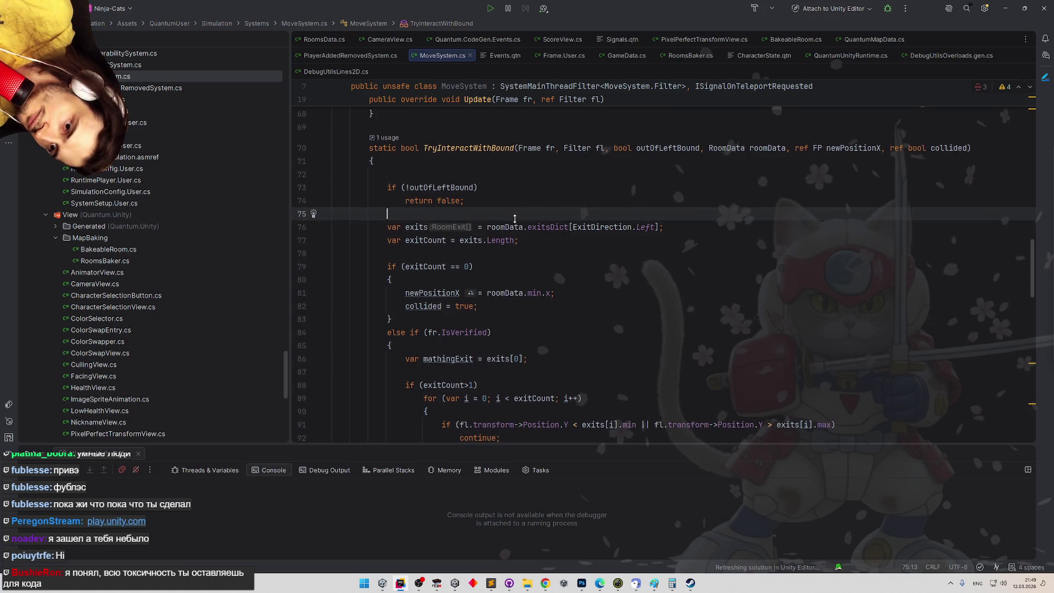
scroll(514, 219, down, 1)
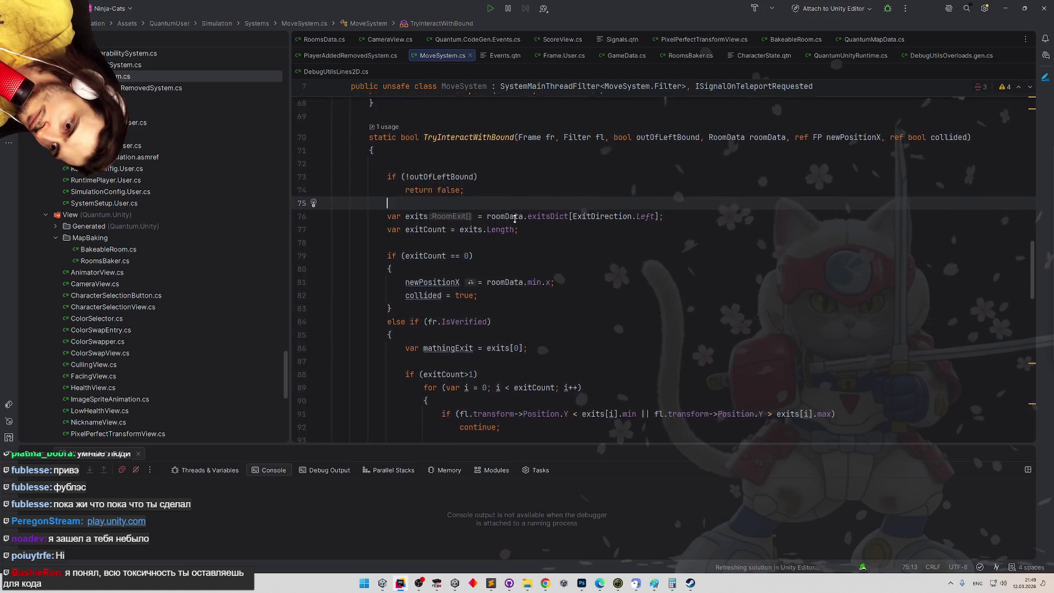
scroll(514, 219, down, 2)
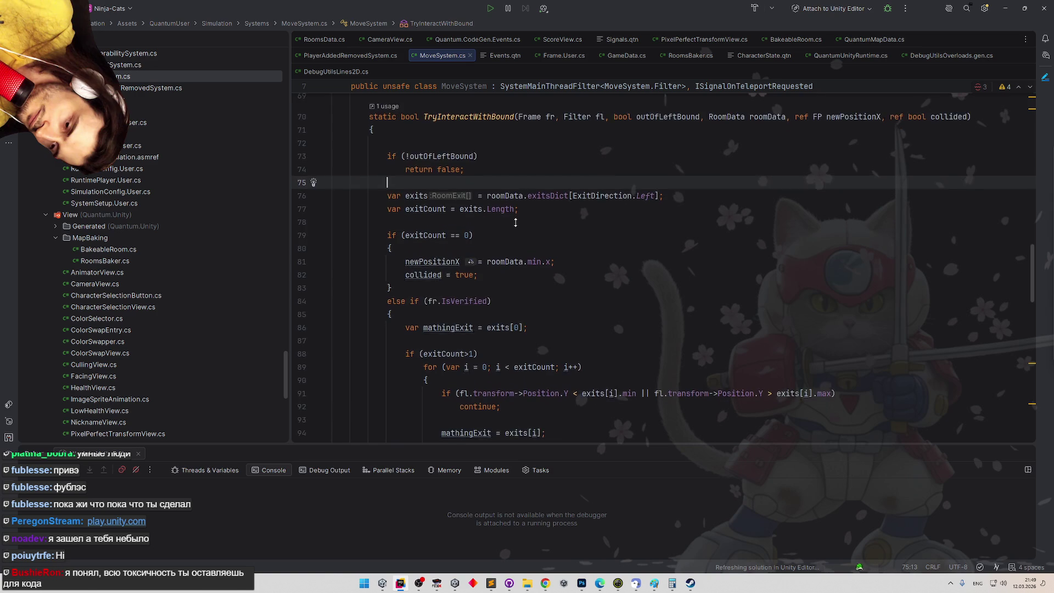
scroll(523, 203, up, 3)
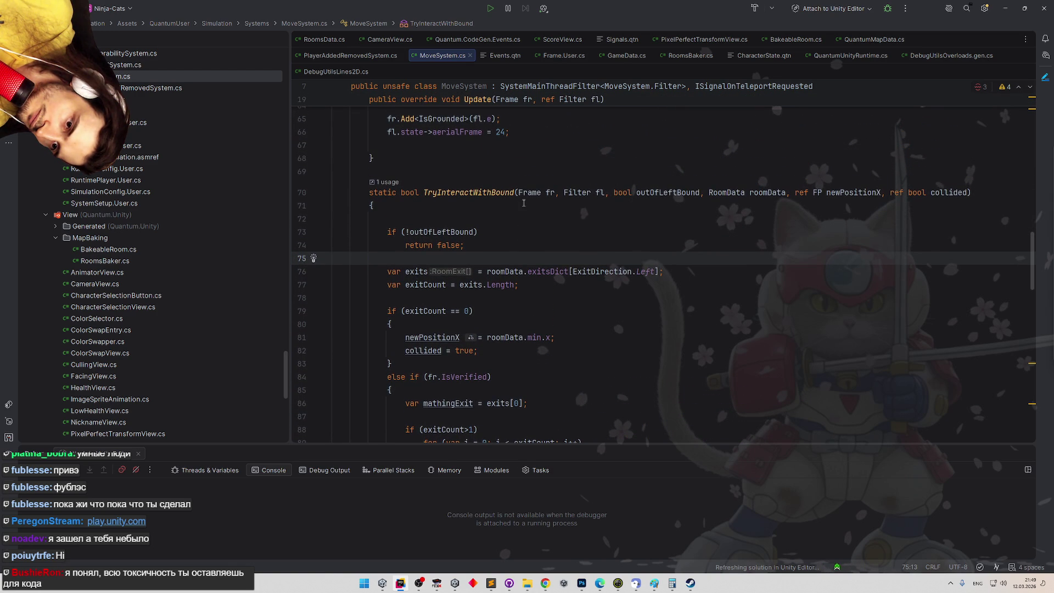
scroll(582, 219, down, 2)
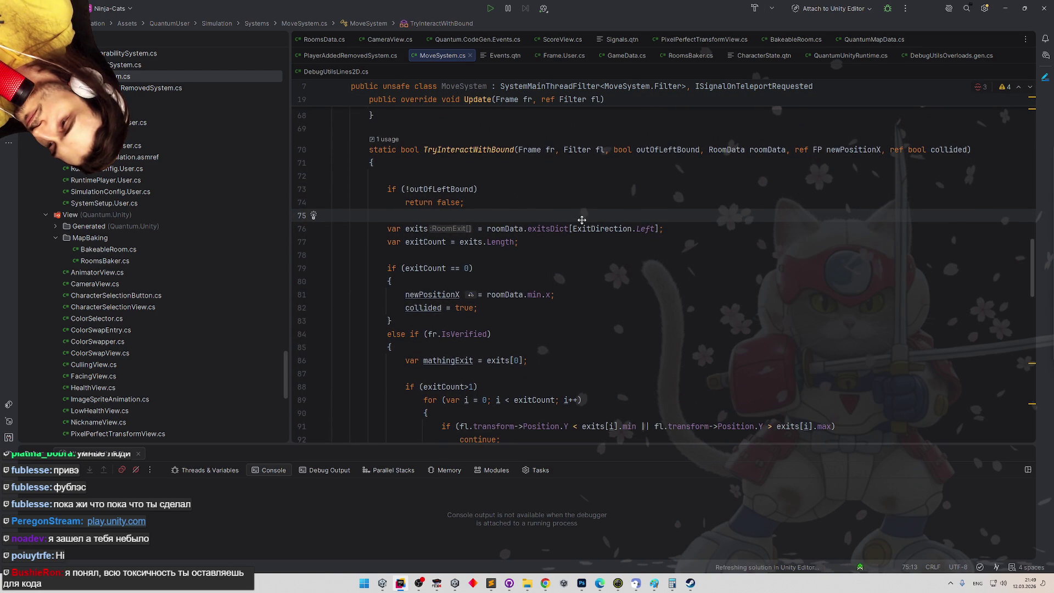
scroll(582, 220, up, 2)
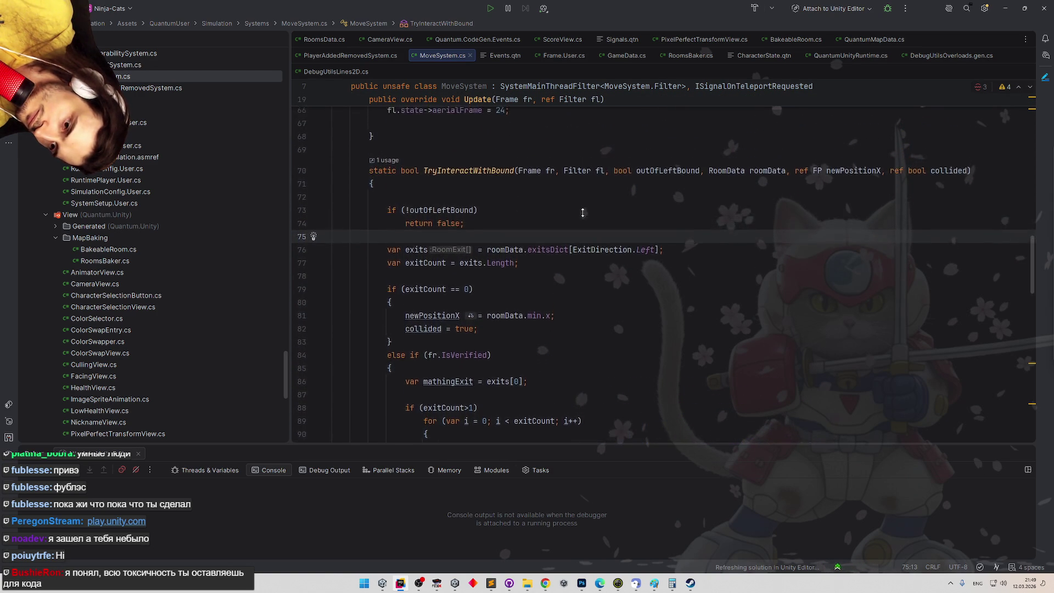
scroll(583, 226, down, 3)
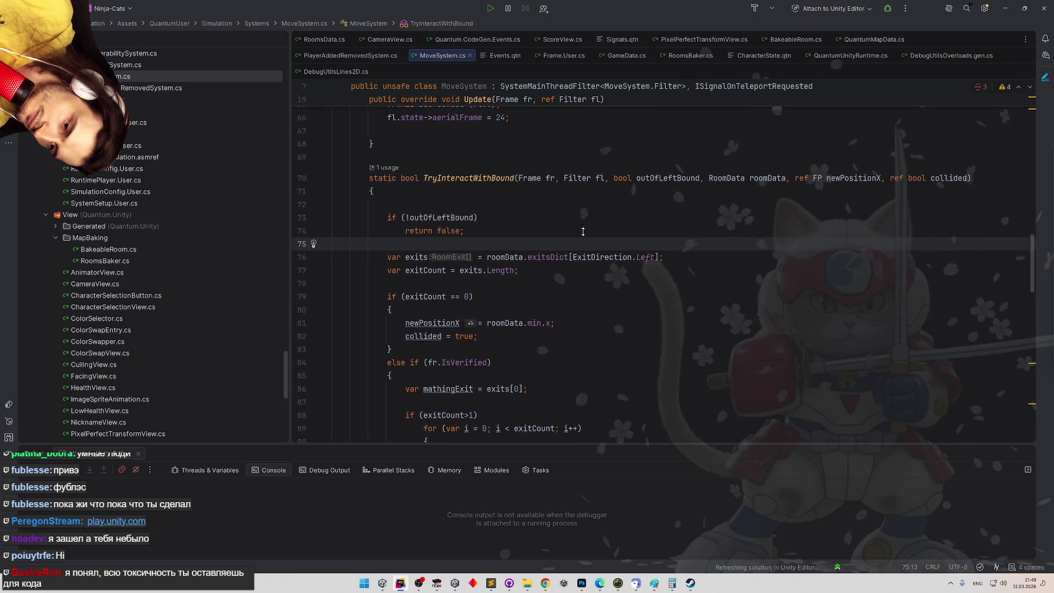
scroll(583, 233, down, 2)
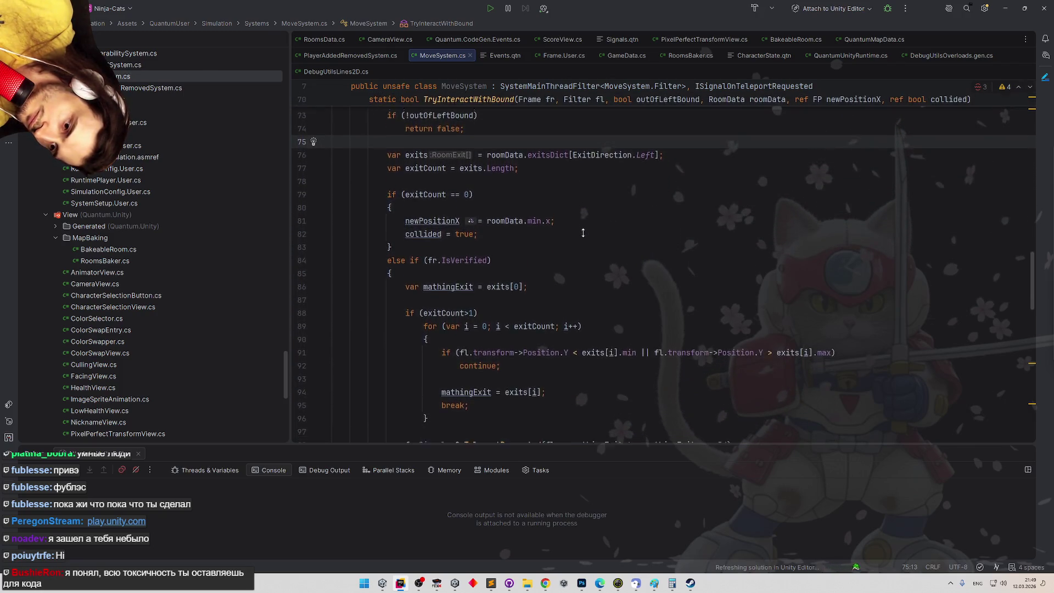
key(Down)
key(Down)
key(Down)
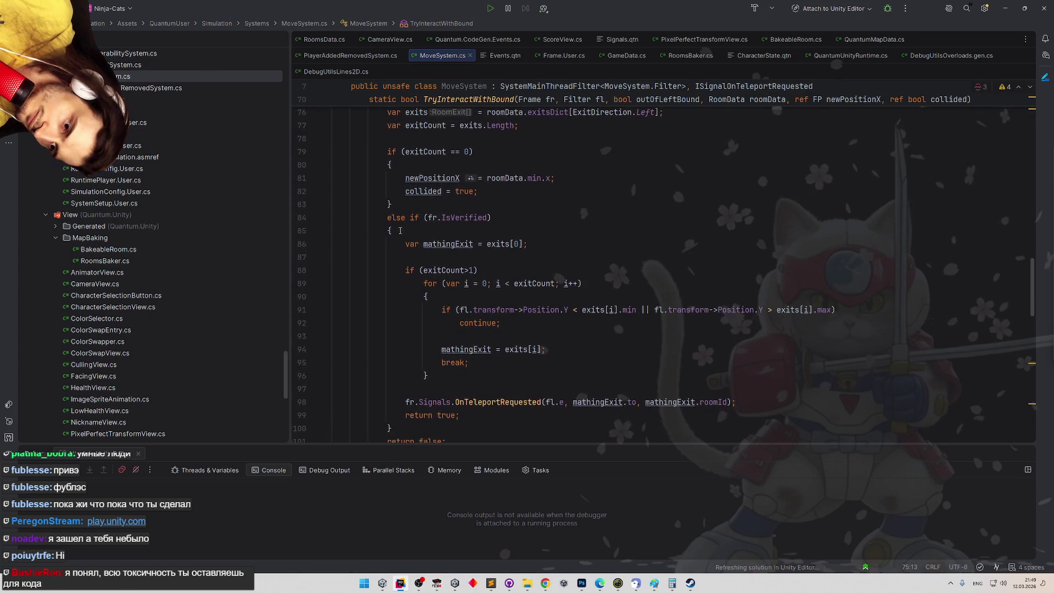
scroll(439, 227, down, 3)
scroll(439, 227, up, 2)
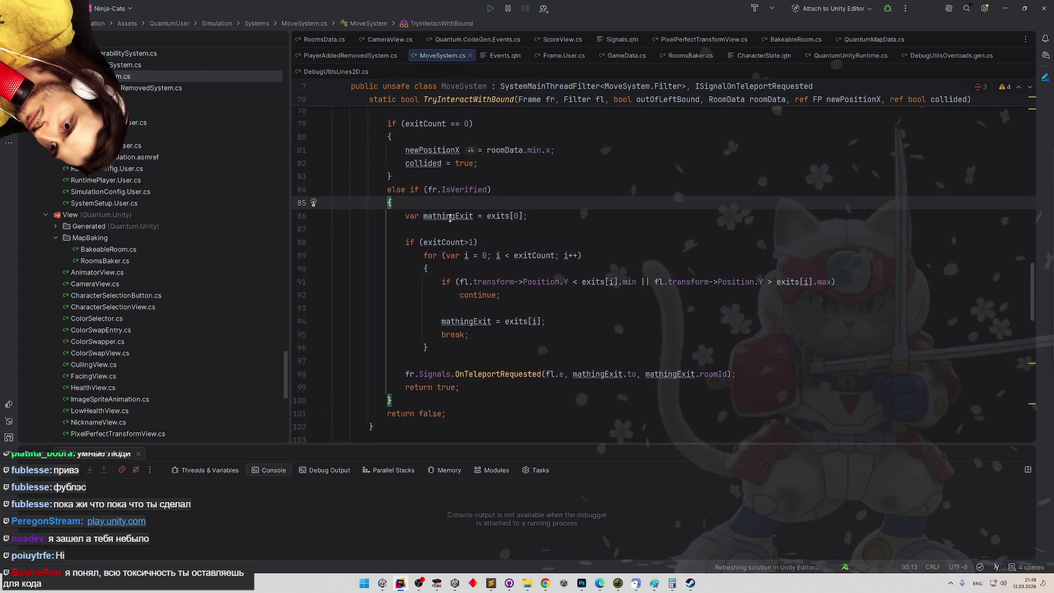
scroll(478, 229, up, 1)
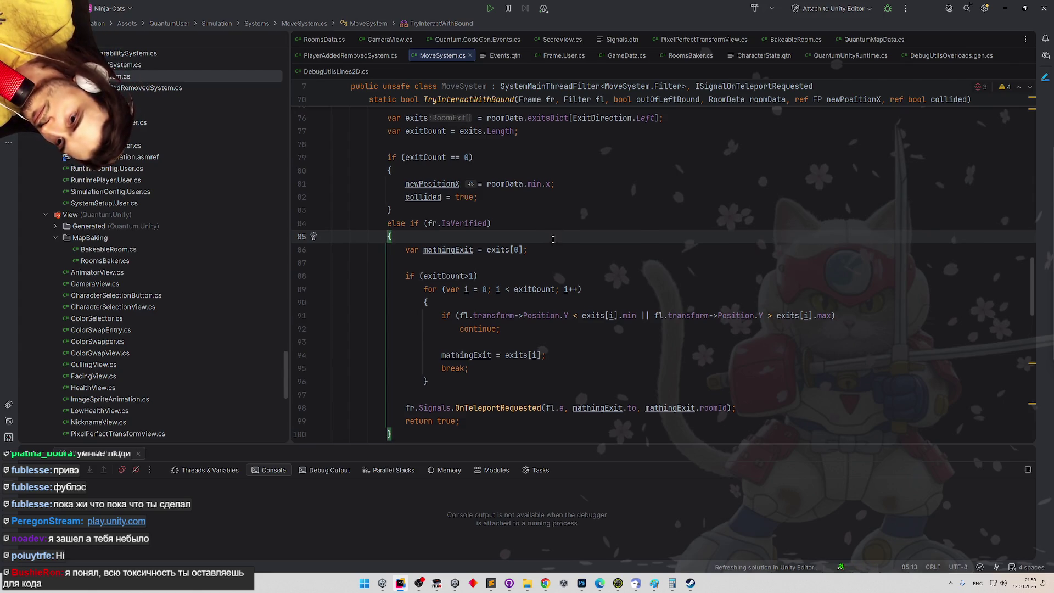
scroll(546, 222, down, 4)
scroll(563, 203, up, 5)
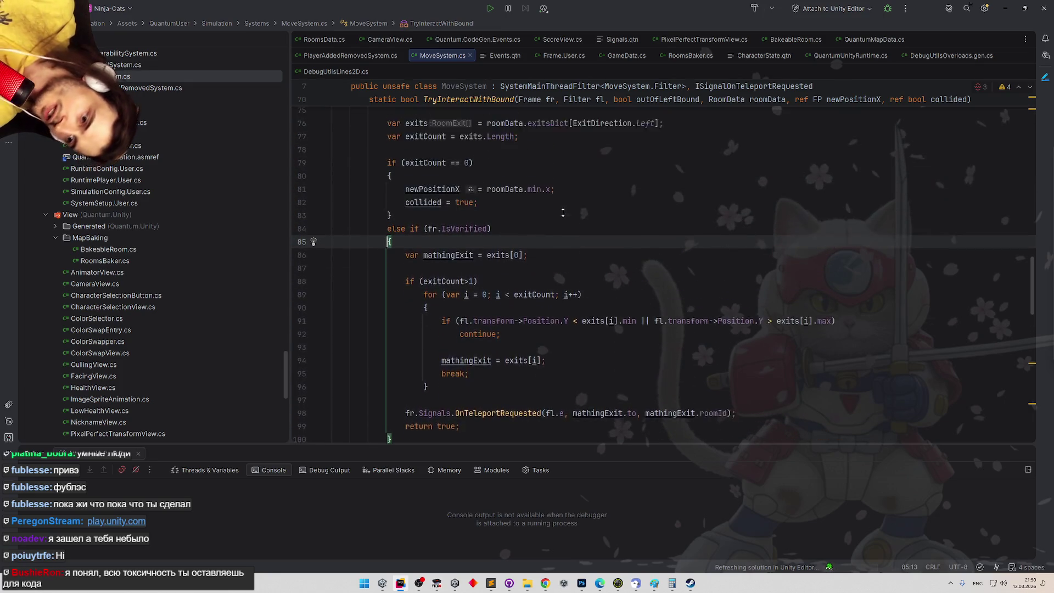
scroll(568, 217, up, 1)
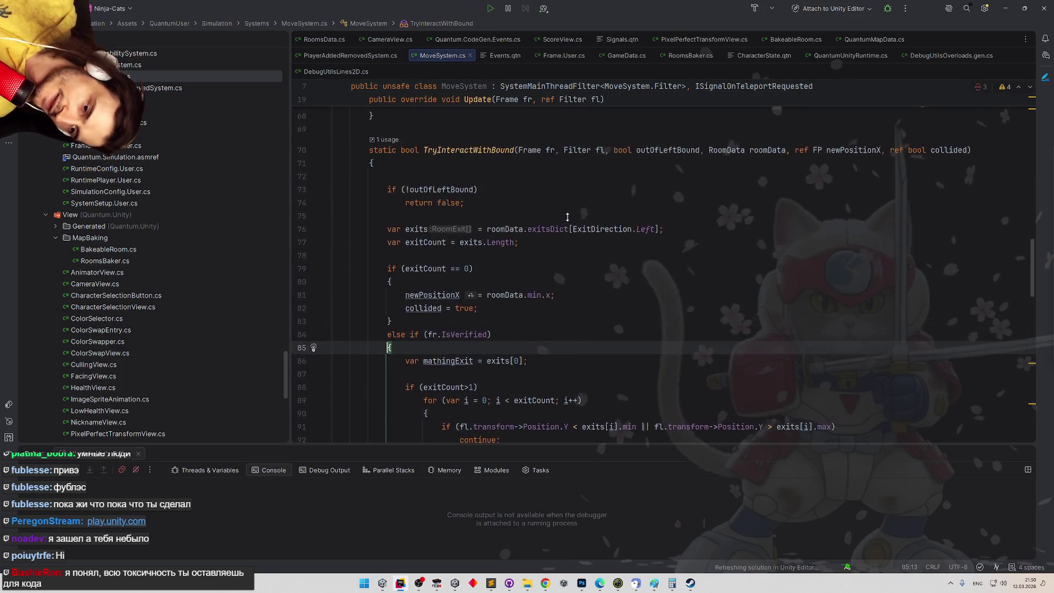
Delete empty line 72 after the outOfLeftBound guard and recheck the method
click(443, 204)
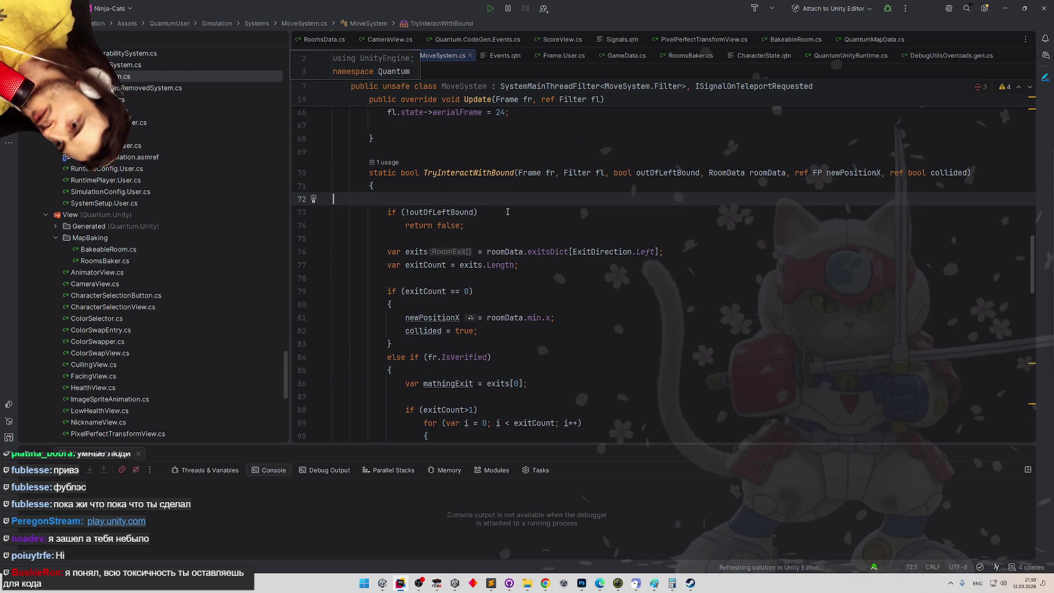
key(BackSpace)
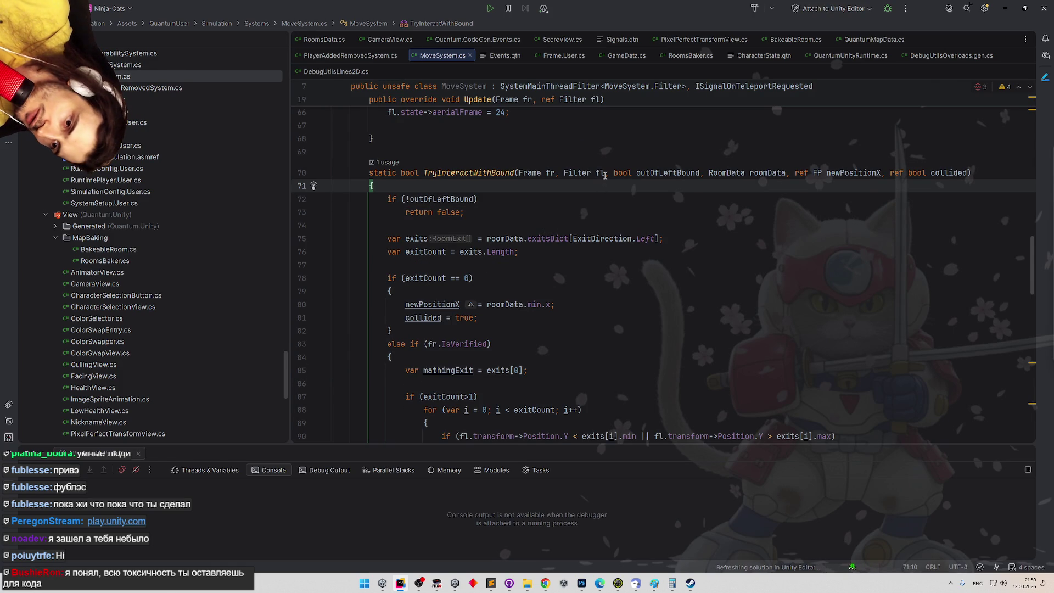
double_click(601, 173)
scroll(603, 229, down, 1)
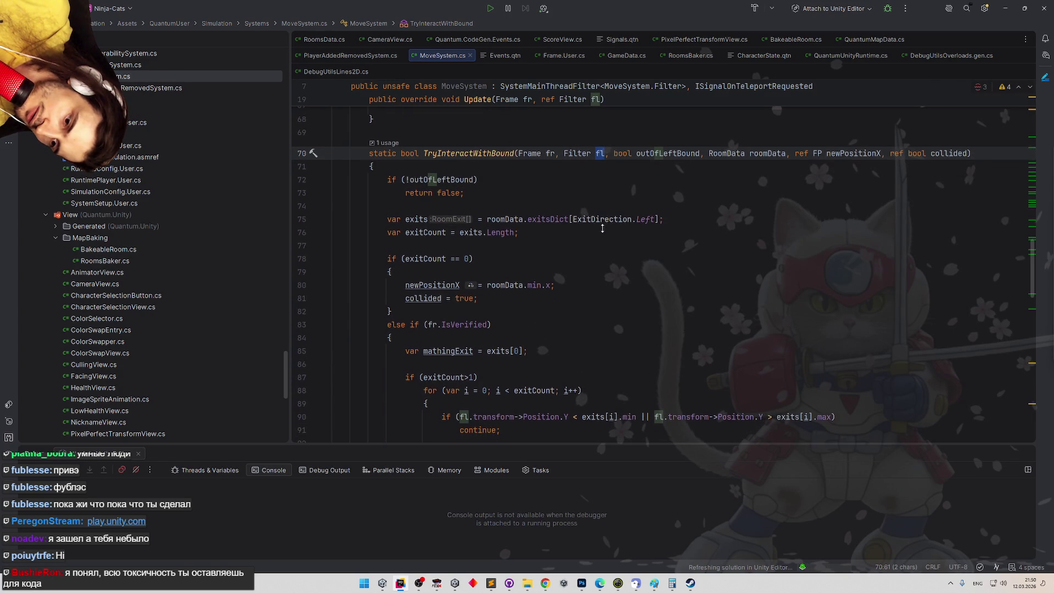
scroll(605, 226, down, 2)
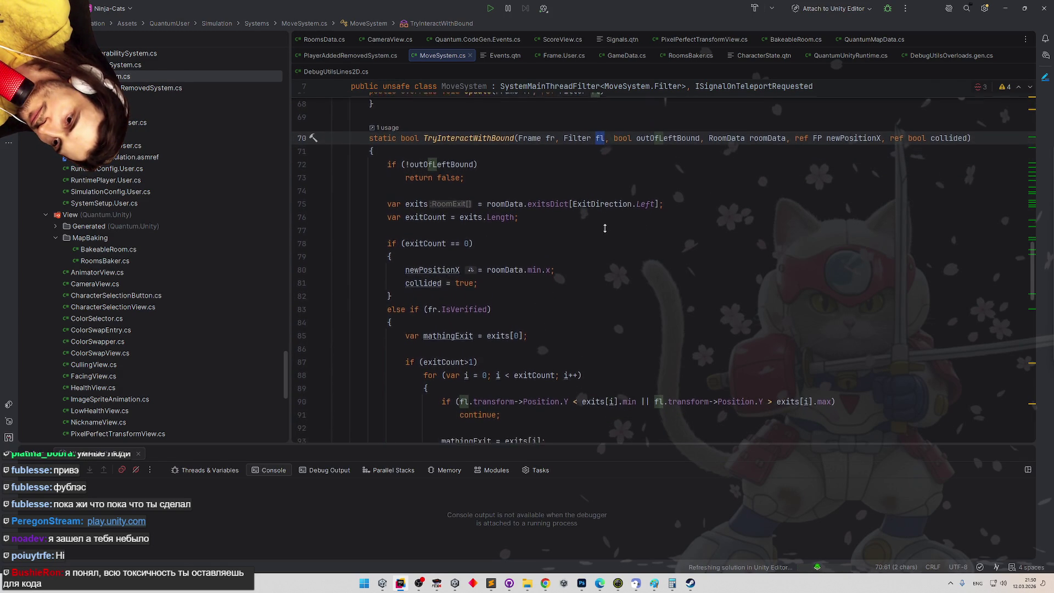
scroll(606, 224, down, 1)
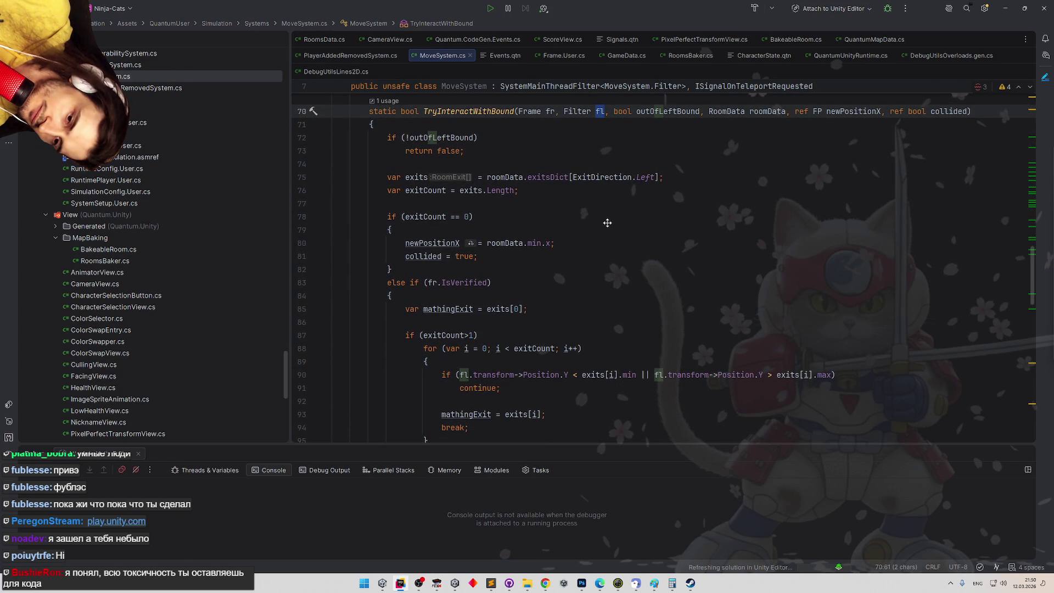
scroll(607, 220, down, 4)
scroll(604, 214, up, 2)
scroll(606, 211, up, 3)
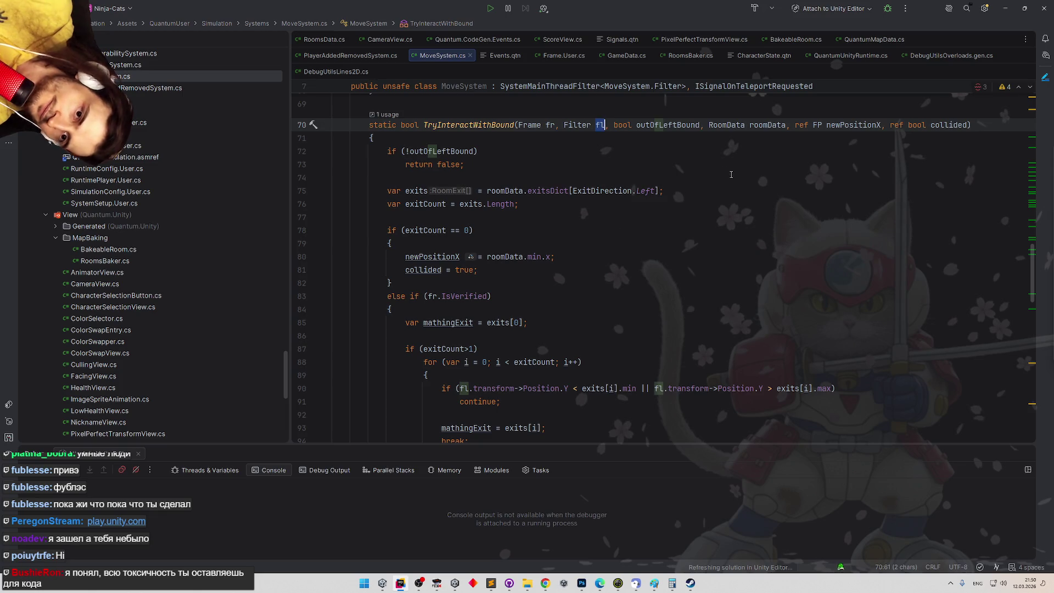
Rename the newPositionX parameter to newPosition
click(830, 125)
key(shift+F6)
key(End)
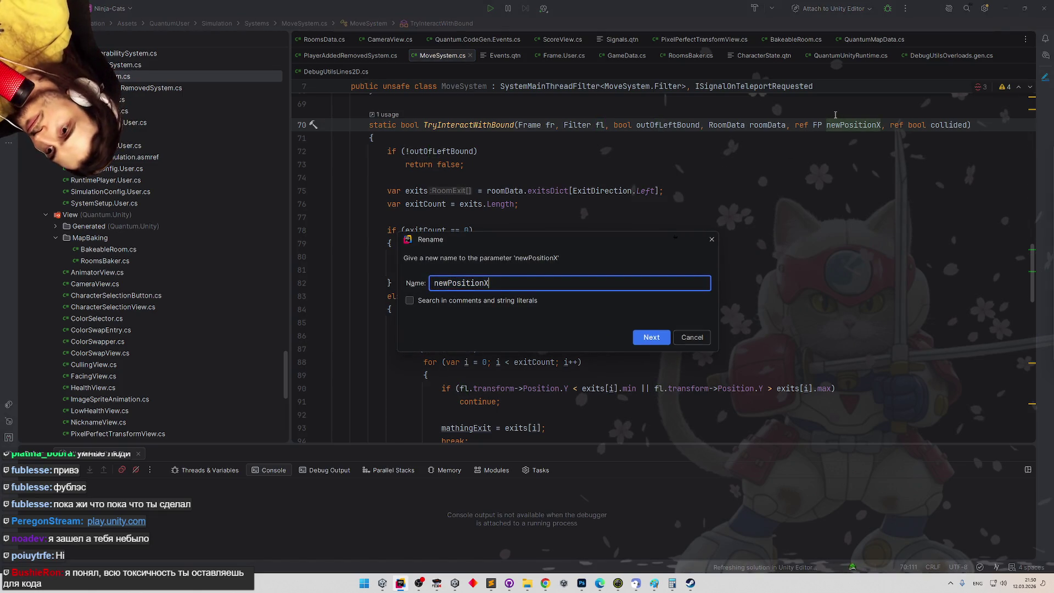
key(BackSpace)
key(Return)
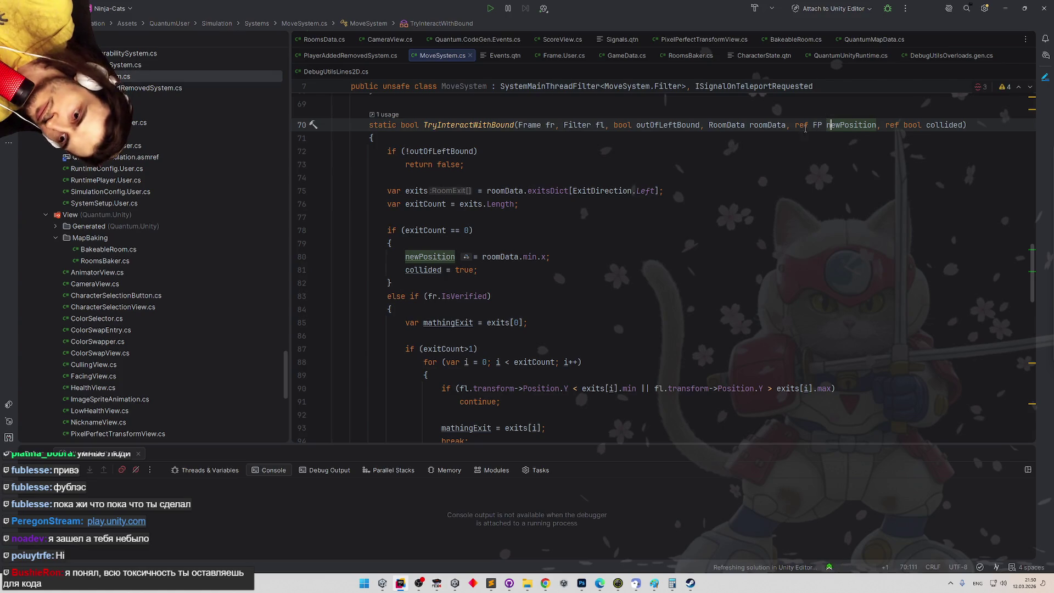
Introduce an exitDirection parameter from the [ExitDirection.Left] lookup on line 75
click(791, 125)
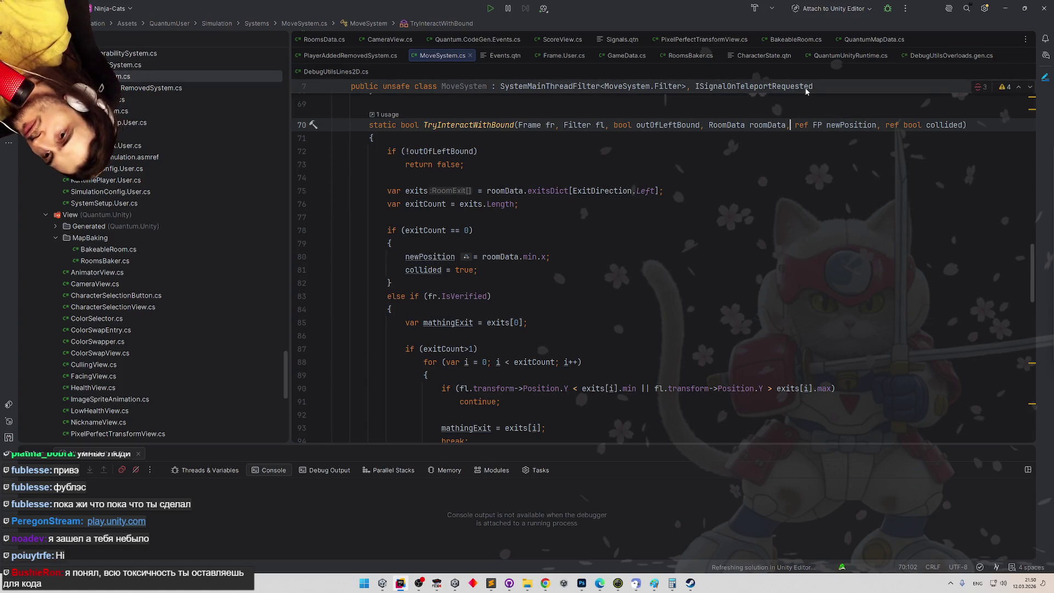
drag(570, 191, 658, 190)
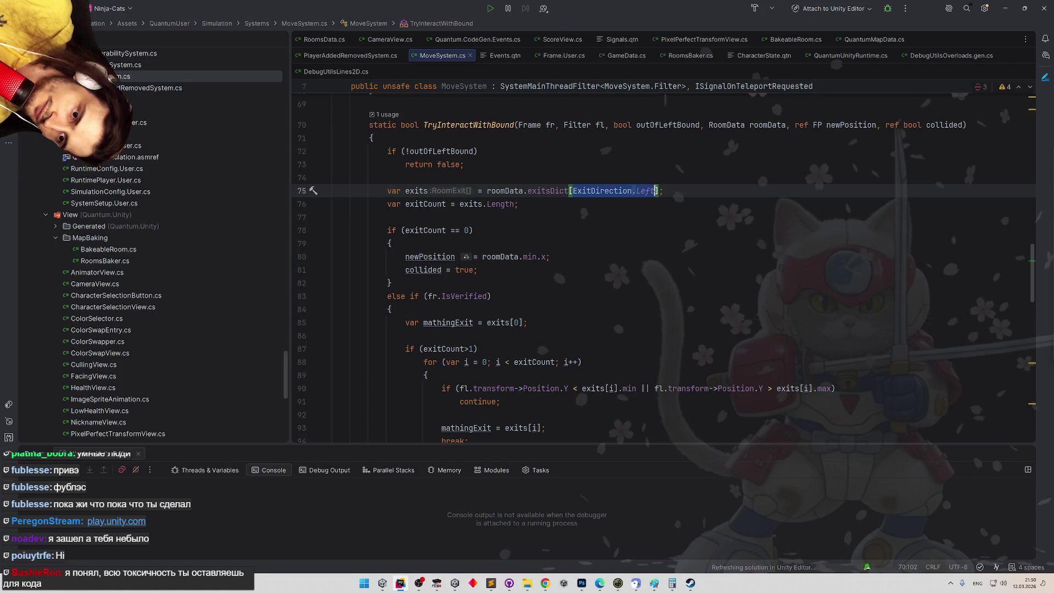
key(alt+Return)
key(Right)
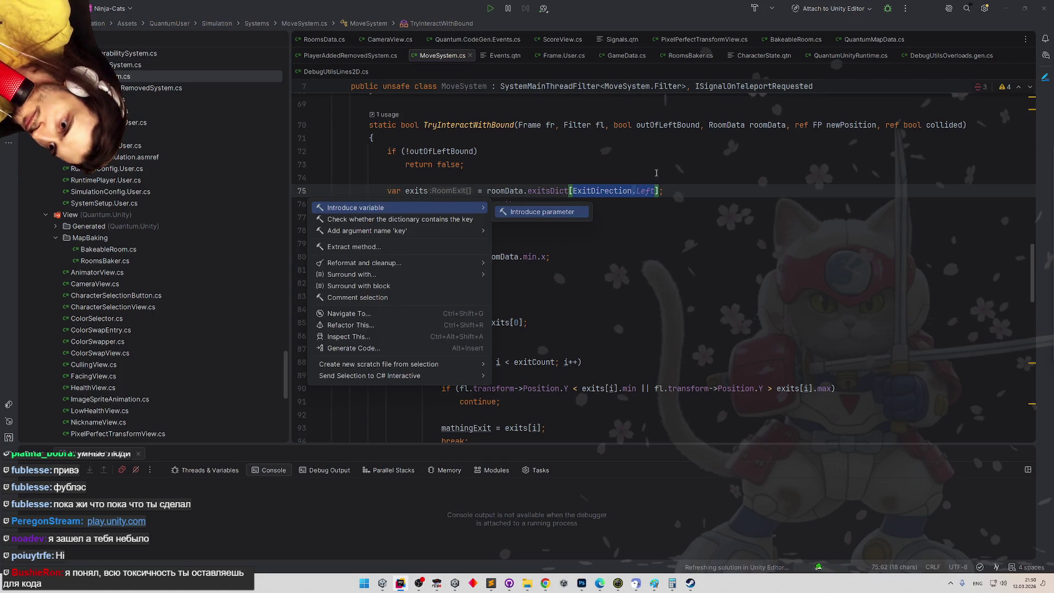
key(Return)
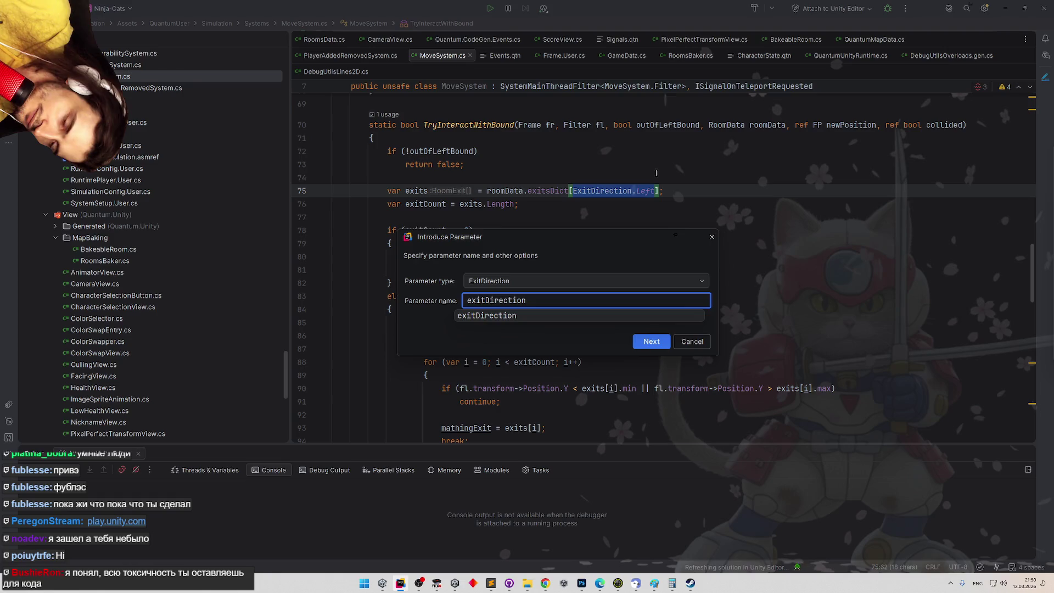
key(Return)
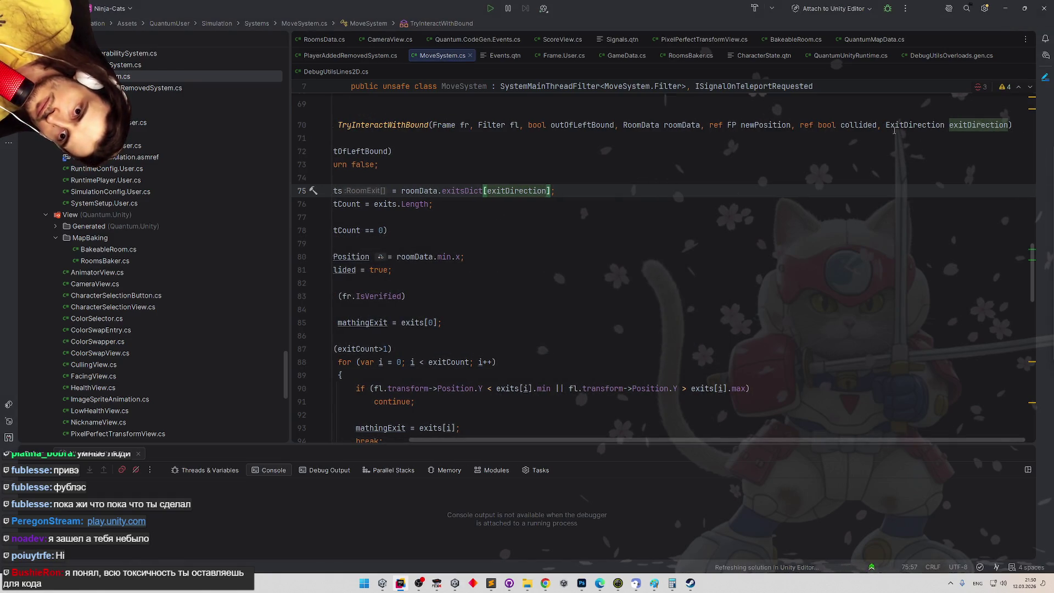
Move ExitDirection exitDirection to follow roomData and remove the extra comma
scroll(879, 126, right, 3)
drag(878, 125, 1009, 125)
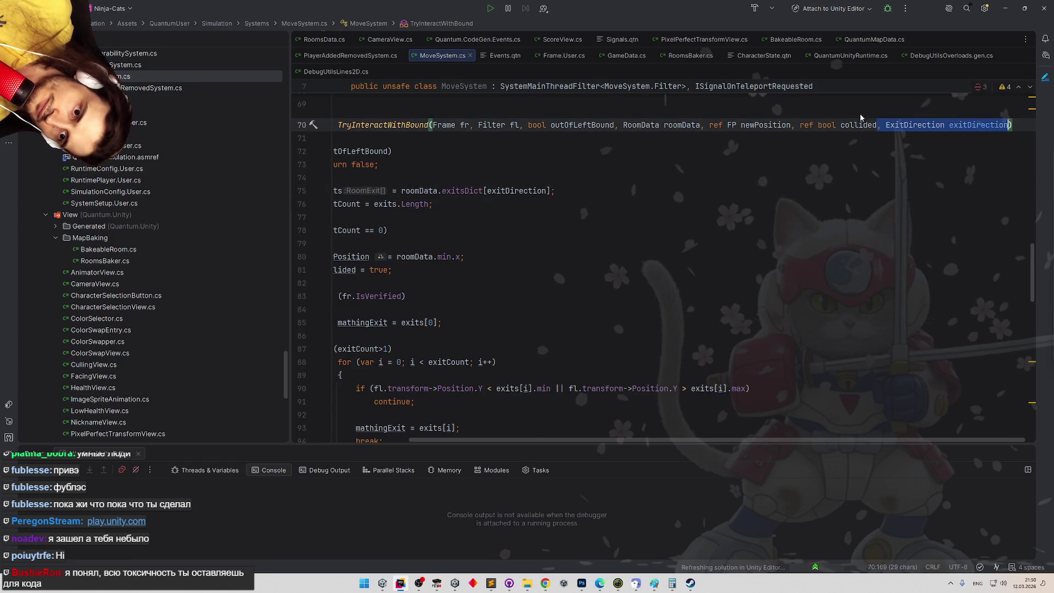
key(BackSpace)
key(ctrl+z)
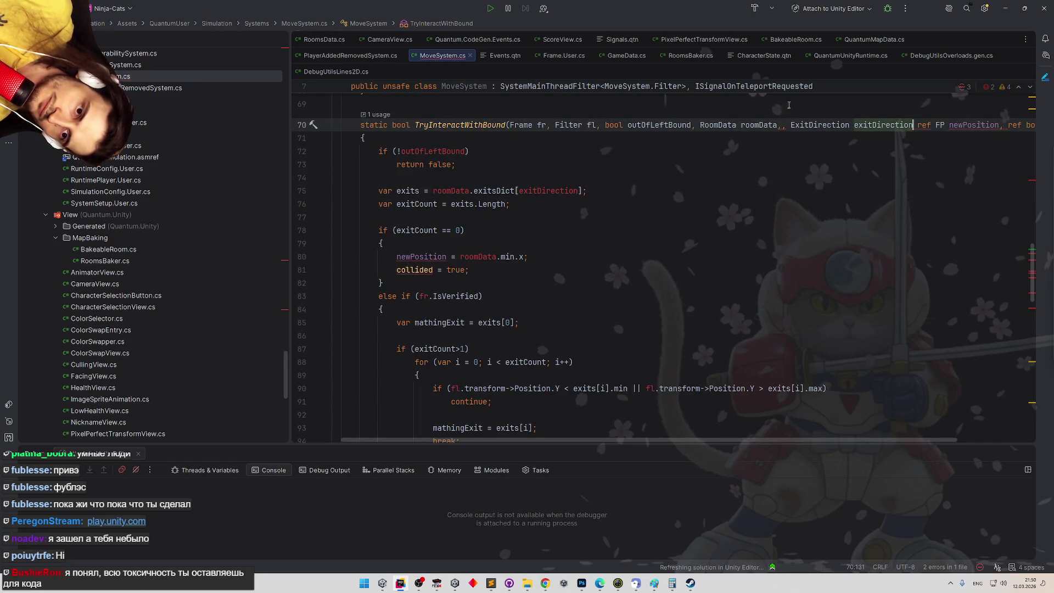
key(BackSpace)
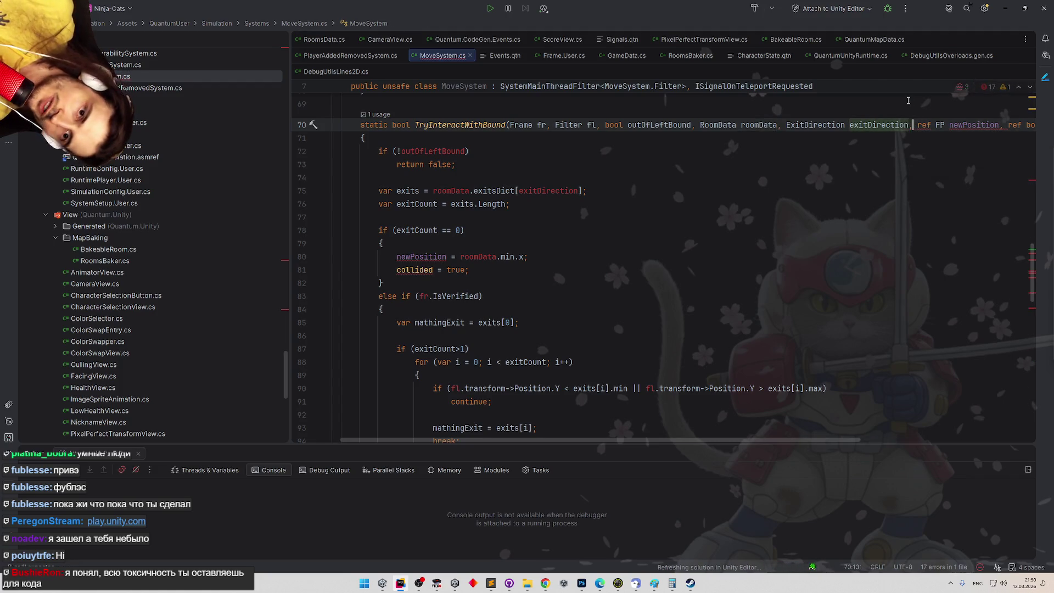
key(Up)
mouse_move(775, 441)
mouse_down()
mouse_move(958, 447)
mouse_move(714, 430)
mouse_up()
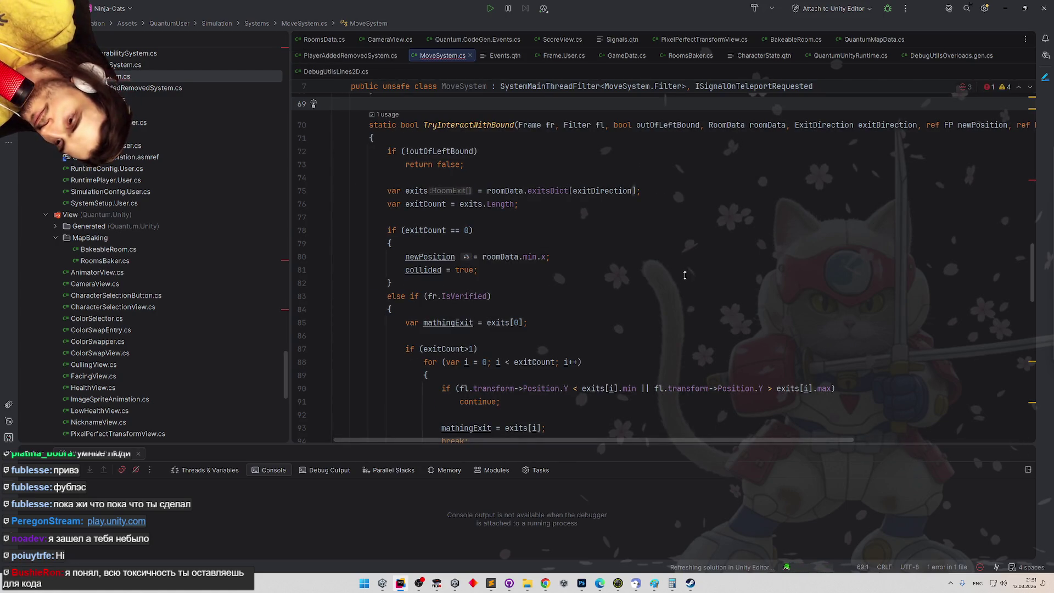
scroll(685, 261, up, 1)
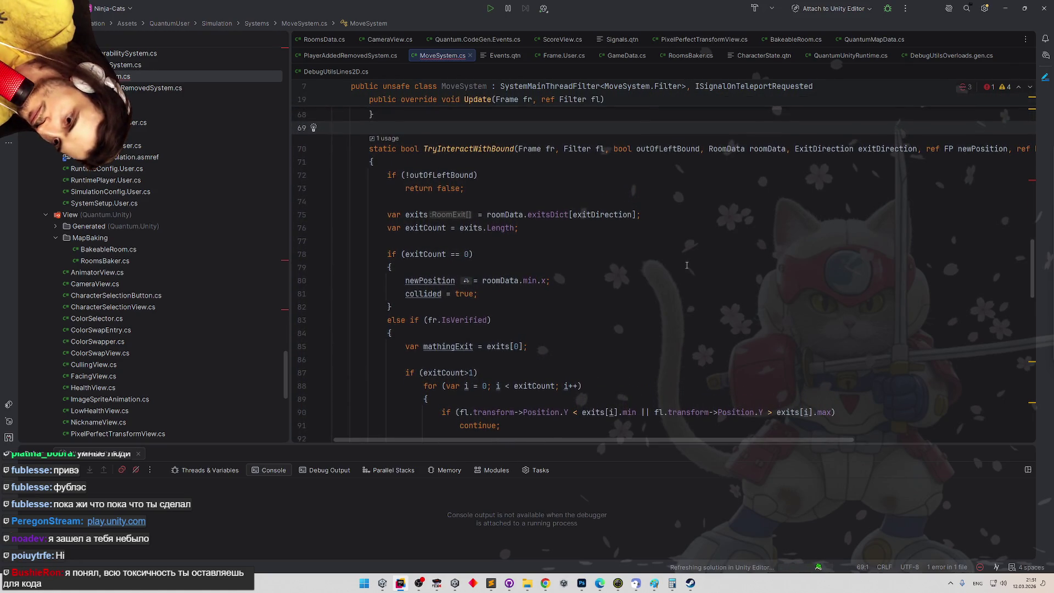
scroll(685, 272, down, 1)
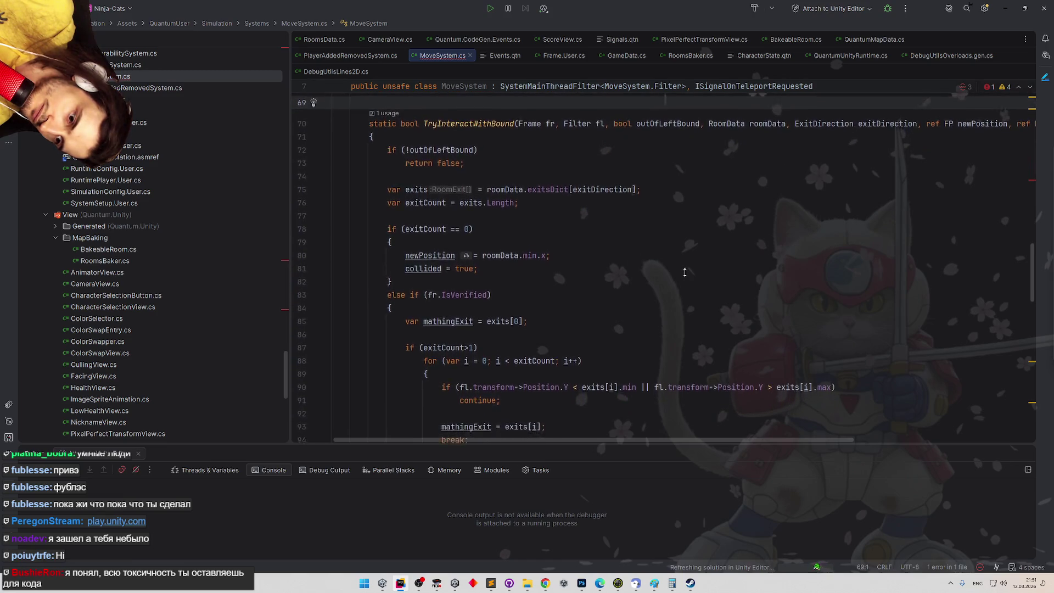
scroll(685, 276, down, 5)
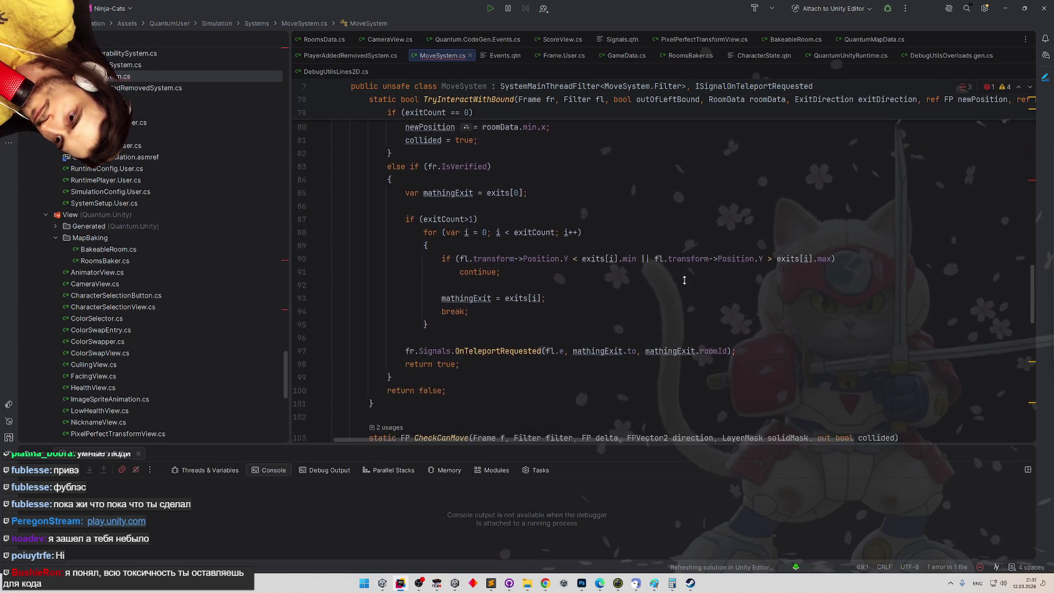
scroll(685, 280, down, 4)
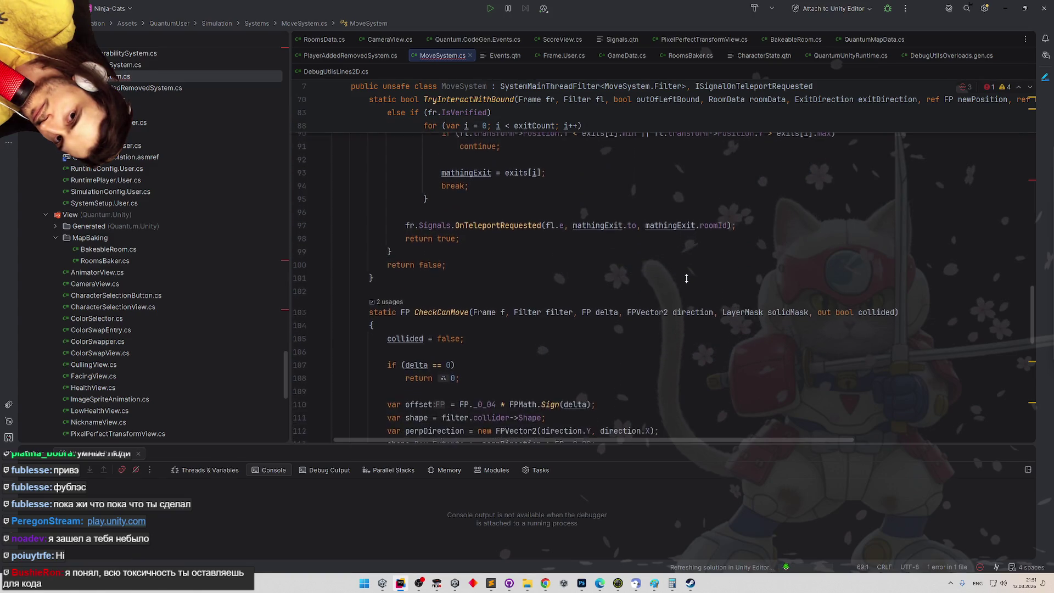
scroll(686, 275, down, 3)
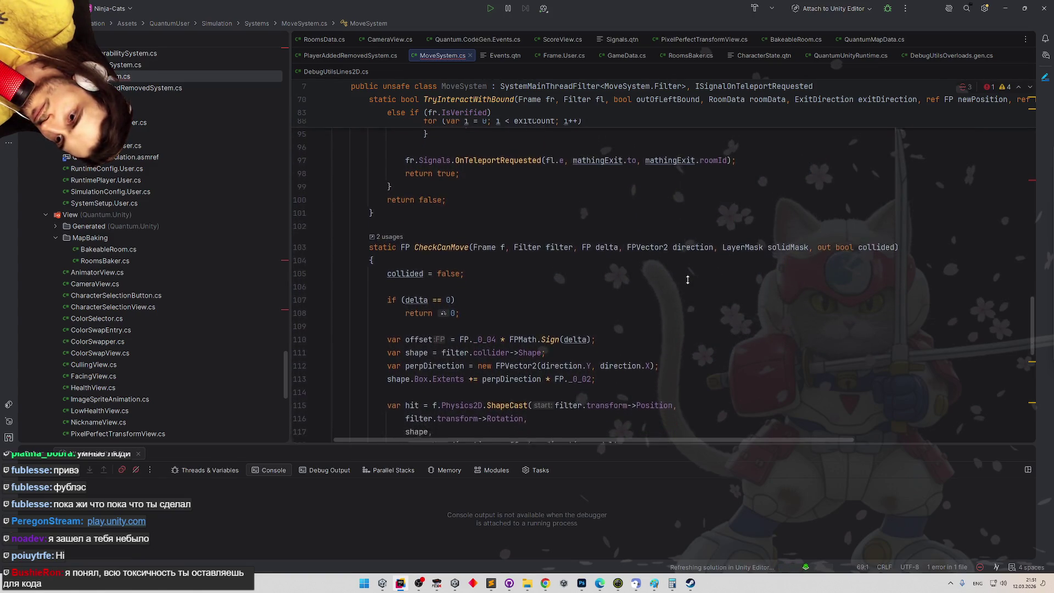
scroll(687, 278, down, 5)
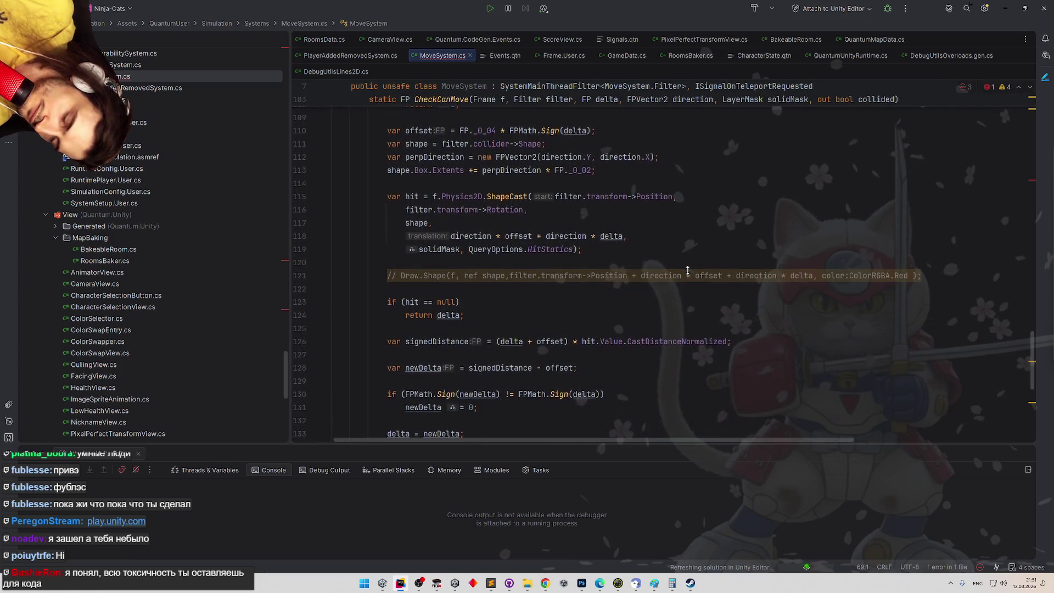
scroll(689, 263, up, 15)
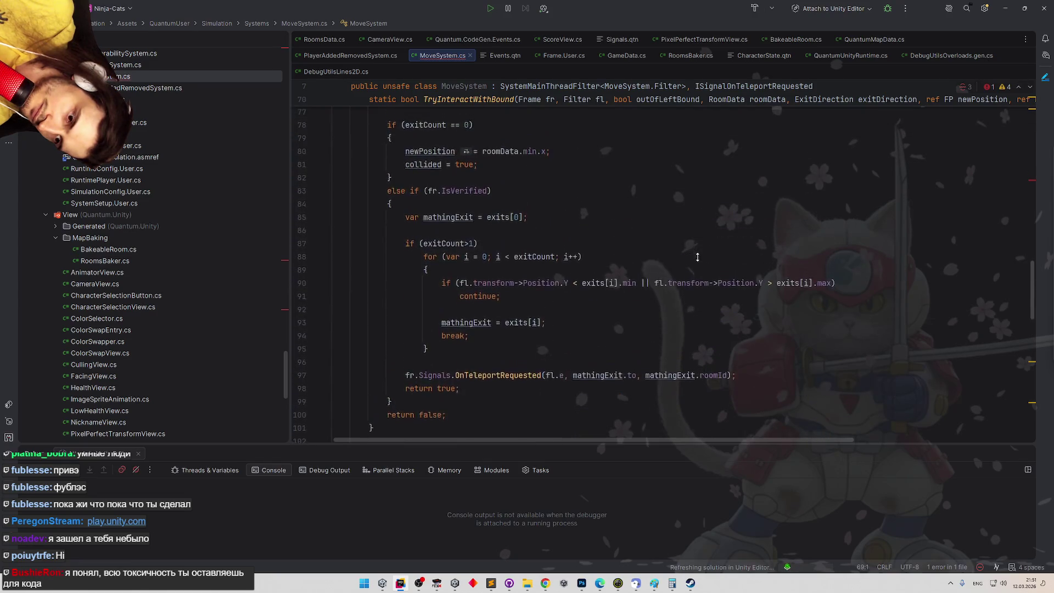
scroll(698, 245, up, 4)
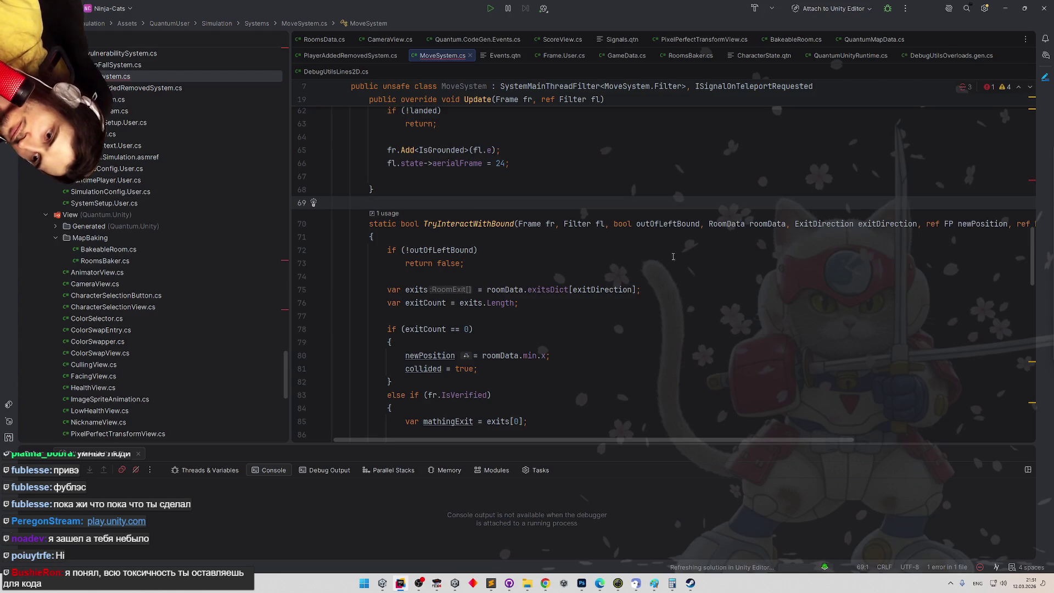
Delete ', bool outOfLeftBound' and the 'if (!outOfLeftBound) return false;' guard lines
drag(700, 224, 604, 223)
key(BackSpace)
drag(302, 250, 301, 264)
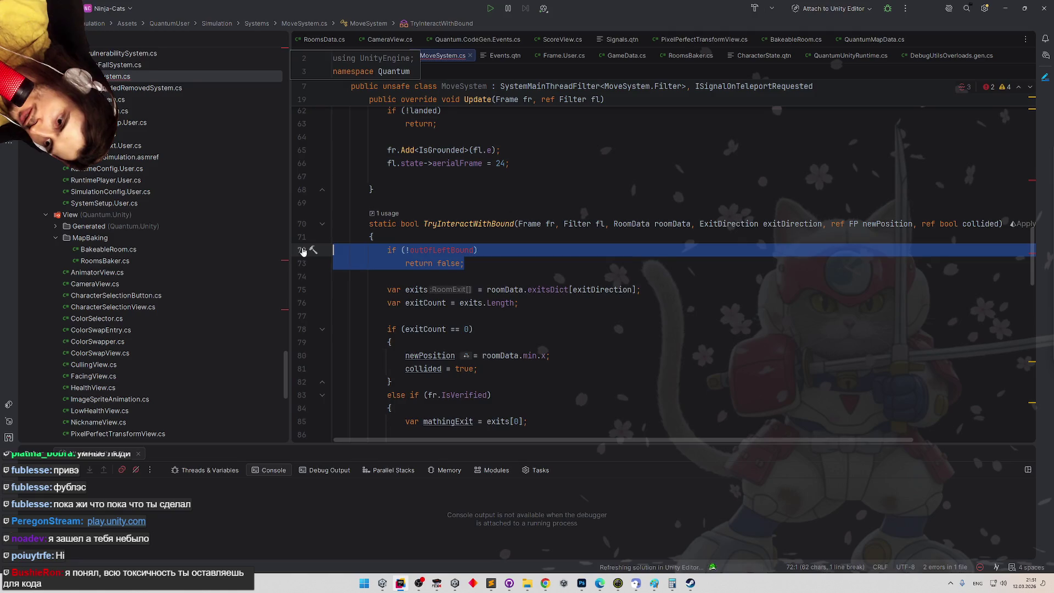
key(Delete)
key(BackSpace)
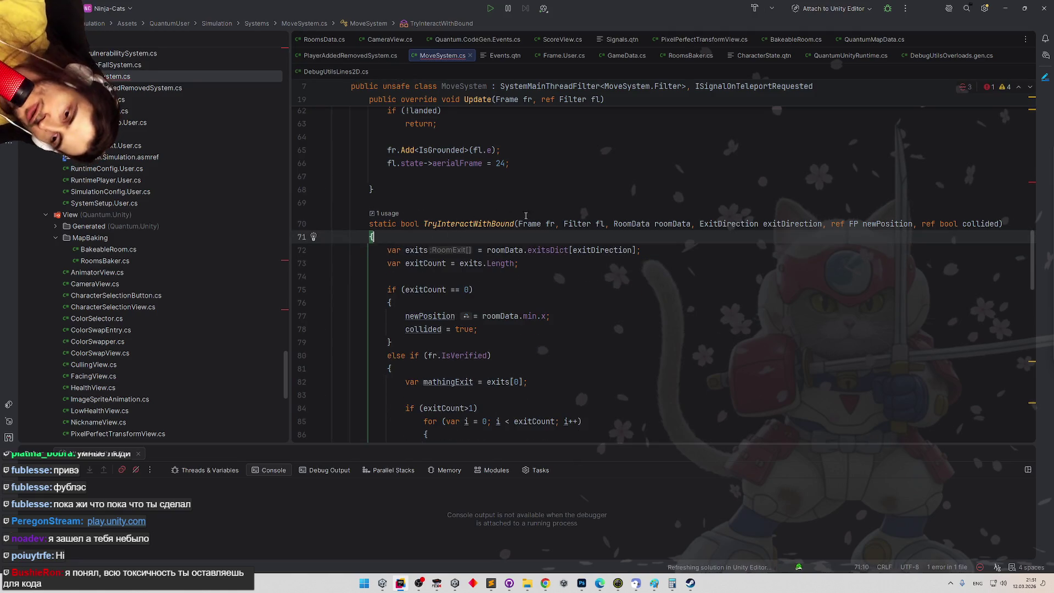
scroll(748, 290, down, 1)
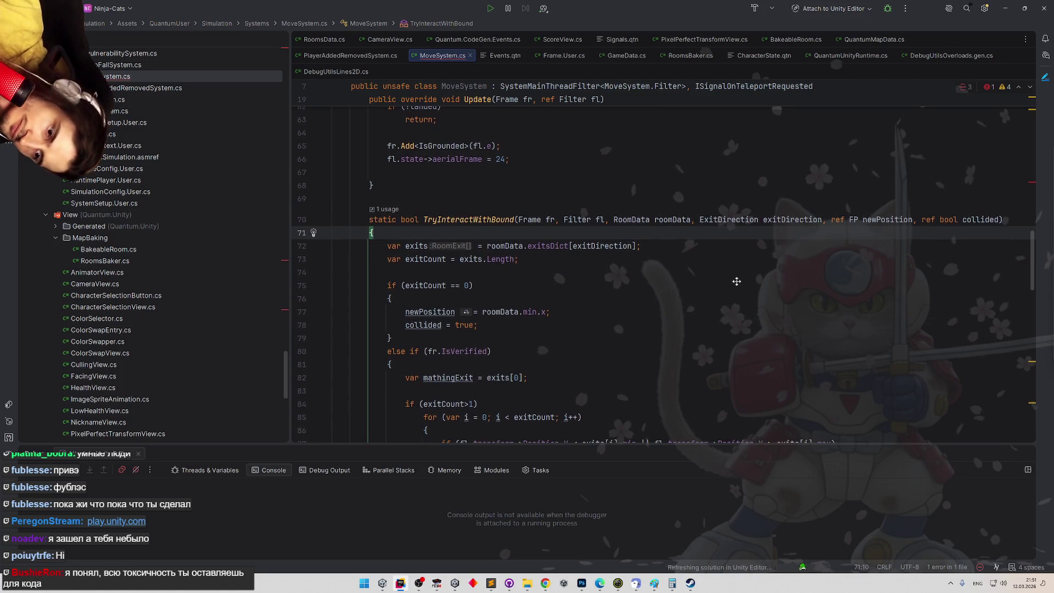
scroll(736, 297, down, 5)
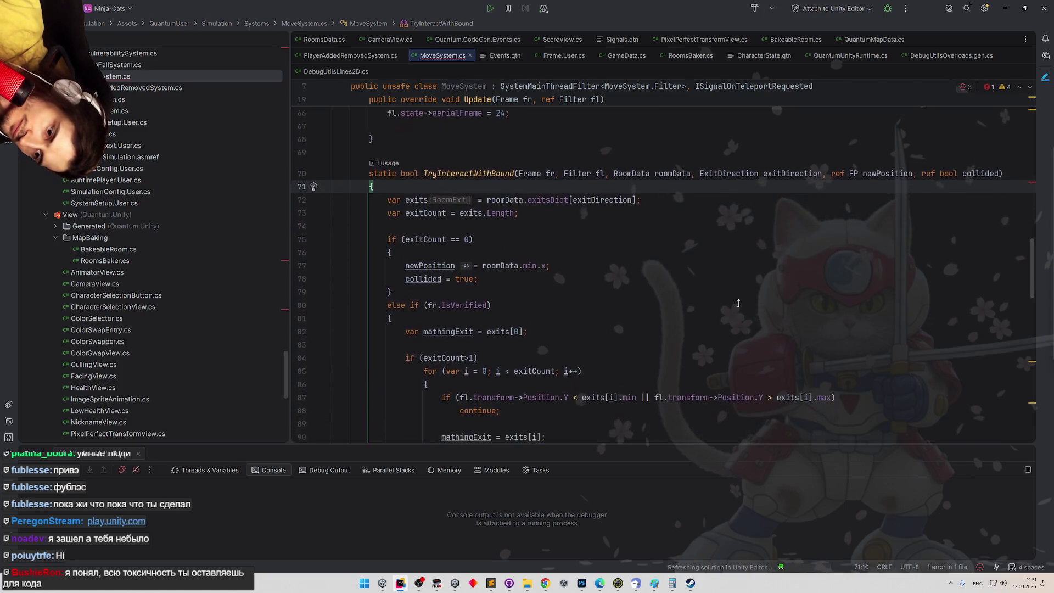
scroll(741, 318, up, 14)
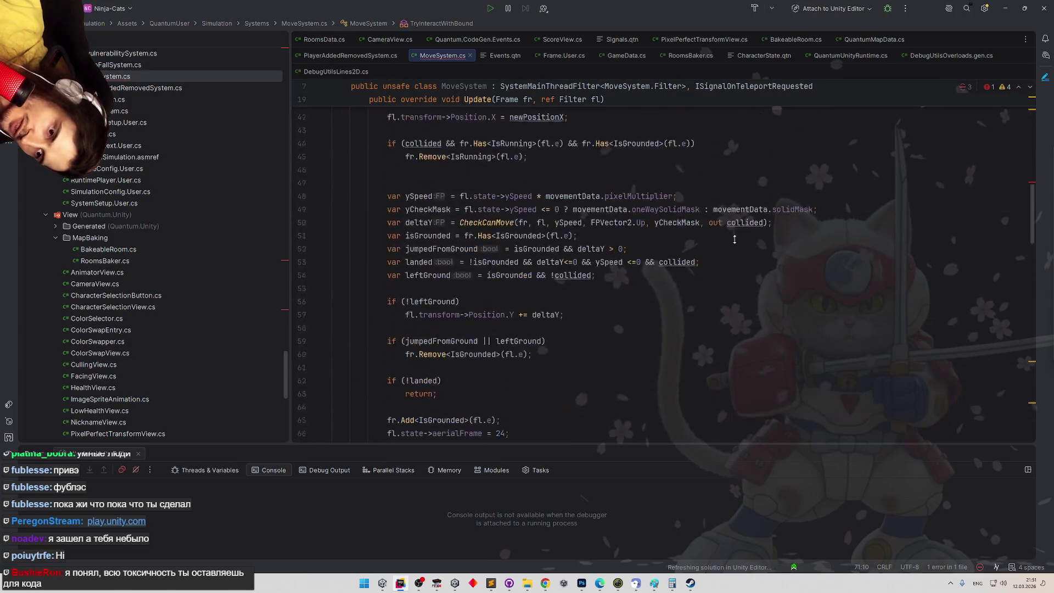
scroll(736, 256, up, 1)
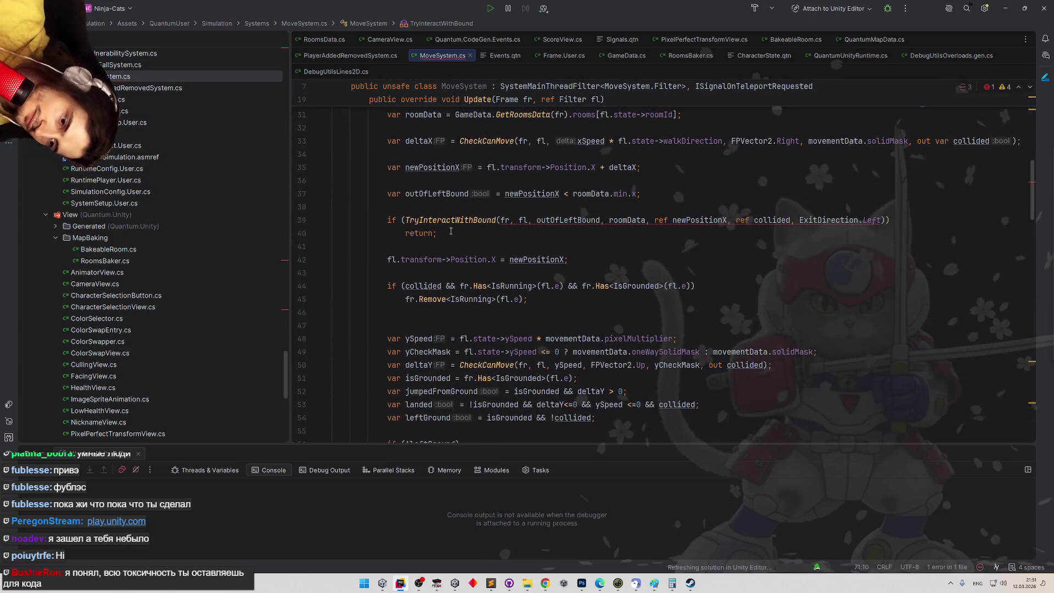
click(407, 220)
key(Return)
key(Return)
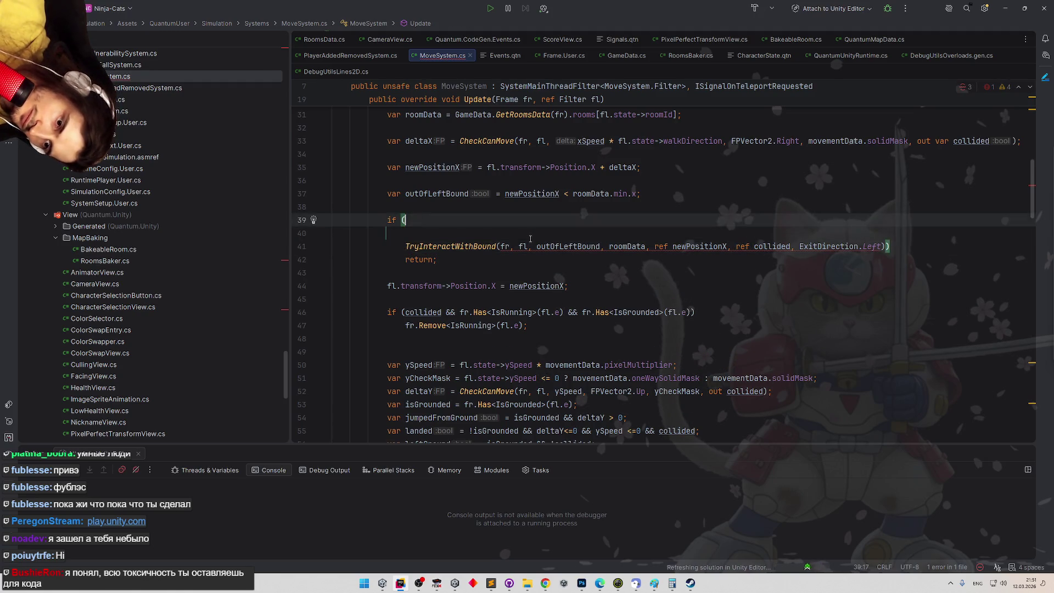
Copy 'newPositionX < roomData.min.x' into the new if, followed by '&&'
click(544, 242)
drag(505, 194, 637, 194)
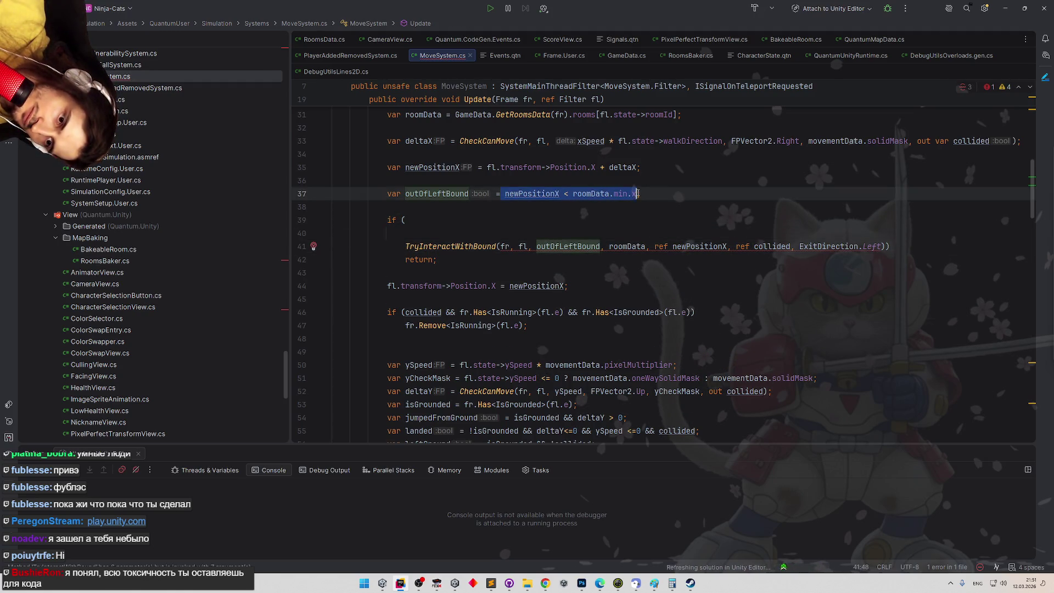
key(ctrl+c)
click(498, 215)
key(ctrl+v)
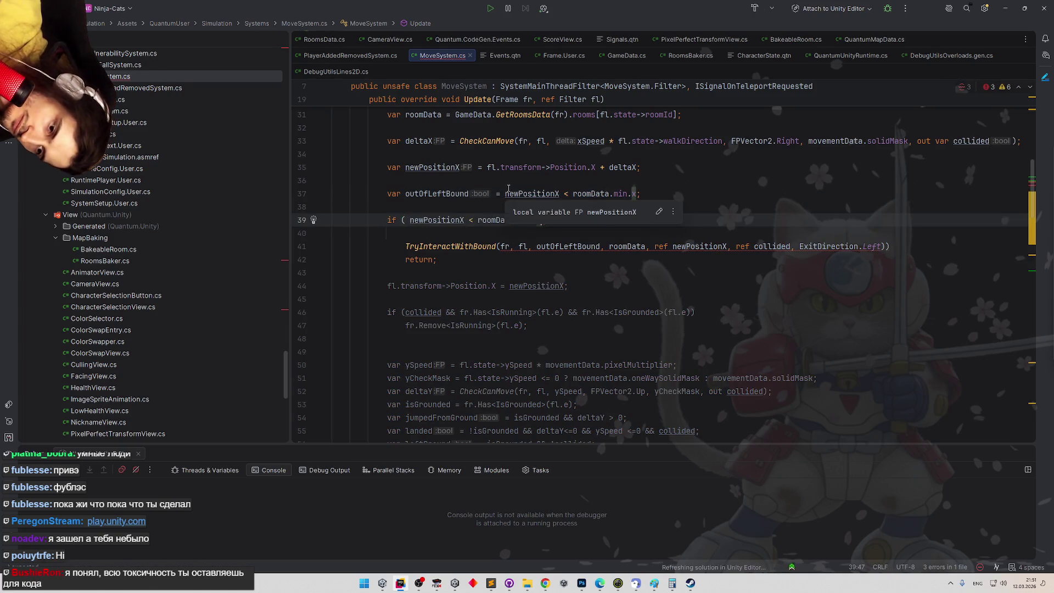
text())
text(&&)
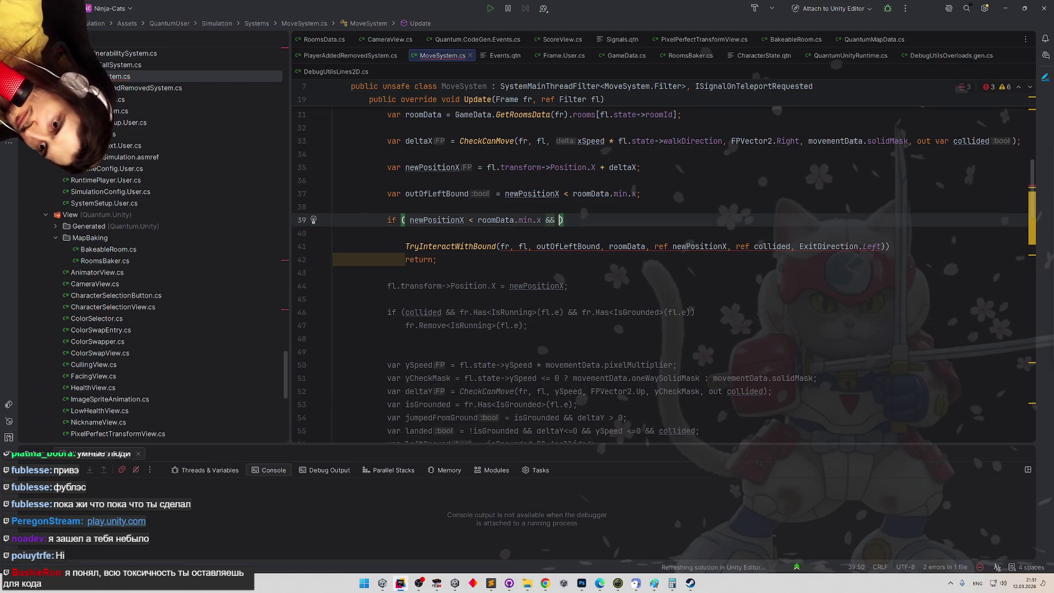
Remove the outOfLeftBound argument from the TryInteractWithBound call
mouse_move(406, 246)
mouse_down()
mouse_move(868, 247)
mouse_move(691, 247)
mouse_up()
double_click(568, 246)
key(BackSpace)
click(575, 262)
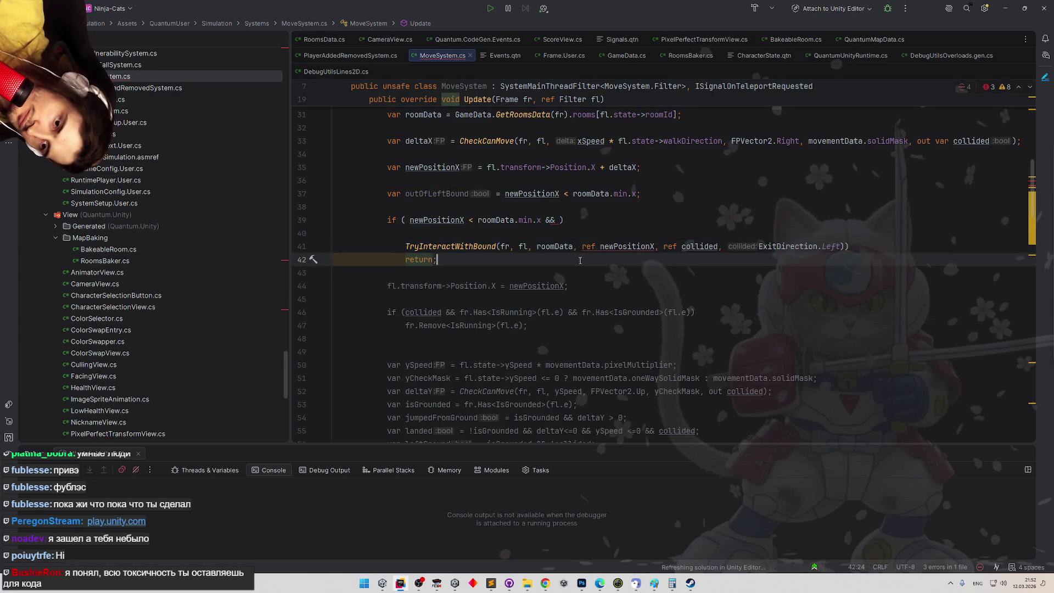
Move ExitDirection.Left to right after roomData and clean up stray punctuation
drag(758, 247, 848, 247)
key(BackSpace)
click(583, 246)
key(ctrl+v)
text(,)
click(665, 242)
key(BackSpace)
key(Up)
key(Up)
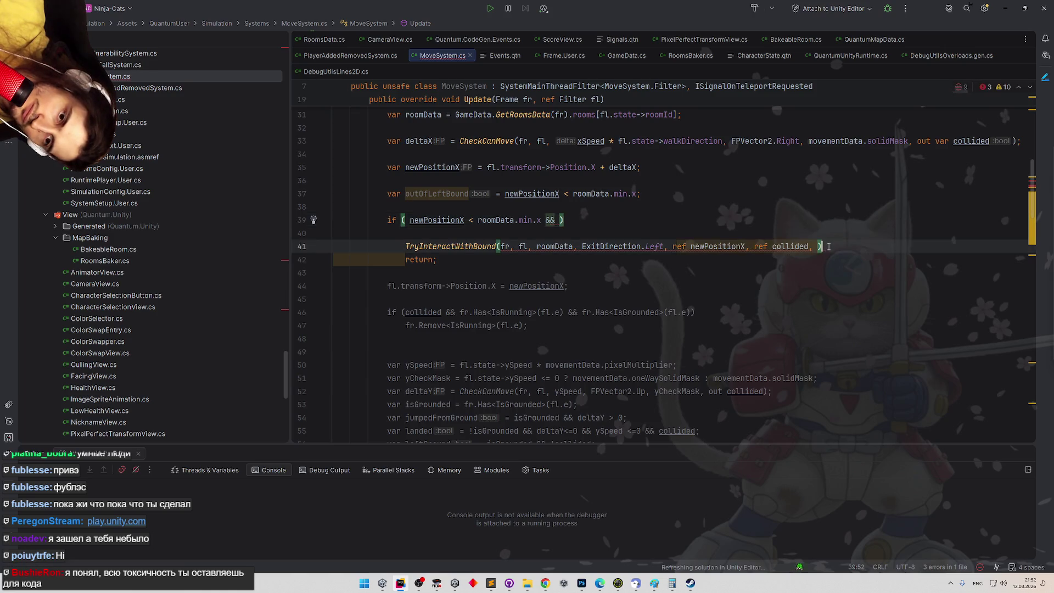
click(830, 246)
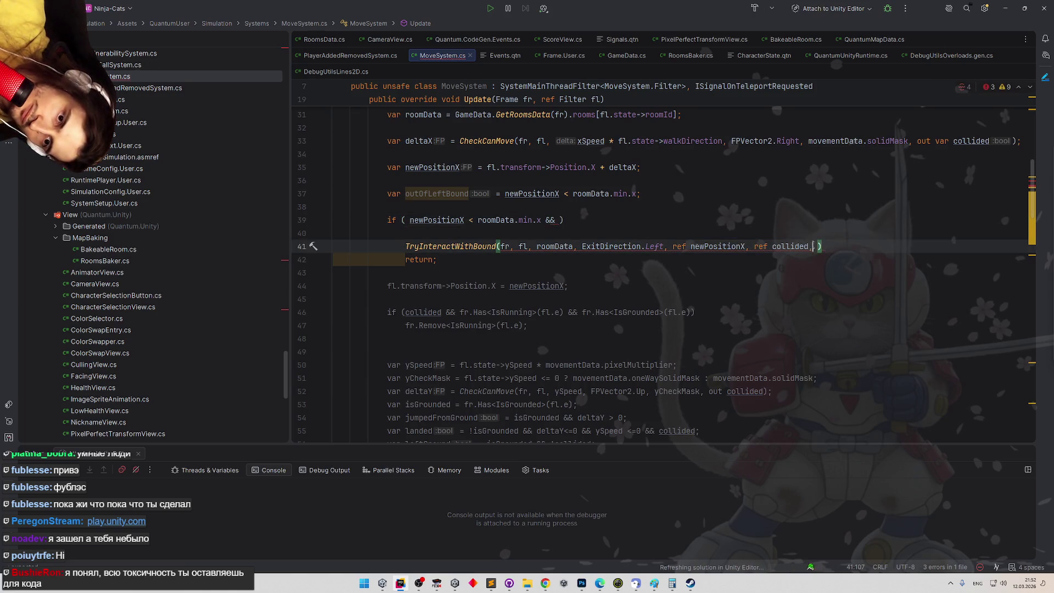
key(Up)
key(Up)
Move the TryInteractWithBound call into the if condition after '&&'
drag(408, 247, 818, 246)
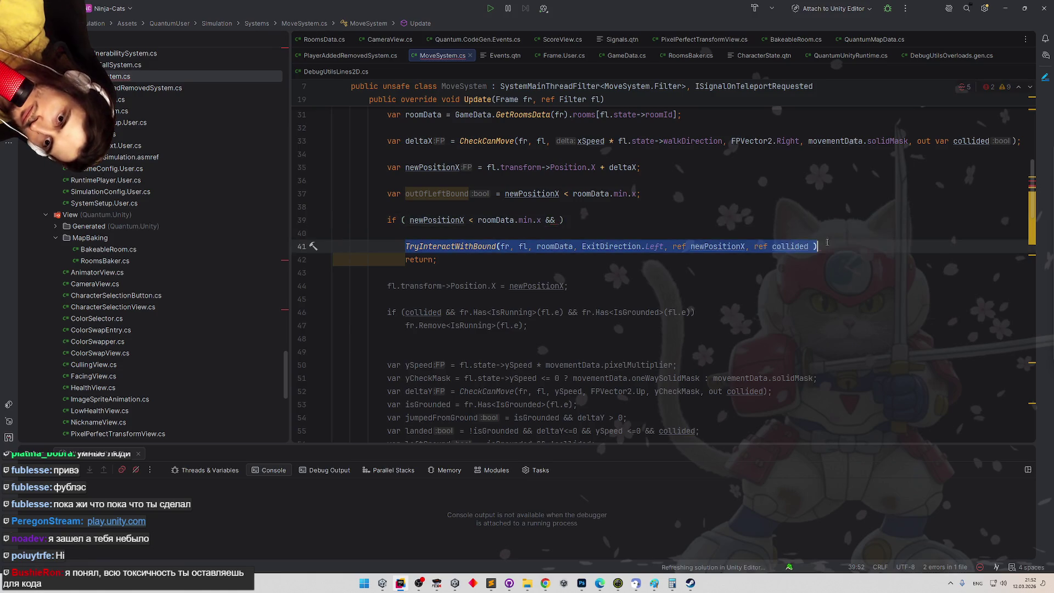
key(ctrl+x)
click(556, 220)
key(ctrl+v)
Delete the empty line above return and the unused outOfLeftBound variable
click(717, 261)
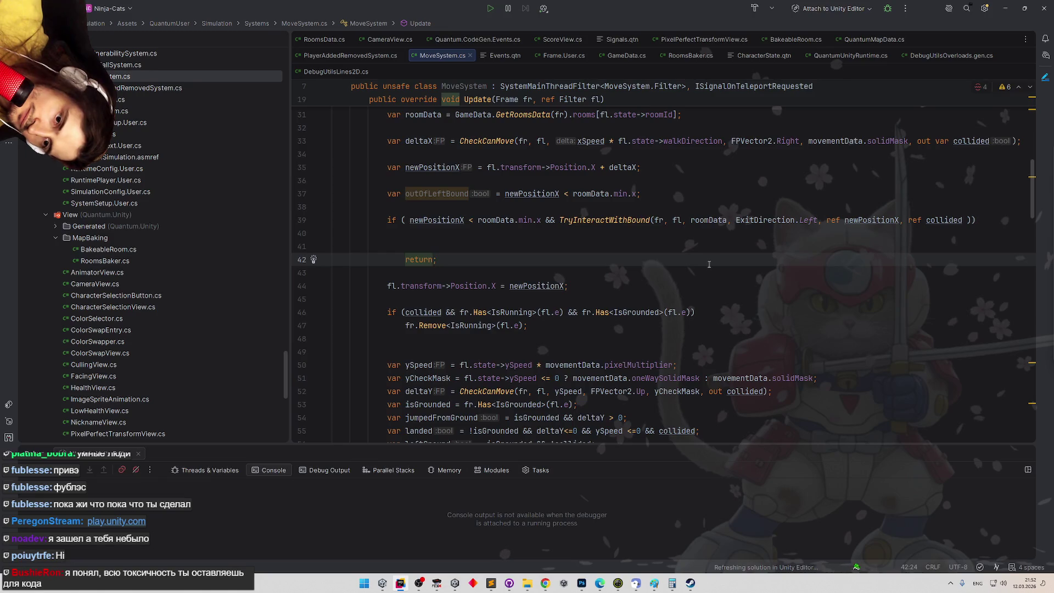
drag(468, 250, 354, 234)
key(Delete)
click(476, 234)
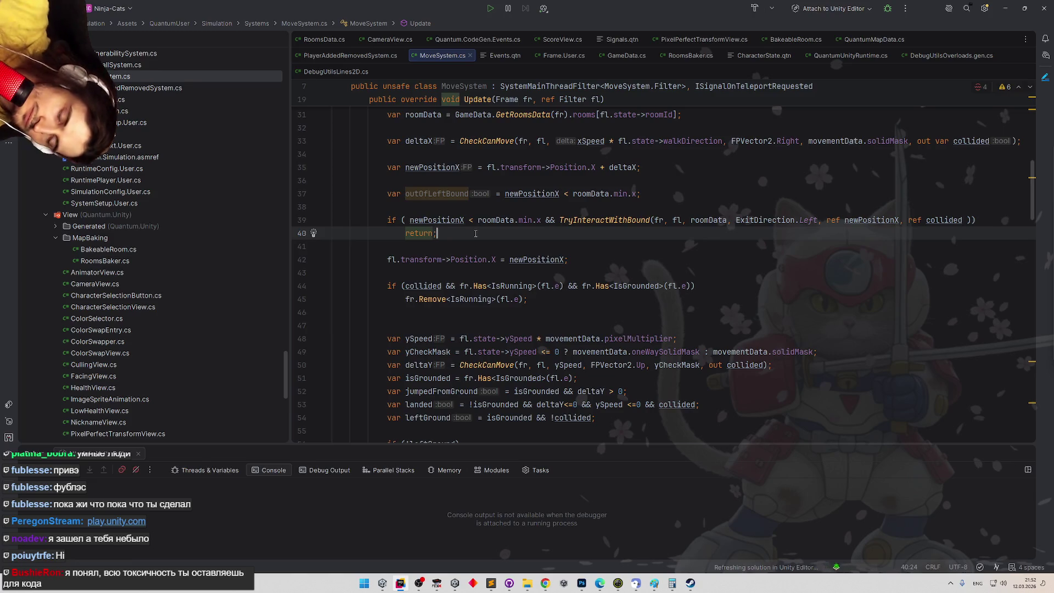
text(7)
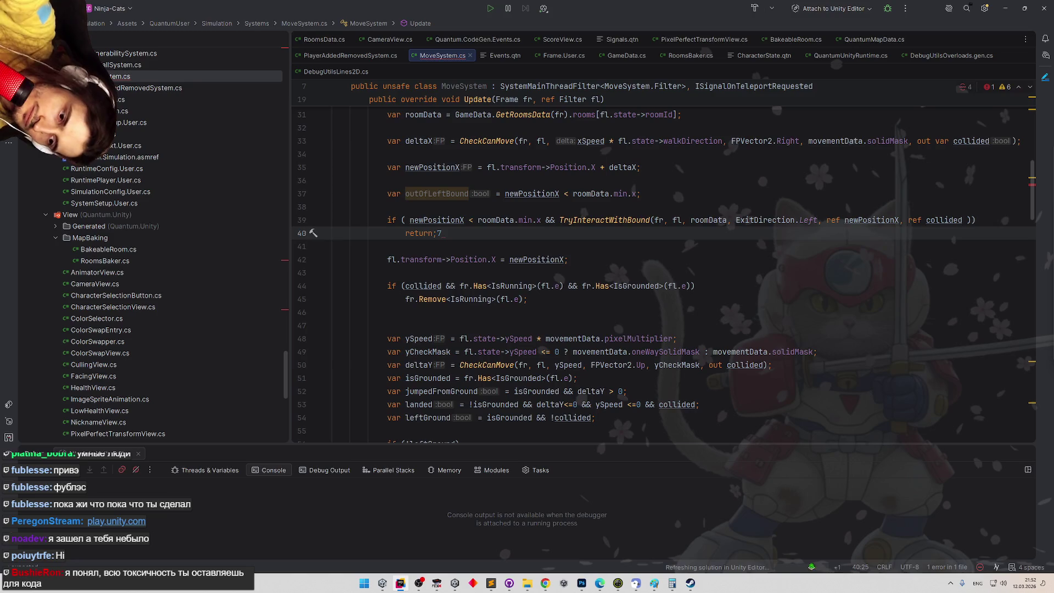
key(BackSpace)
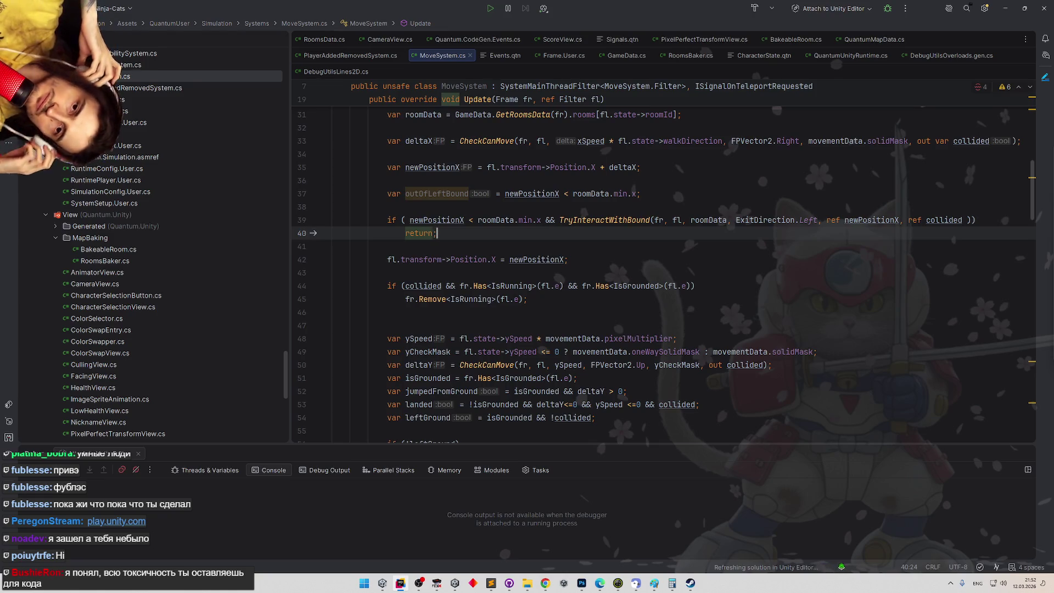
mouse_move(641, 193)
mouse_down()
mouse_move(385, 192)
mouse_move(333, 181)
mouse_up()
key(BackSpace)
key(BackSpace)
Remove the blank lines between the position declarations
scroll(666, 239, up, 2)
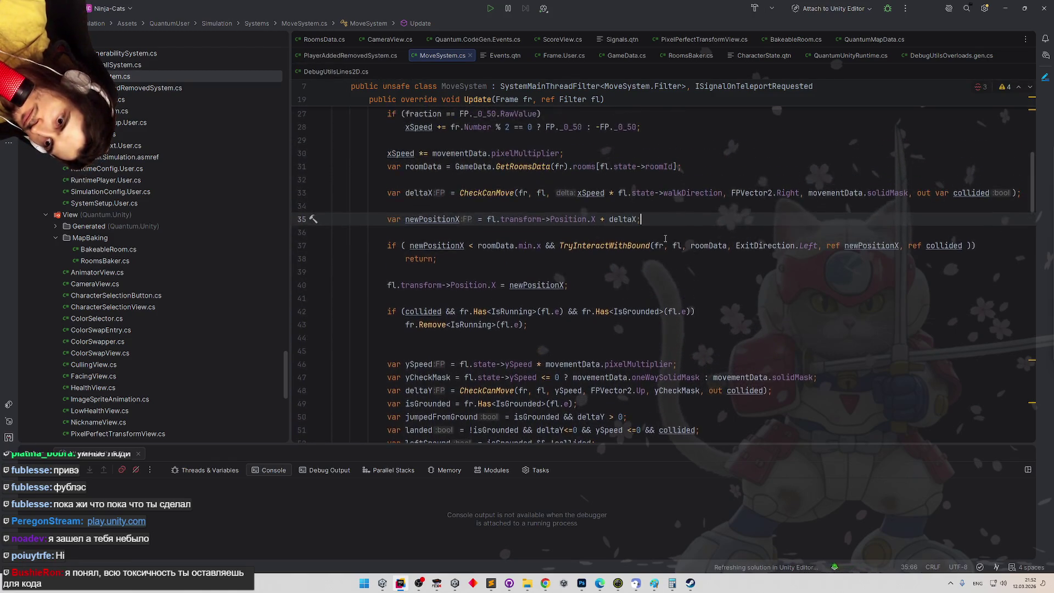
key(Up)
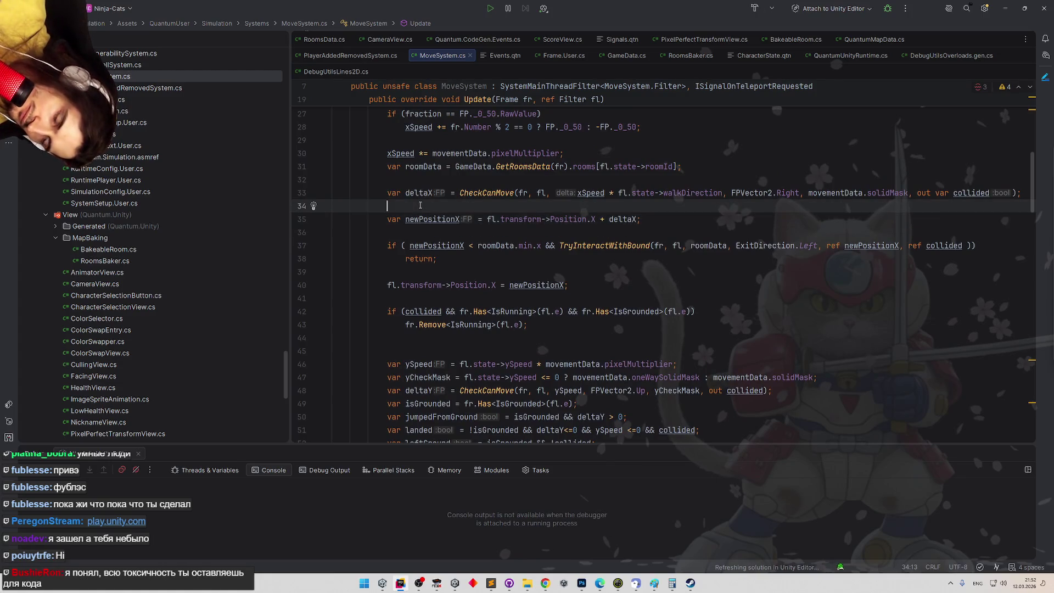
key(BackSpace)
key(Up)
key(BackSpace)
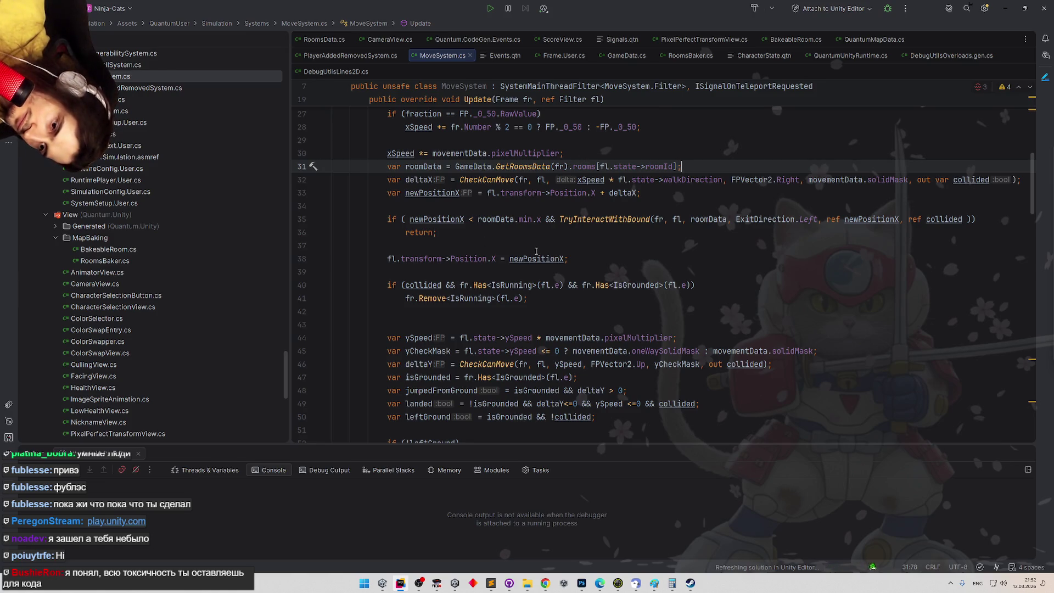
Paste a copy of the left-bound if/return on line 38, changing '<' to '>'
click(440, 242)
key(Return)
key(Return)
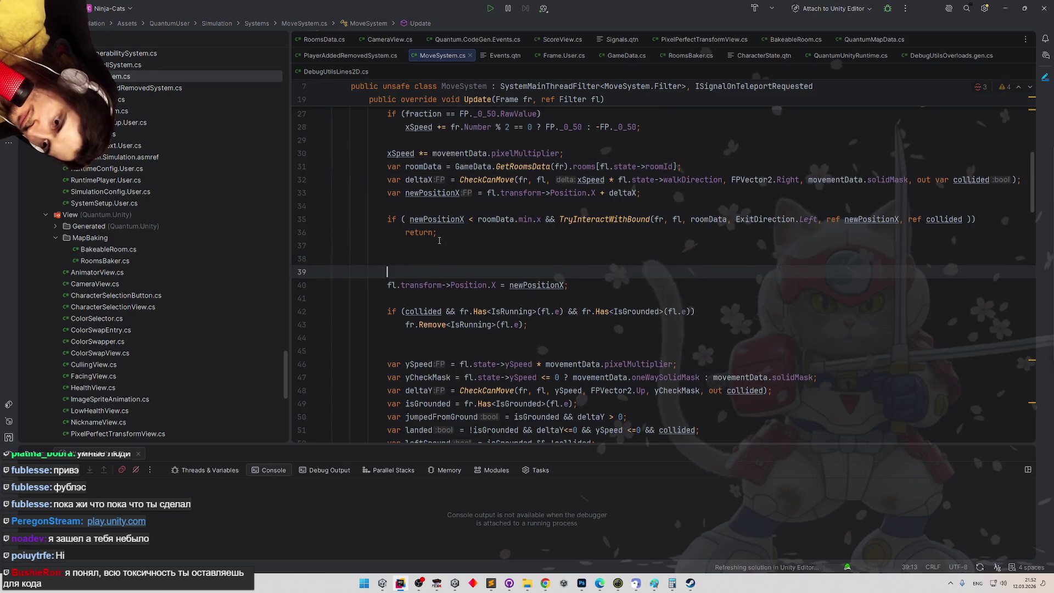
mouse_move(391, 219)
mouse_down()
mouse_move(727, 222)
mouse_move(454, 234)
mouse_up()
click(436, 254)
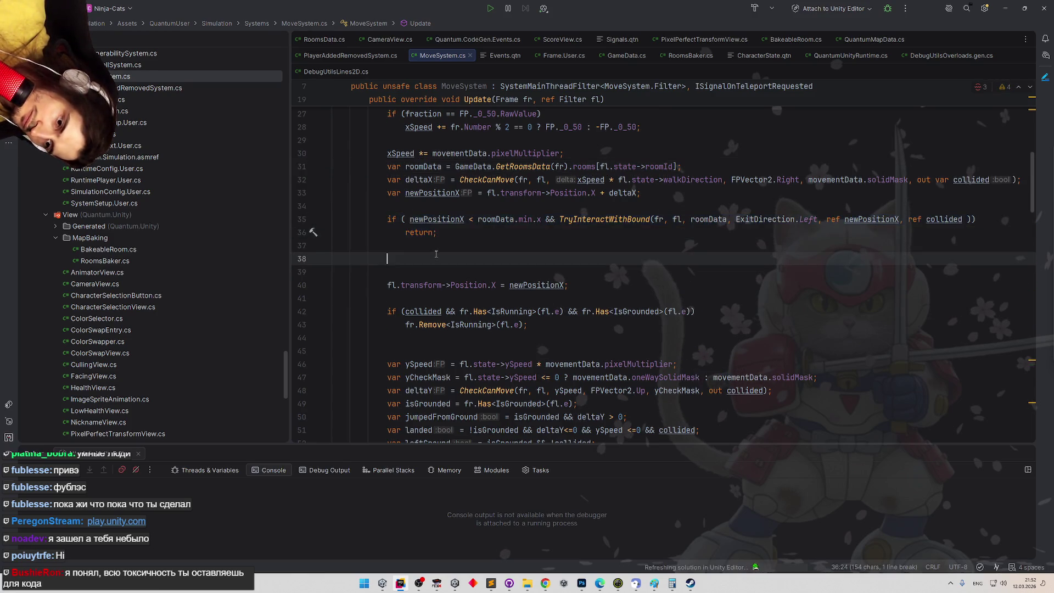
key(ctrl+v)
click(470, 257)
text(>)
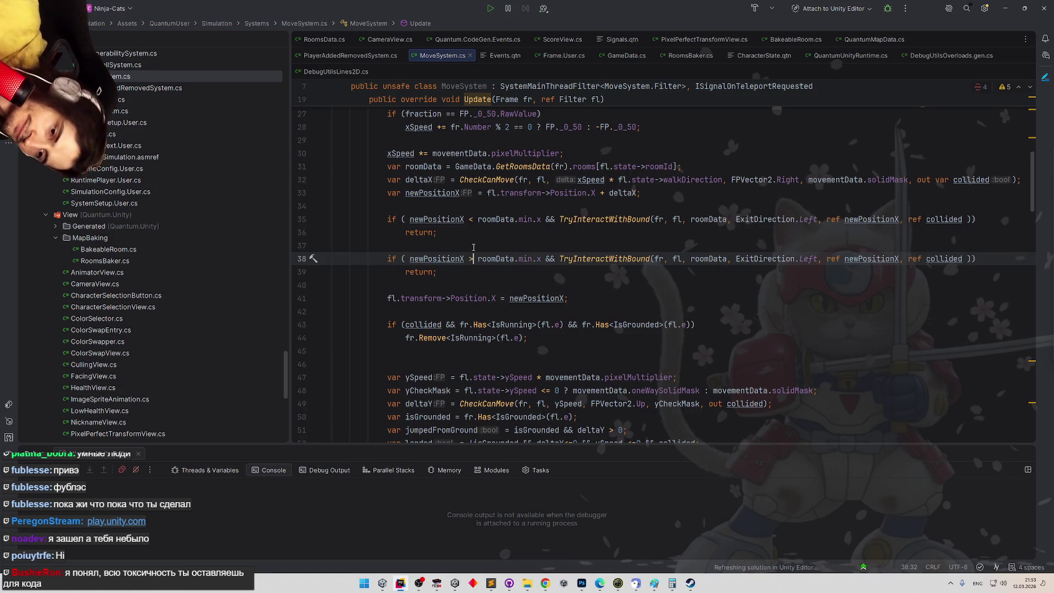
Change the copied check to roomData.max.x and ExitDirection.Right
double_click(526, 259)
text(max)
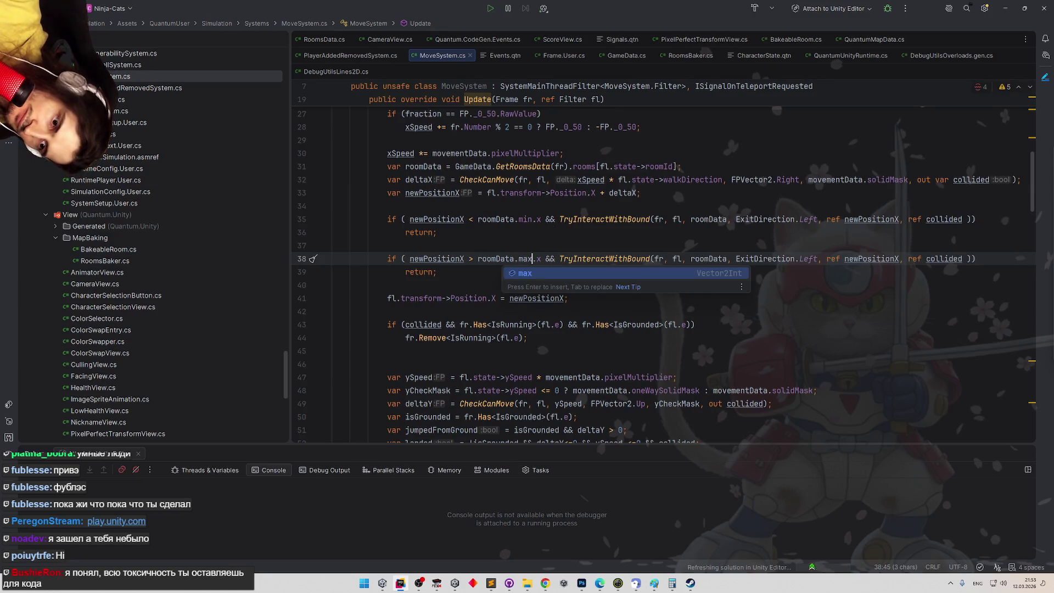
key(Escape)
double_click(808, 259)
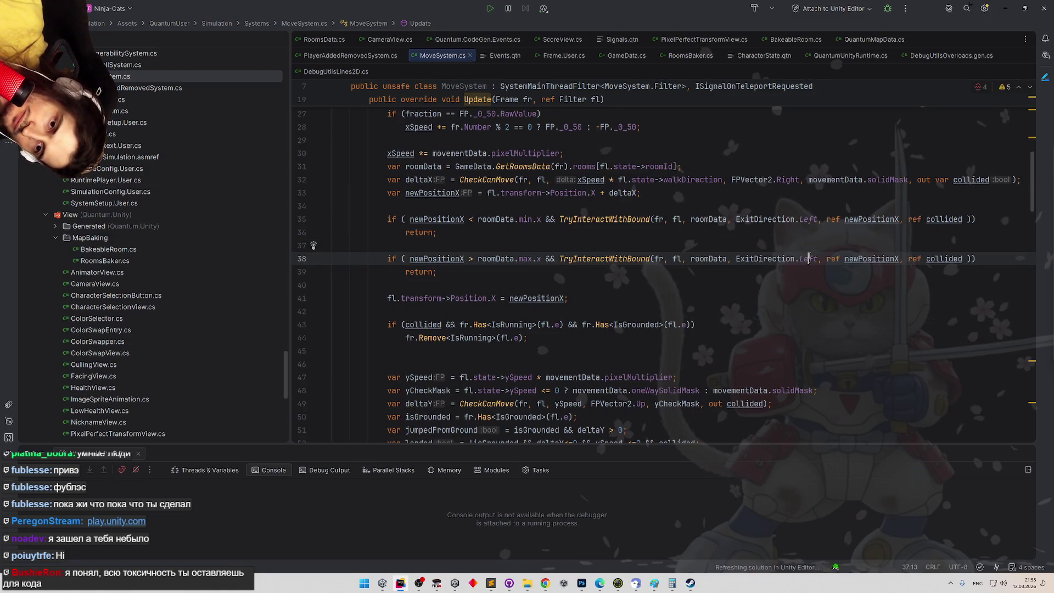
text(Right)
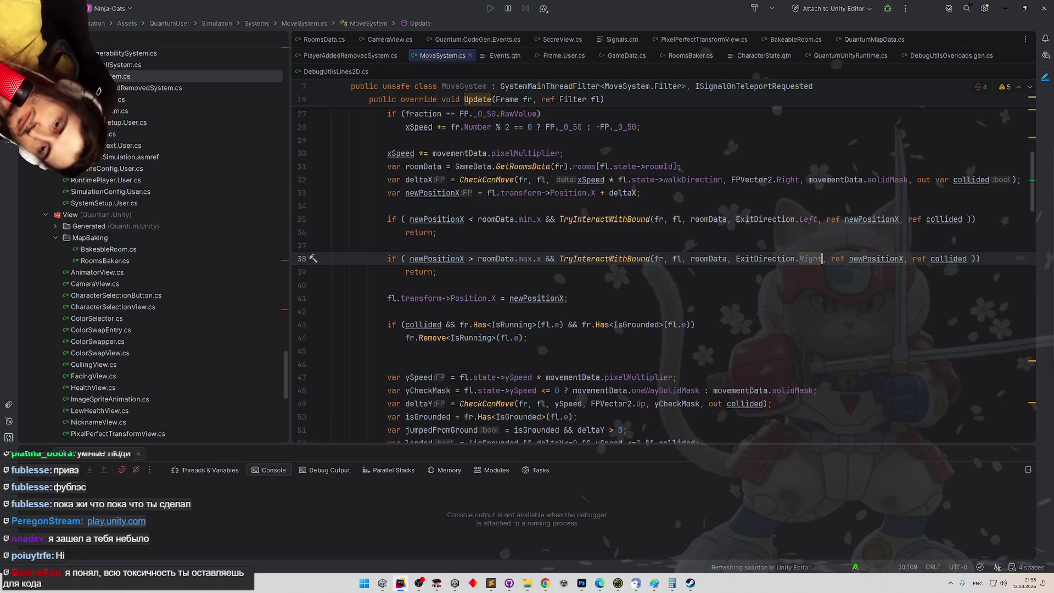
Delete the blank line left after the IsRunning removal
click(778, 301)
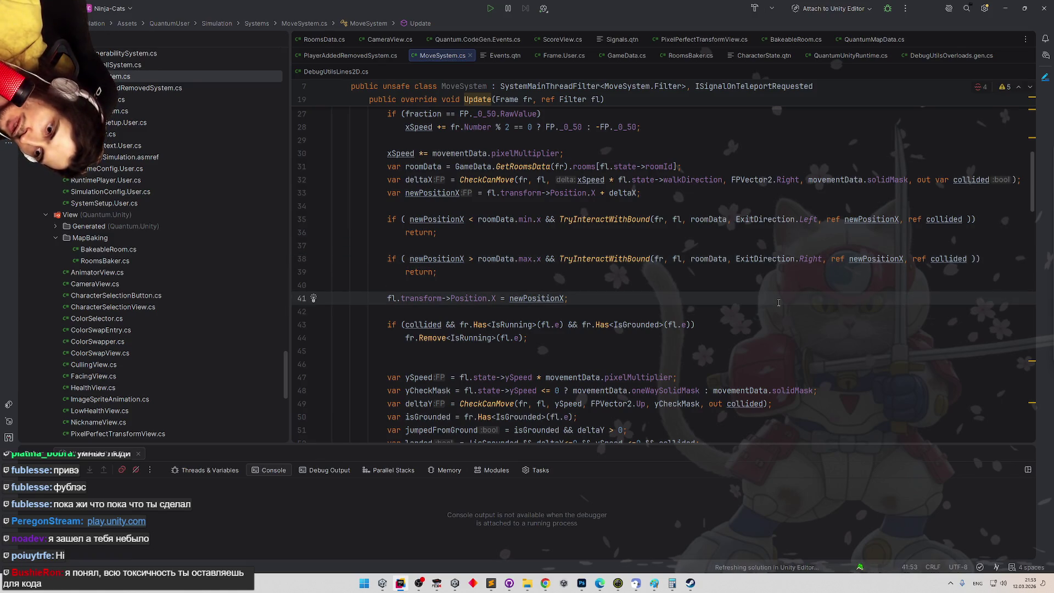
scroll(574, 269, up, 2)
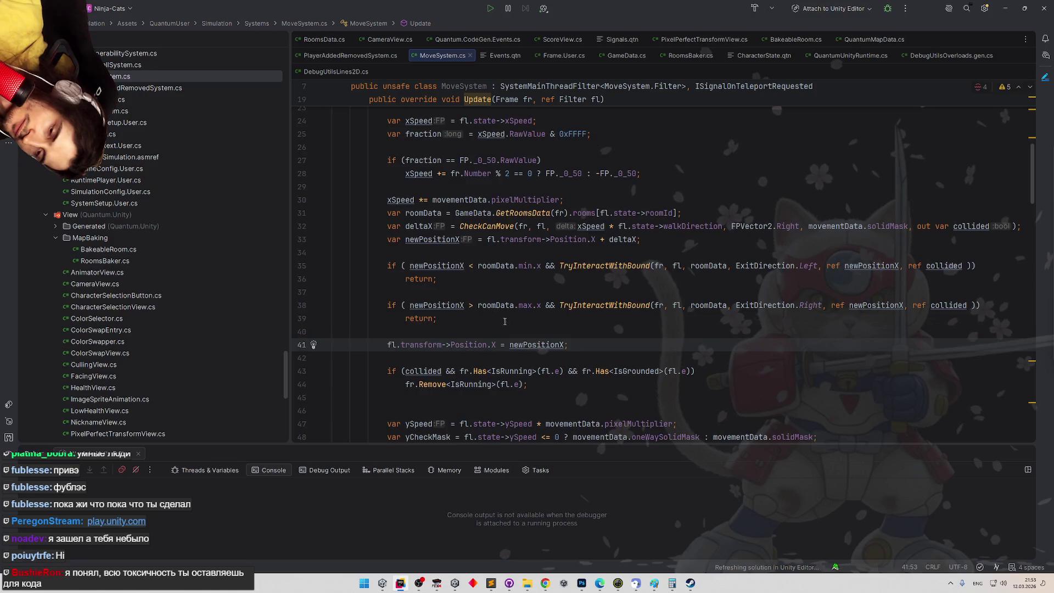
click(551, 318)
scroll(551, 314, down, 10)
scroll(551, 314, up, 9)
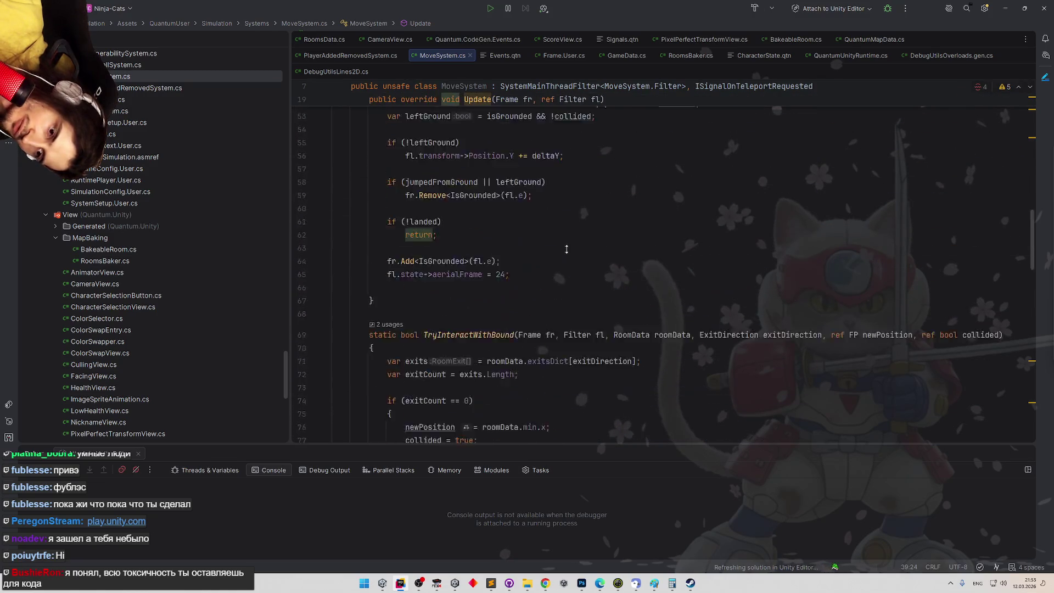
scroll(602, 313, up, 2)
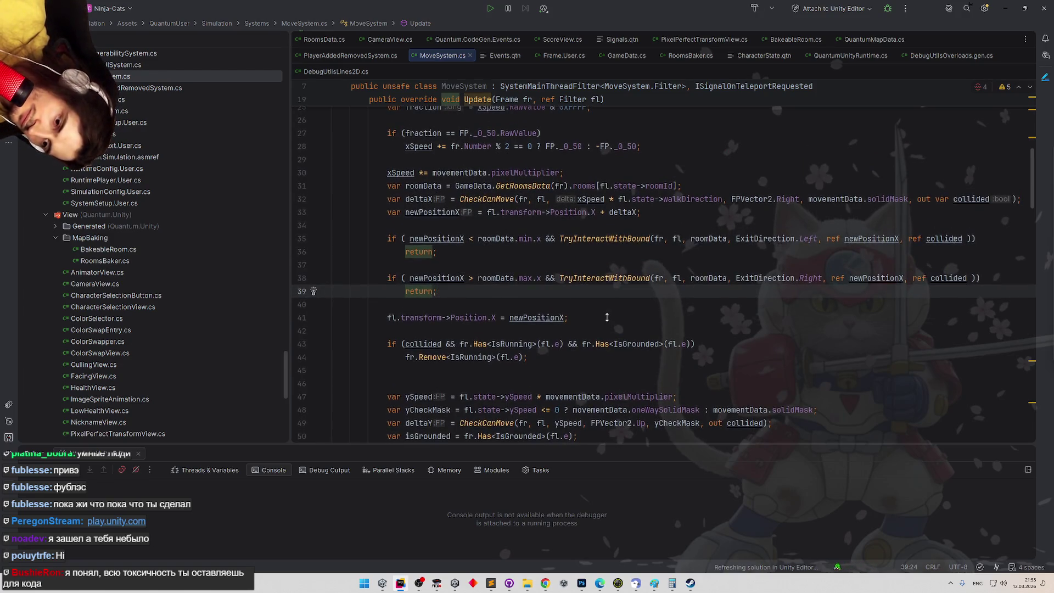
scroll(549, 329, down, 1)
click(457, 363)
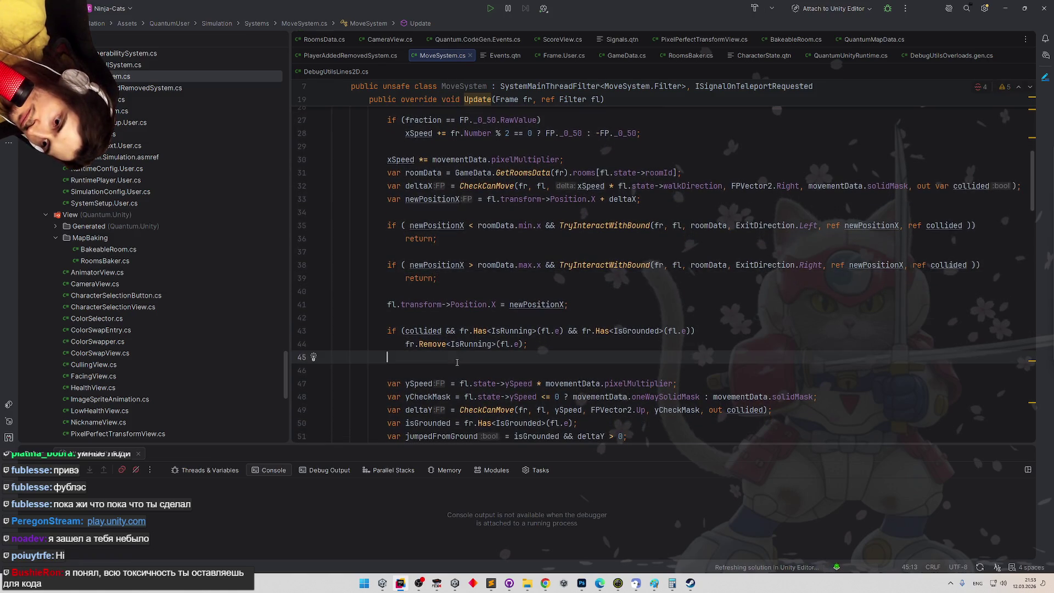
key(BackSpace)
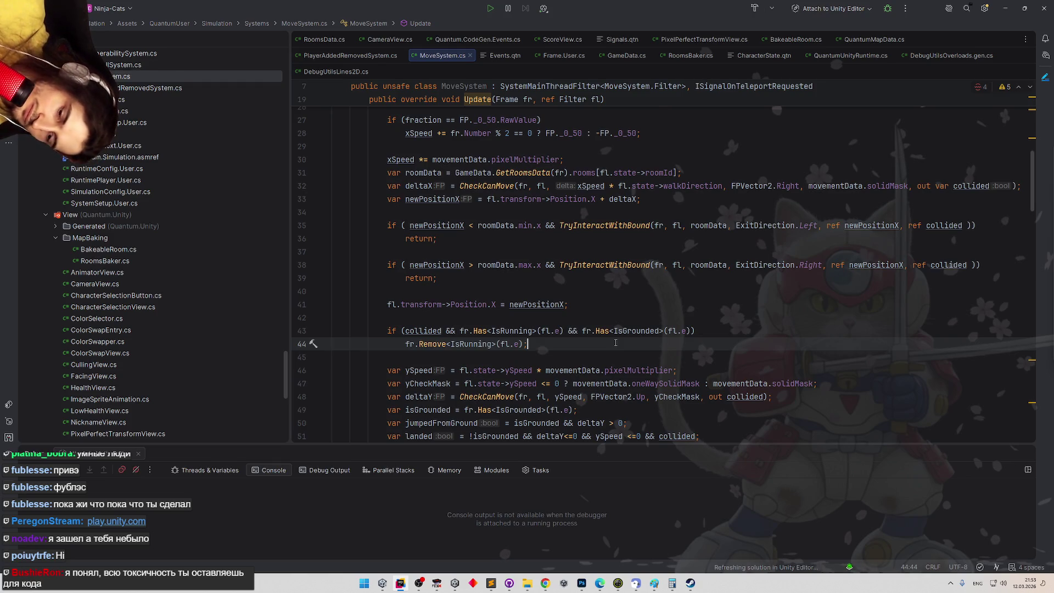
Add a '{' block after 'if (!leftGround)', above the Position.Y += deltaY line
scroll(607, 348, down, 1)
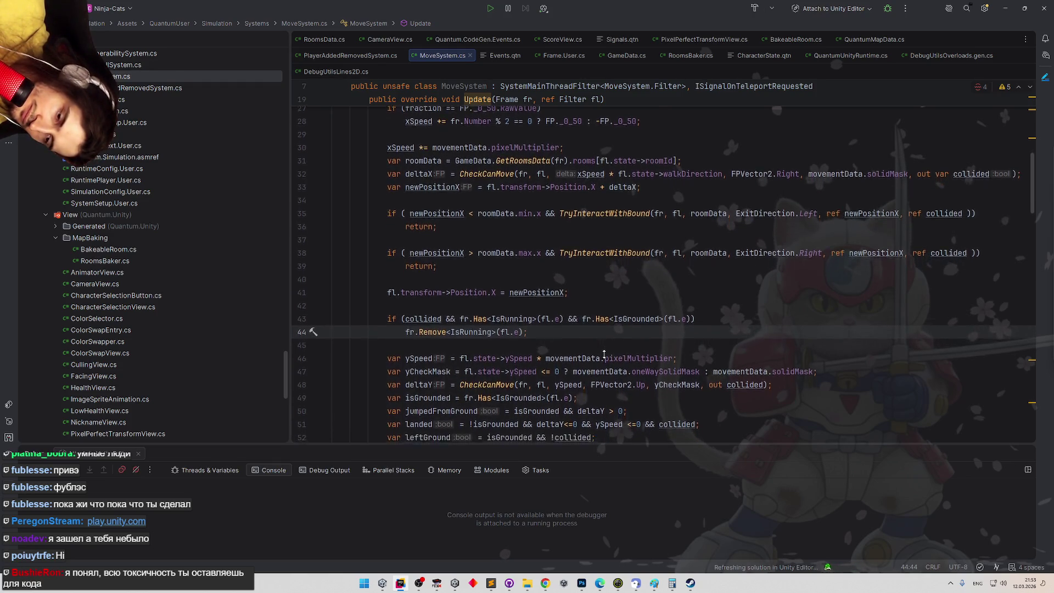
scroll(604, 355, down, 1)
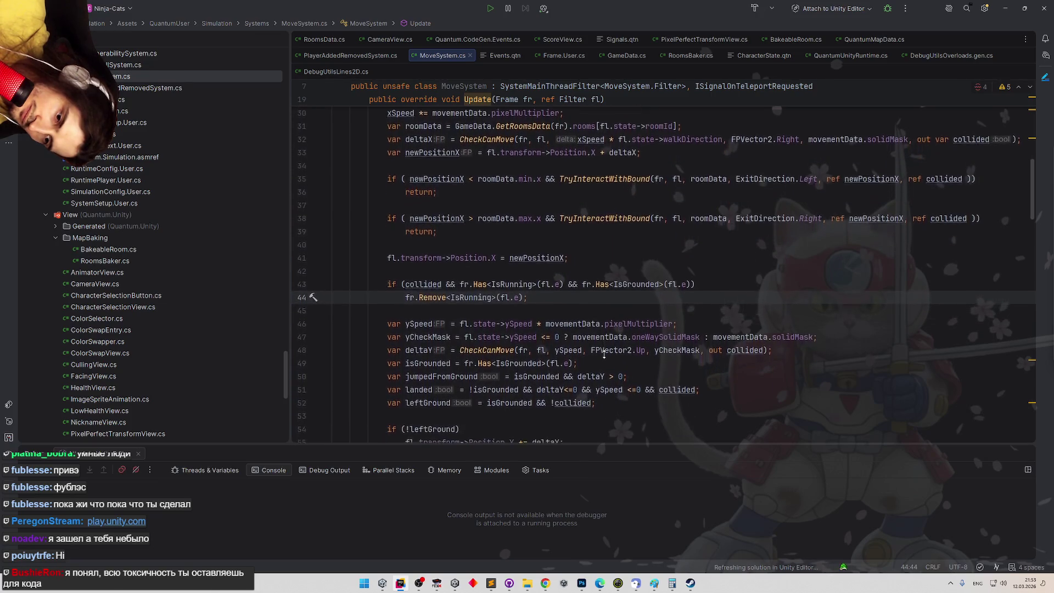
scroll(604, 354, down, 1)
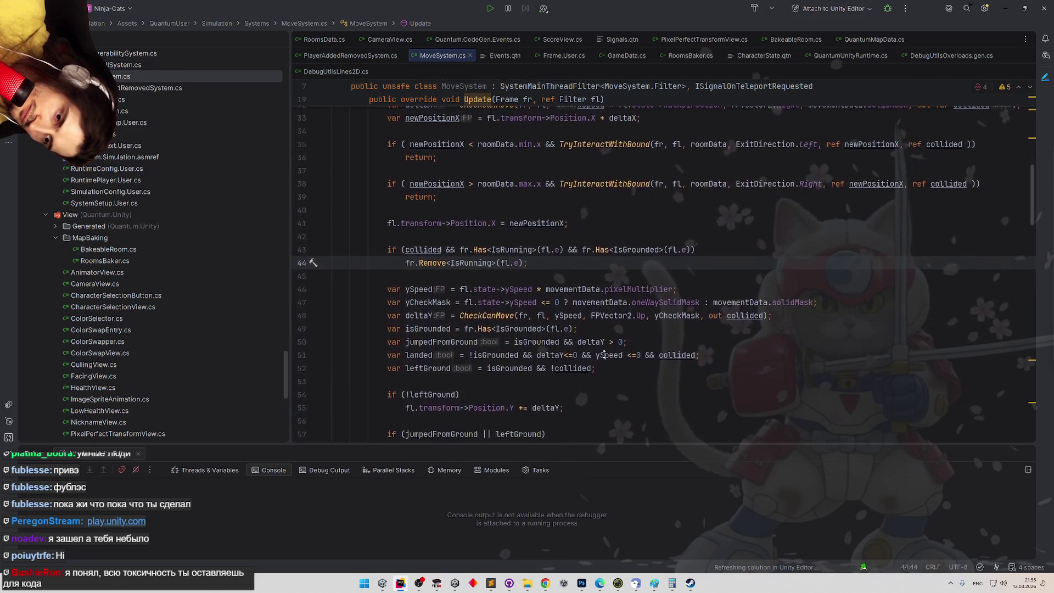
scroll(604, 354, down, 1)
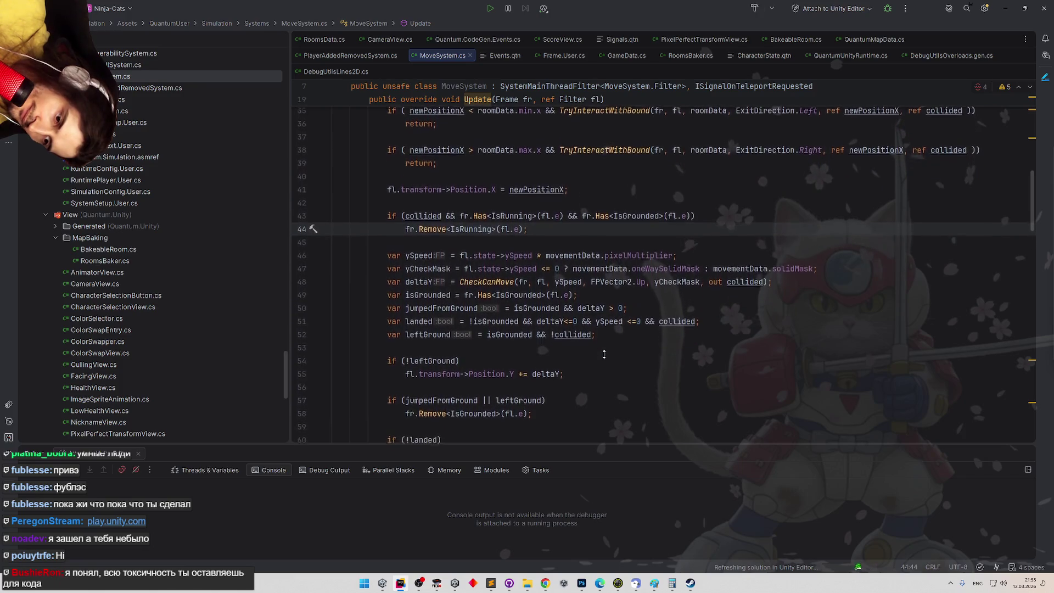
scroll(606, 357, down, 1)
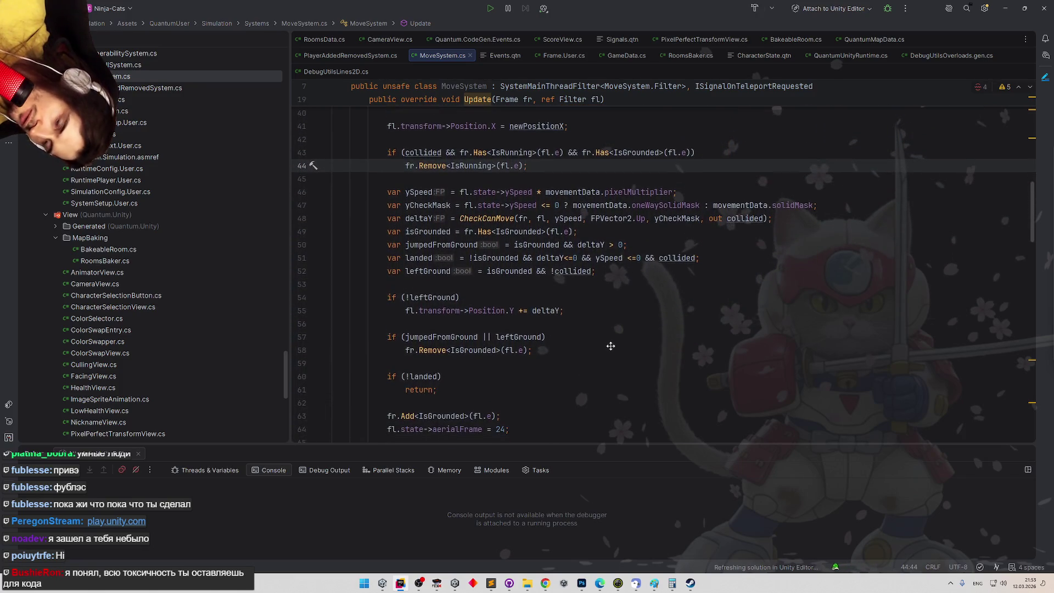
scroll(610, 355, down, 1)
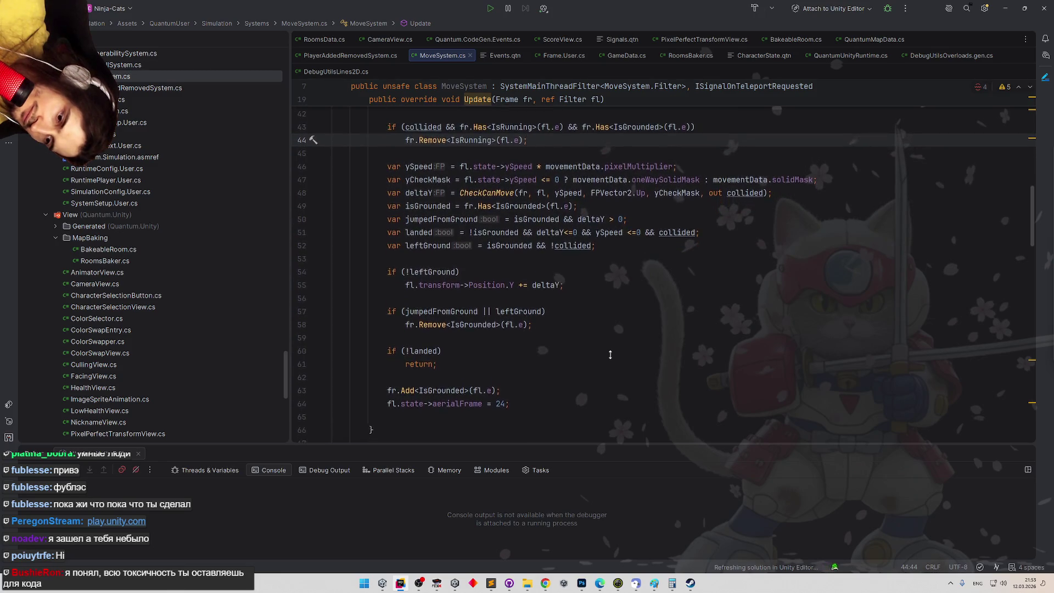
scroll(524, 290, up, 1)
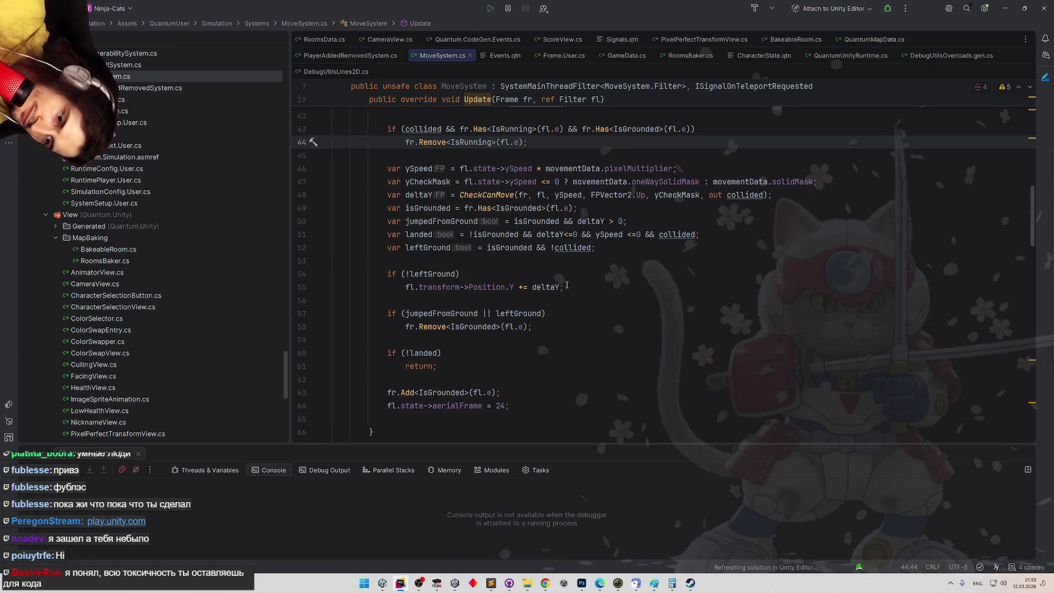
scroll(549, 279, up, 1)
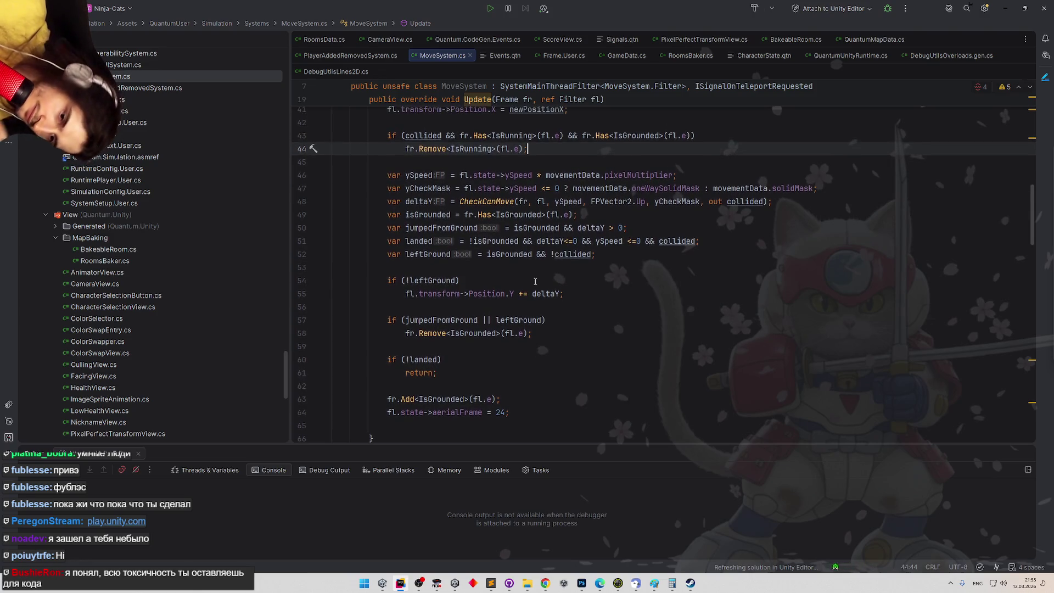
click(536, 282)
key(Return)
text({)
key(Return)
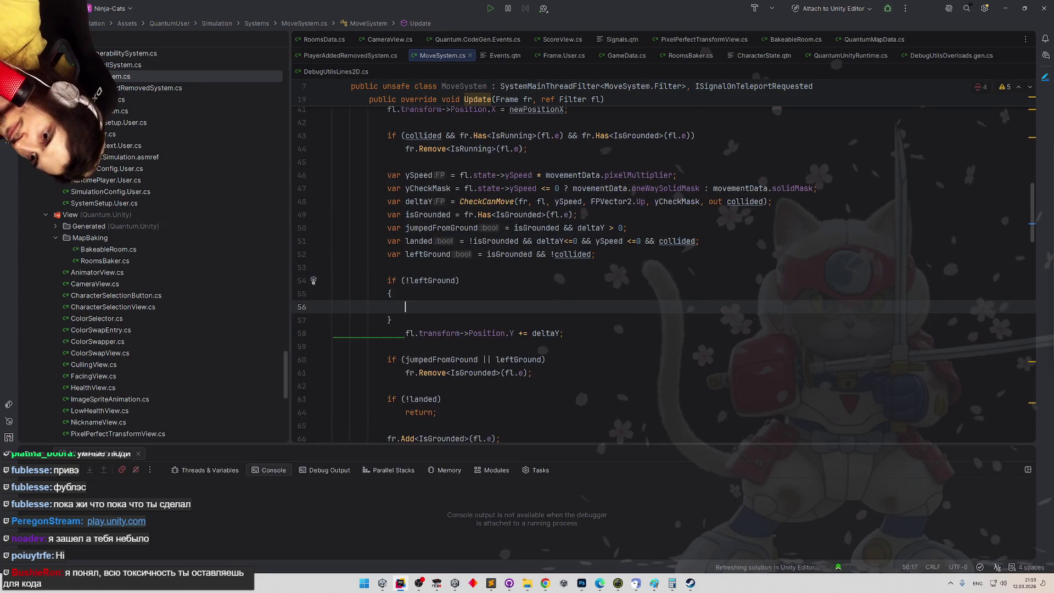
Change the !landed check to if (landed) and open a braced block under it
key(shift+Down)
scroll(420, 352, down, 2)
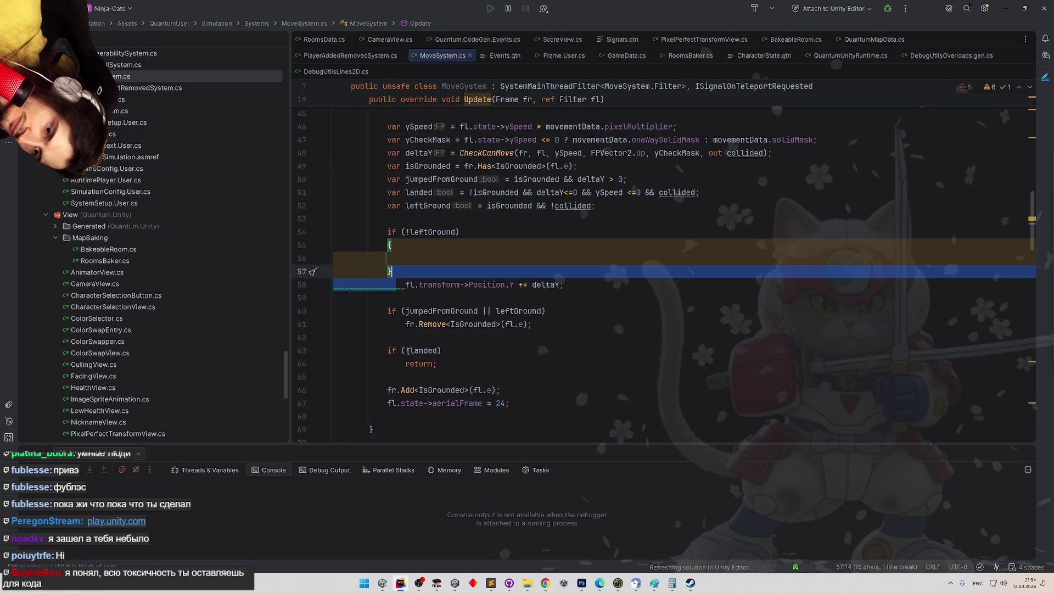
key(shift+Up)
key(ctrl+z)
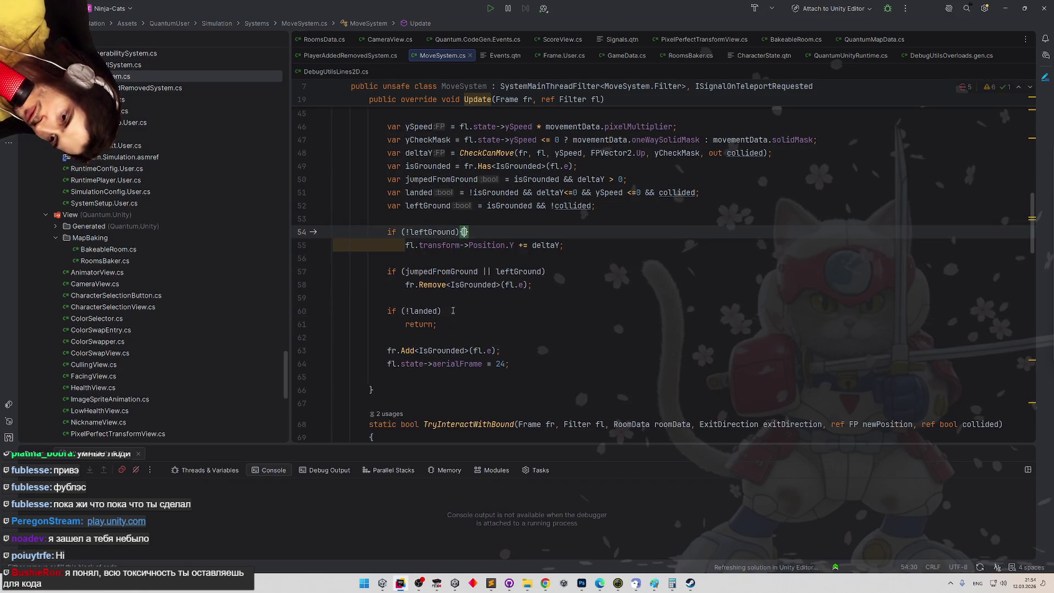
key(ctrl+z)
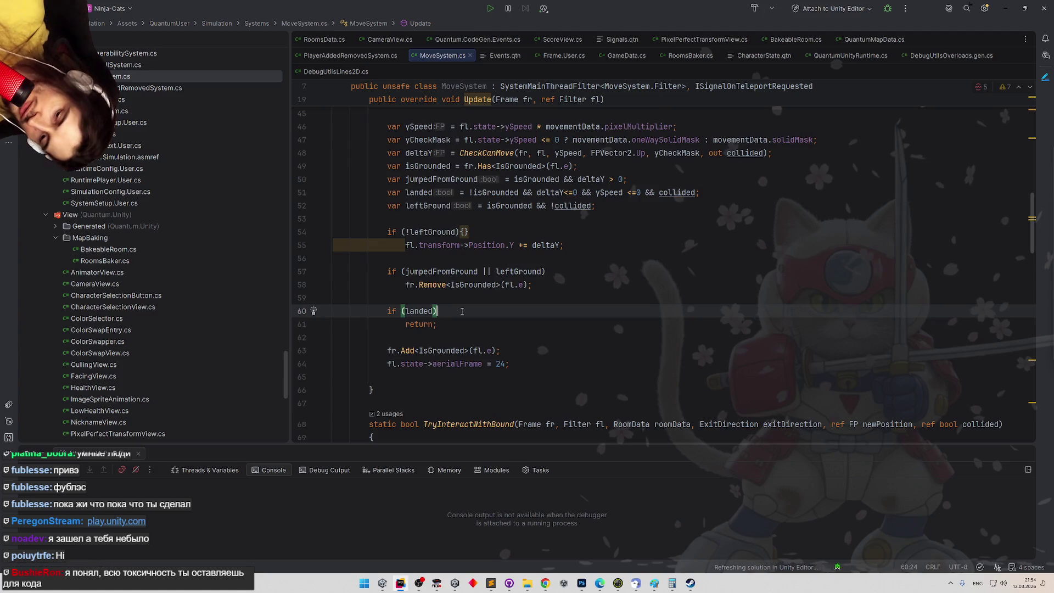
text({)
key(Return)
Move the fr.Add and aerialFrame lines into the if (landed) block and clear leftover lines
drag(388, 390, 529, 403)
key(ctrl+x)
click(390, 337)
key(ctrl+v)
key(Down)
key(shift+Home)
key(BackSpace)
Move the whole if (landed) block above the jumpedFromGround check and unindent it one level
drag(385, 311, 354, 377)
key(Delete)
click(403, 259)
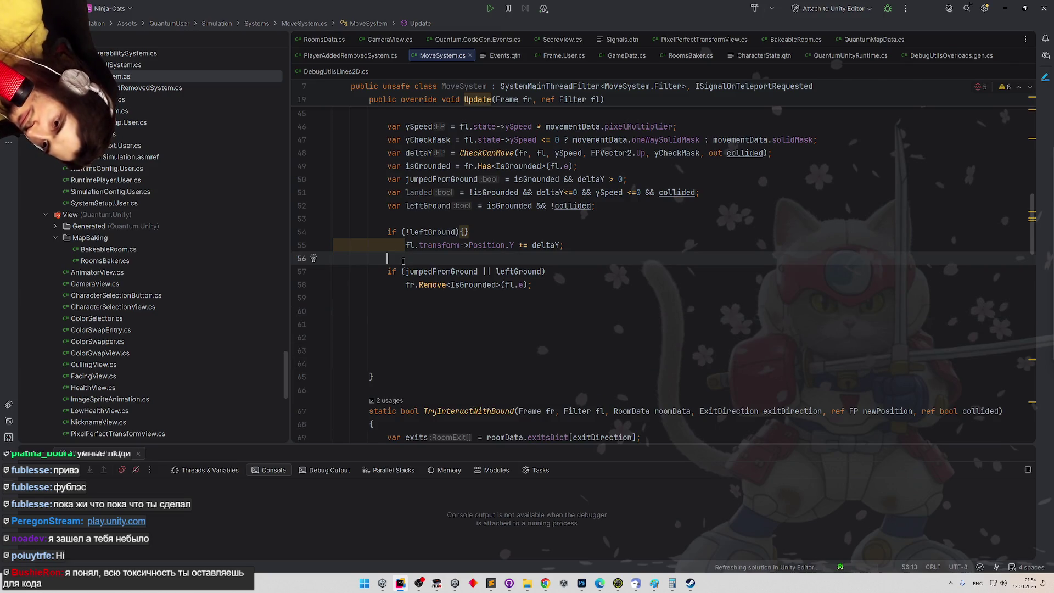
key(ctrl+v)
drag(405, 271, 437, 328)
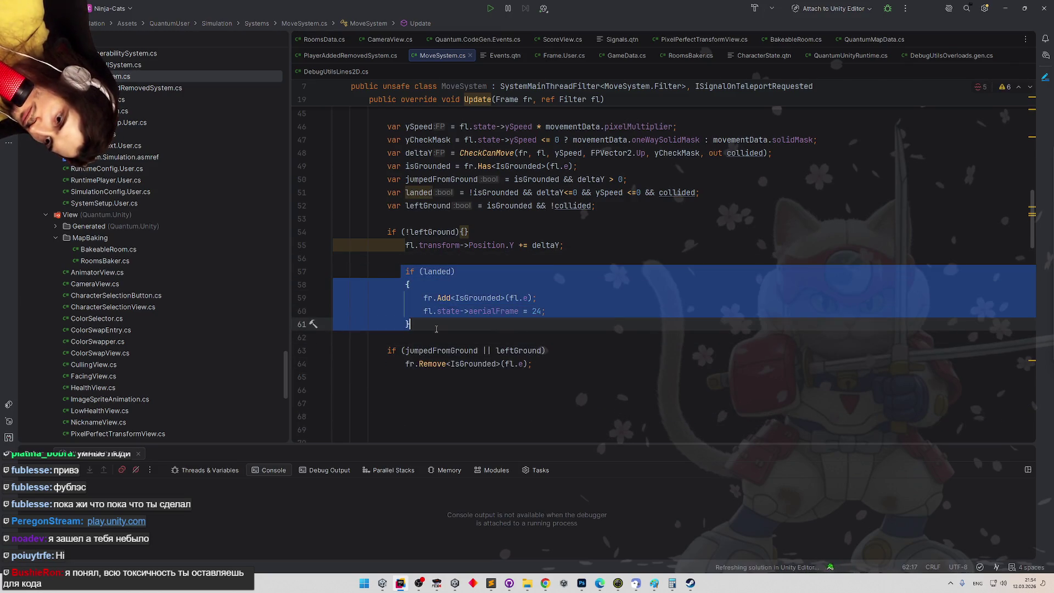
key(shift+Tab)
Move the leftGround check and Position.Y update below jumpedFromGround, removing the empty braces
drag(387, 232, 565, 245)
key(Delete)
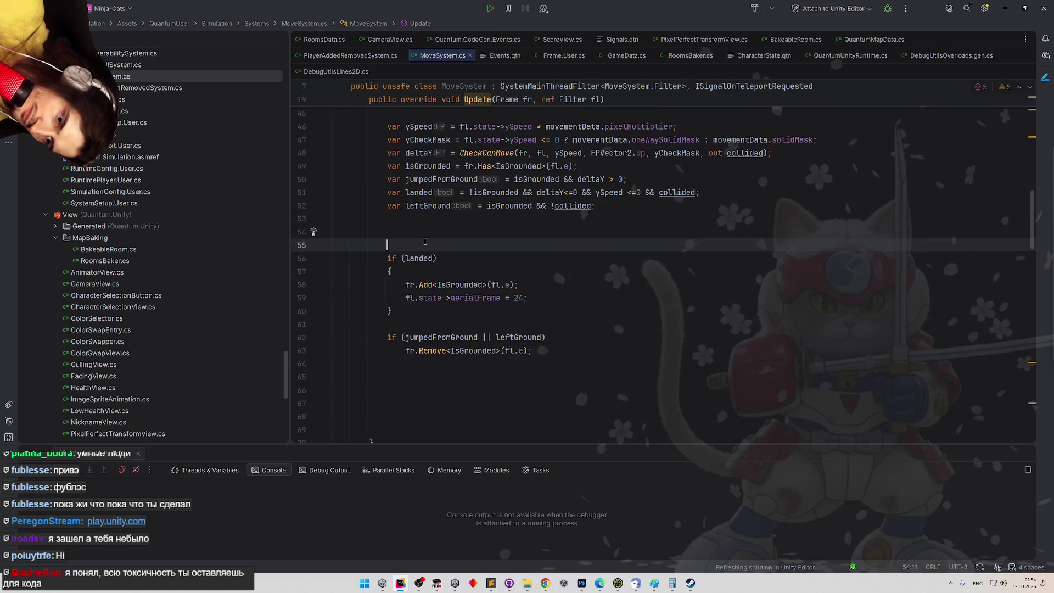
key(BackSpace)
key(BackSpace)
click(426, 347)
key(ctrl+v)
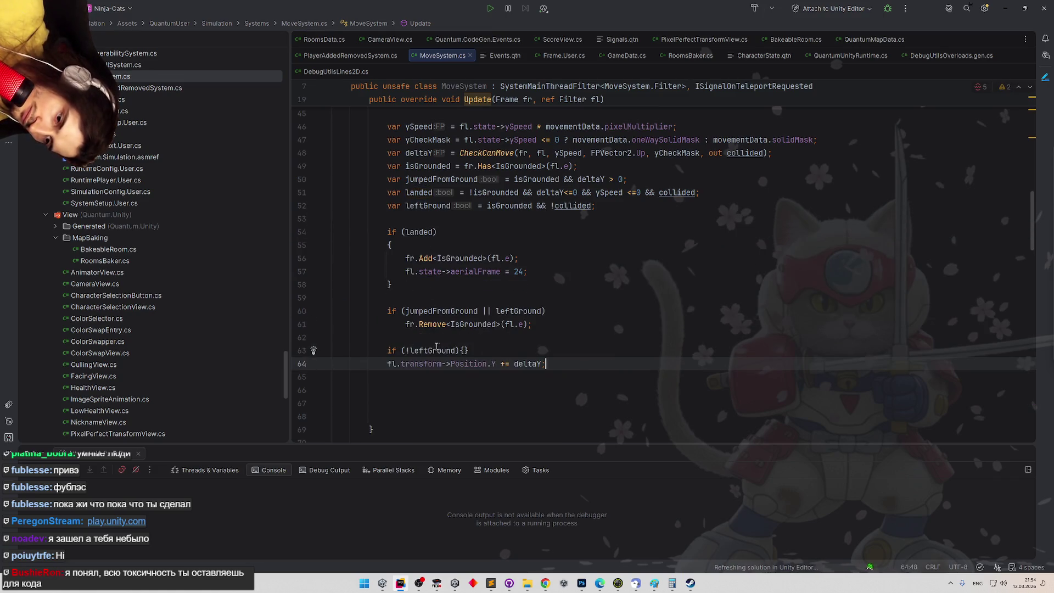
click(407, 350)
key(BackSpace)
Make the check if (leftGround) with return; beneath it, and unindent the Position.Y line
key(End)
key(BackSpace)
key(BackSpace)
key(Return)
text(return;)
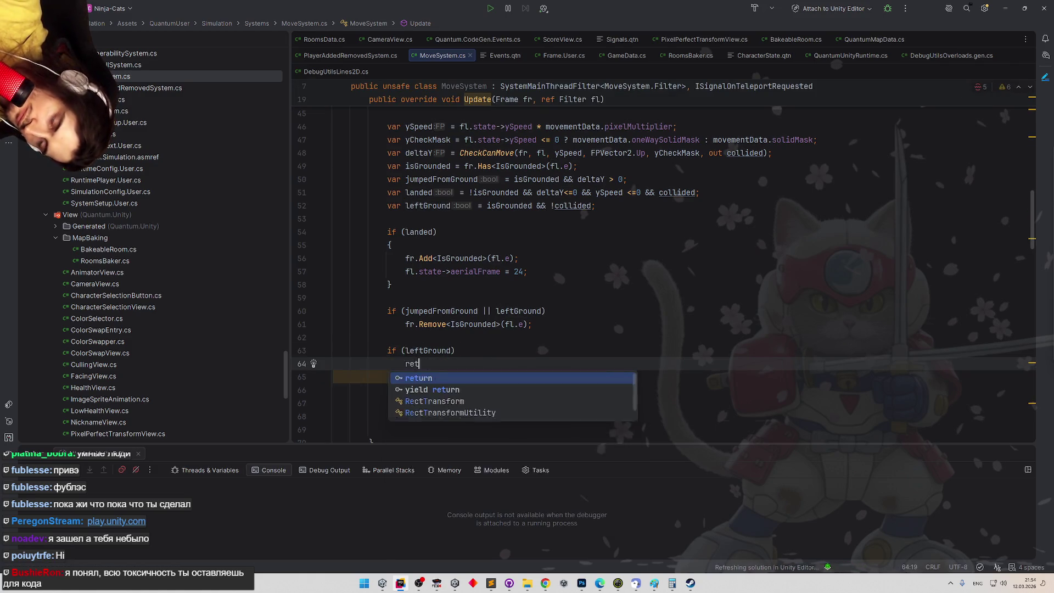
key(Return)
click(403, 390)
key(BackSpace)
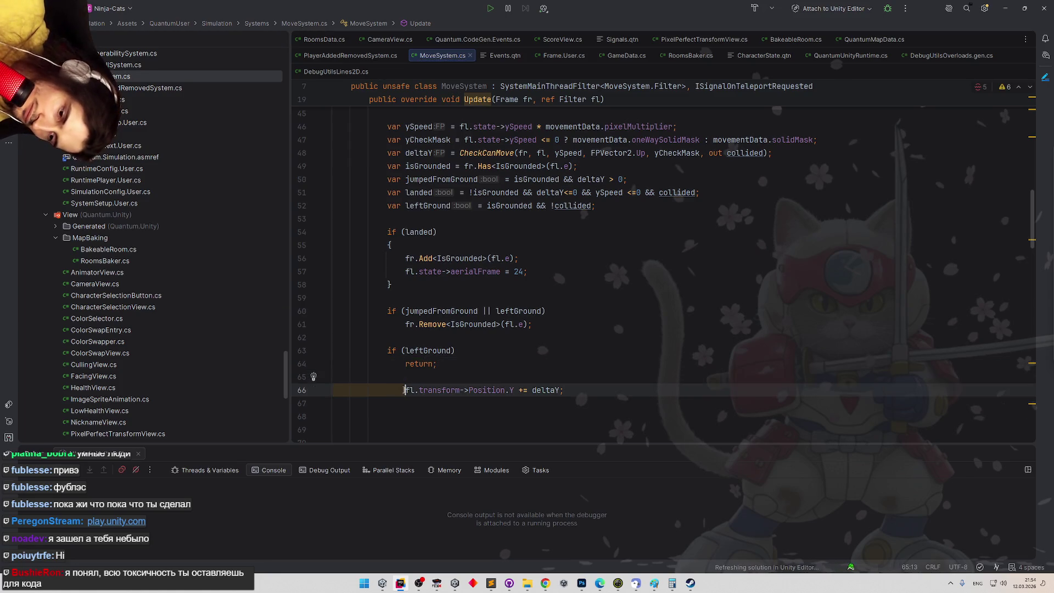
click(529, 351)
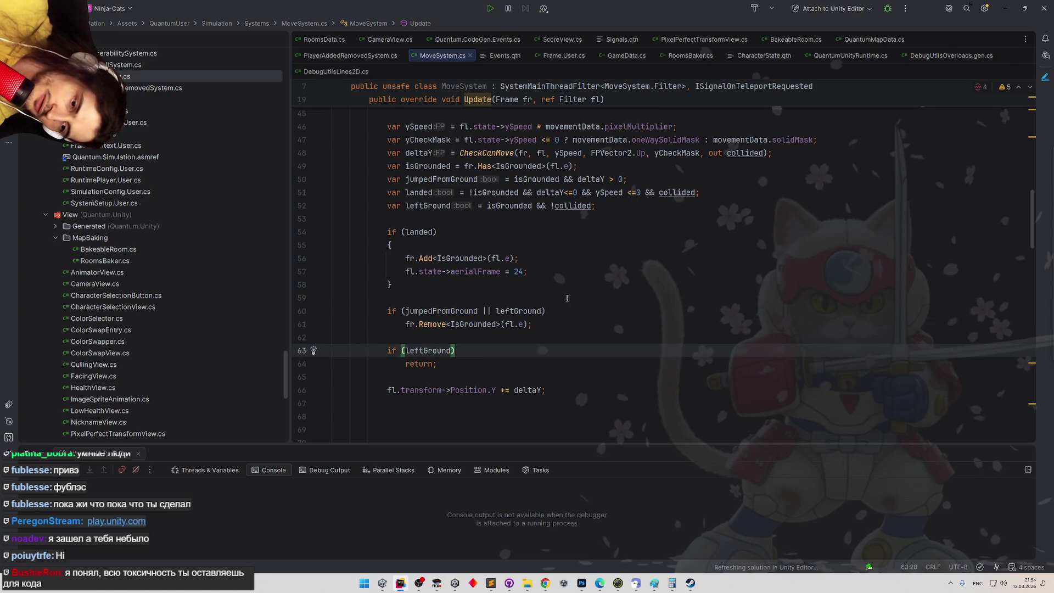
key(Down)
key(Down)
Paste a copy of the newPositionX calculation and its Left/Right bound checks below the Position.Y update
scroll(502, 275, down, 1)
scroll(502, 275, up, 3)
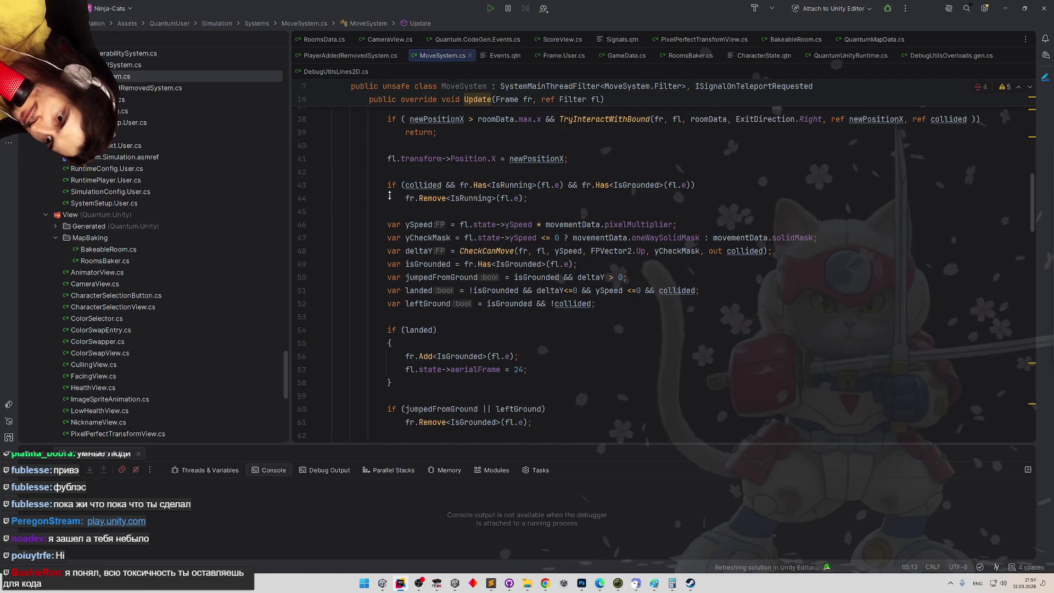
scroll(390, 196, up, 4)
mouse_move(381, 185)
mouse_down()
mouse_move(478, 250)
mouse_move(479, 263)
mouse_up()
scroll(479, 272, down, 10)
scroll(479, 271, up, 3)
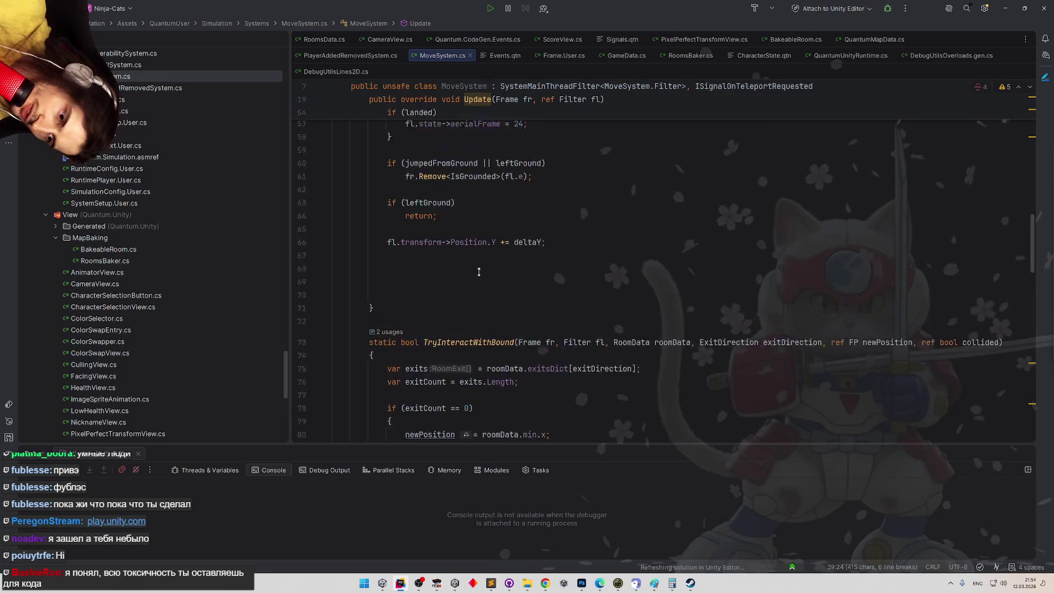
click(479, 272)
key(ctrl+v)
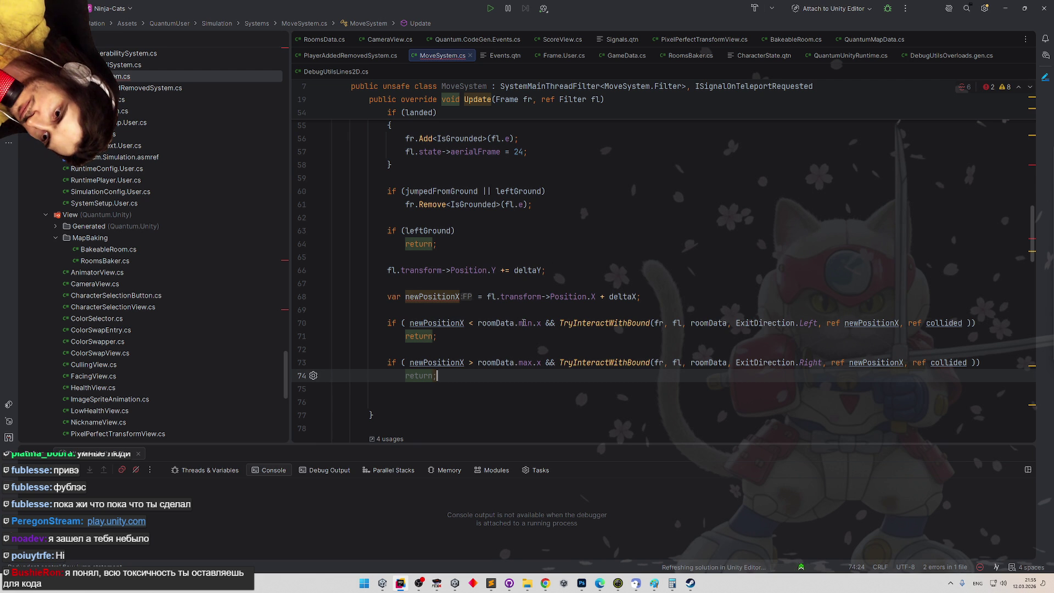
mouse_move(523, 323)
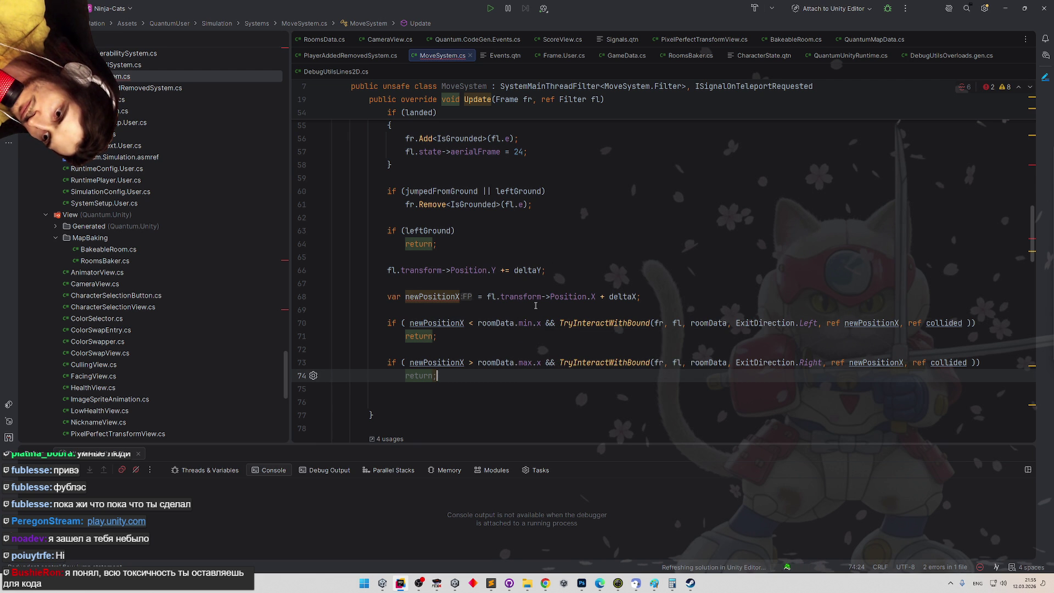
scroll(530, 306, down, 1)
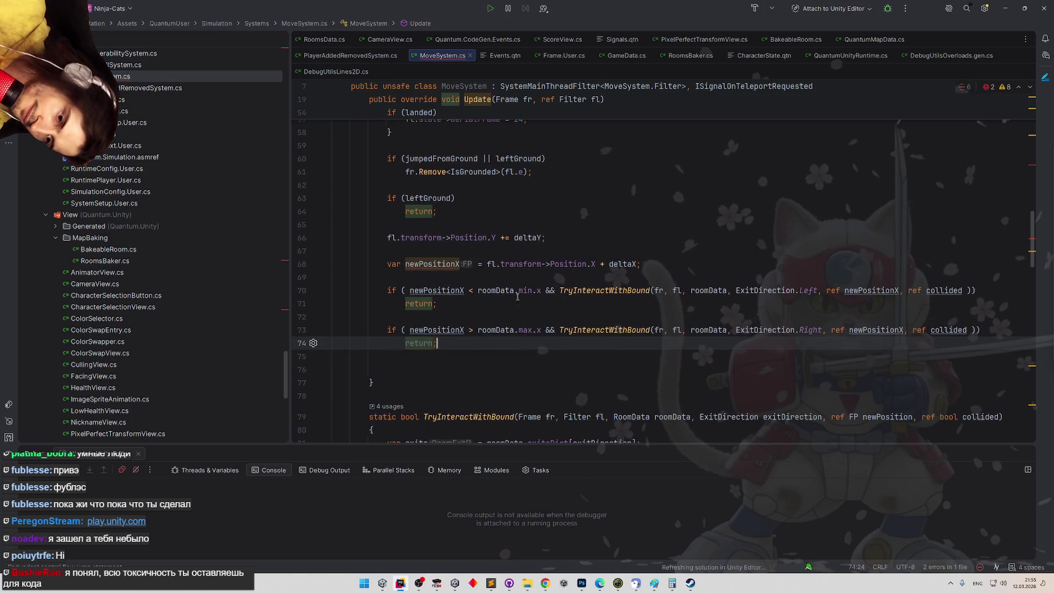
click(456, 265)
Rename the copy to newPositionY and move the Position.Y += deltaY line after both bound checks
key(Delete)
text(Y)
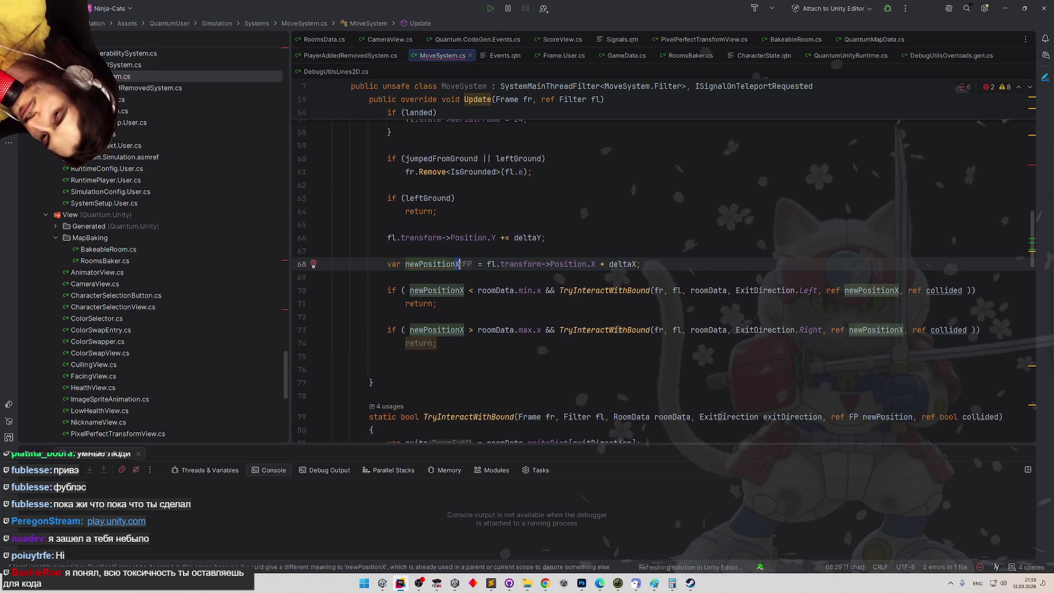
click(388, 238)
drag(388, 238, 546, 238)
key(ctrl+x)
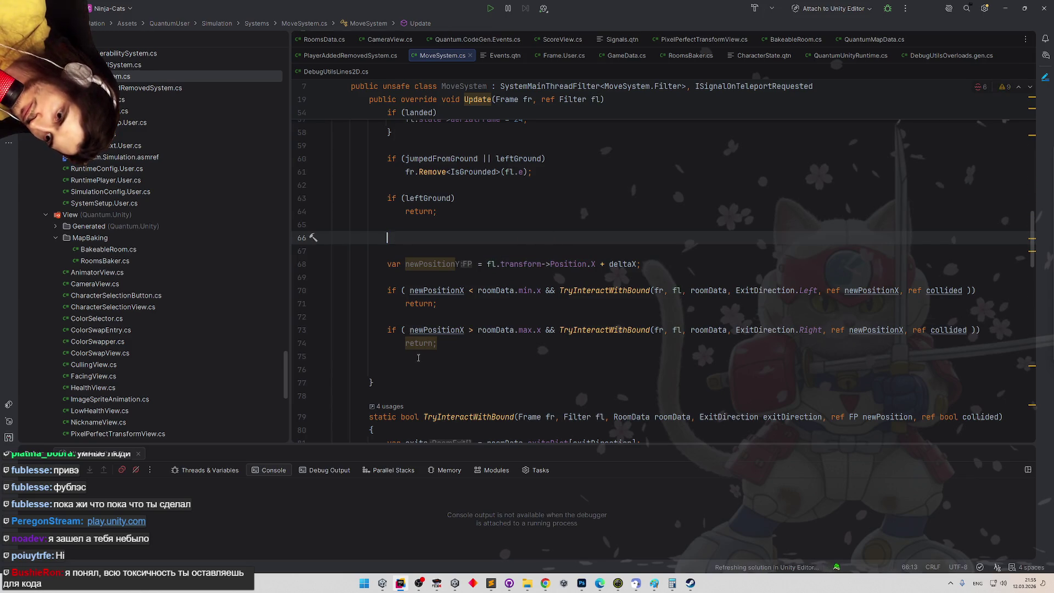
click(457, 356)
key(ctrl+v)
click(457, 343)
key(Return)
key(Down)
key(End)
key(Return)
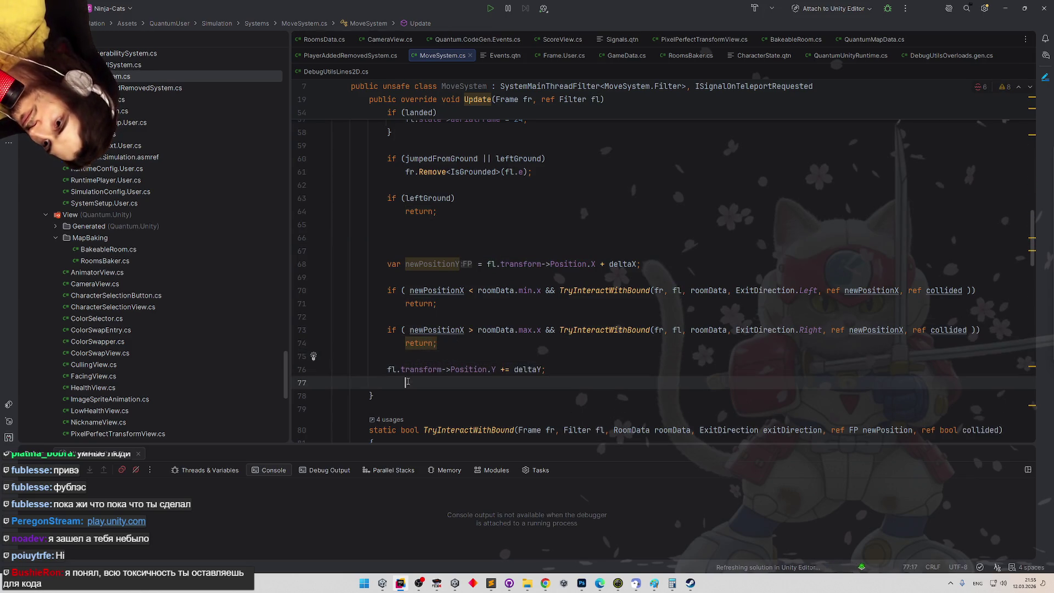
key(BackSpace)
Remove the surplus blank lines above the newPositionY declaration
scroll(524, 257, up, 5)
scroll(524, 257, up, 5)
scroll(536, 260, down, 4)
scroll(544, 259, up, 1)
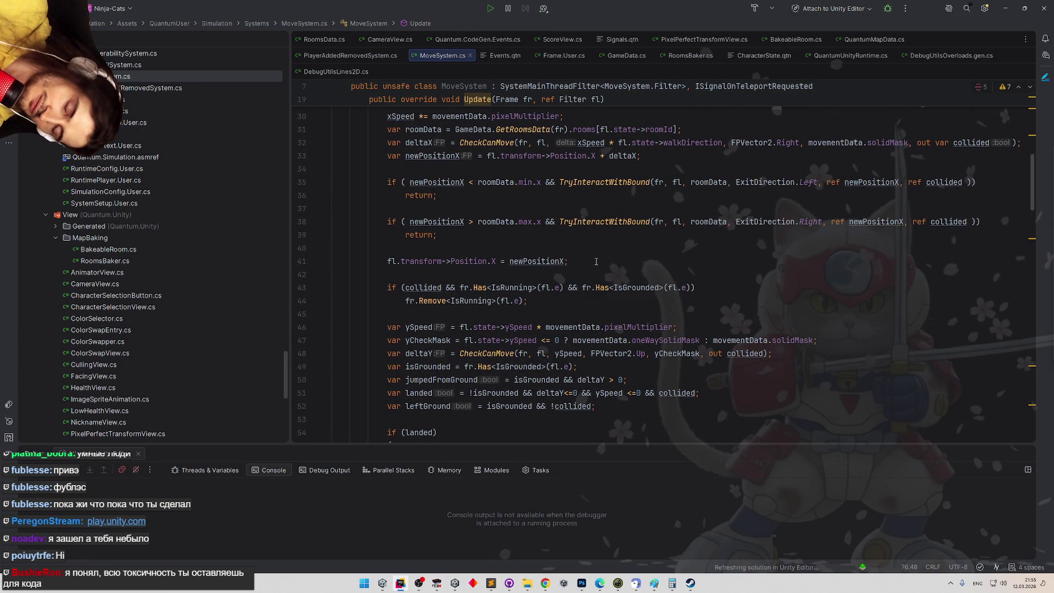
scroll(592, 308, down, 8)
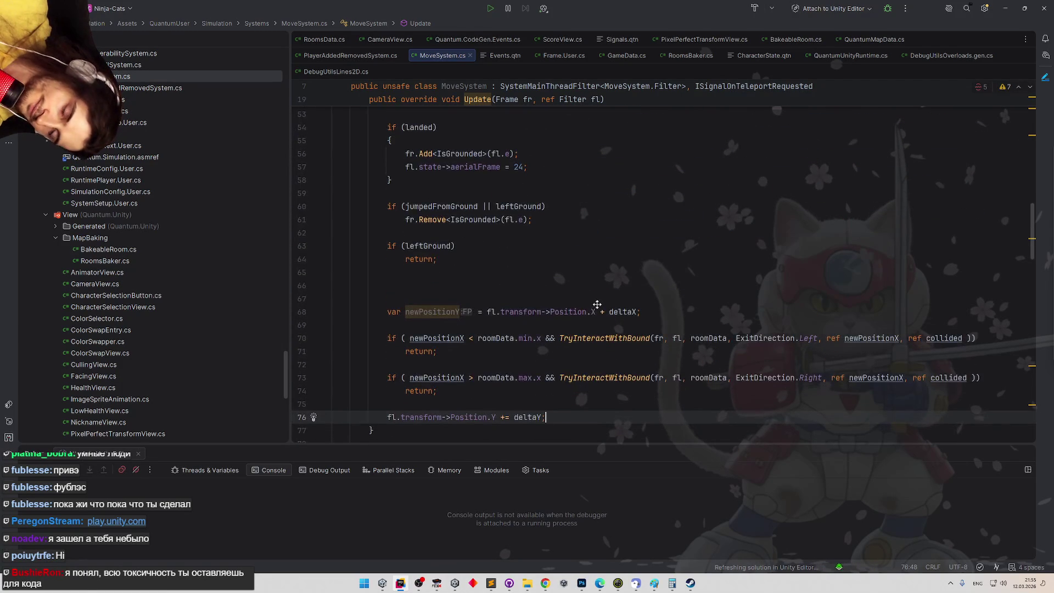
scroll(596, 318, down, 1)
scroll(600, 307, down, 1)
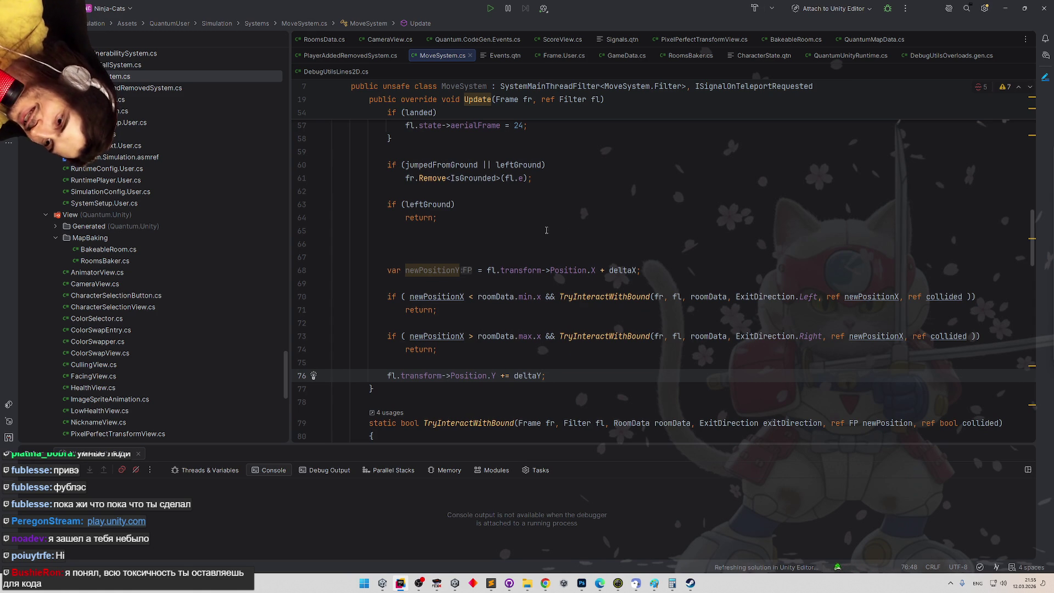
click(566, 232)
key(Delete)
key(Delete)
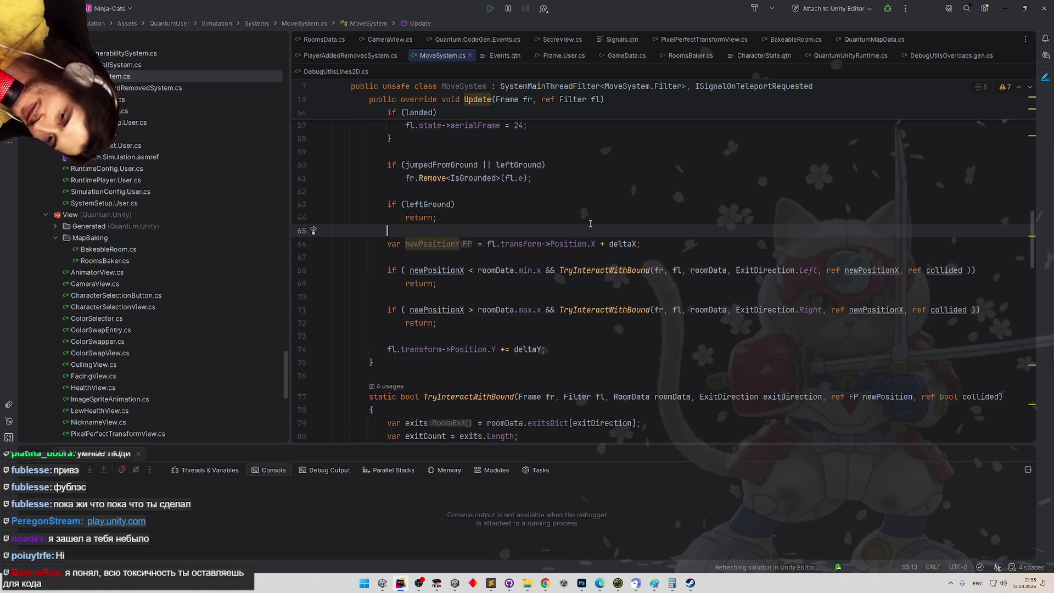
Change line 66 to compute newPositionY from Position.Y + deltaY
double_click(593, 244)
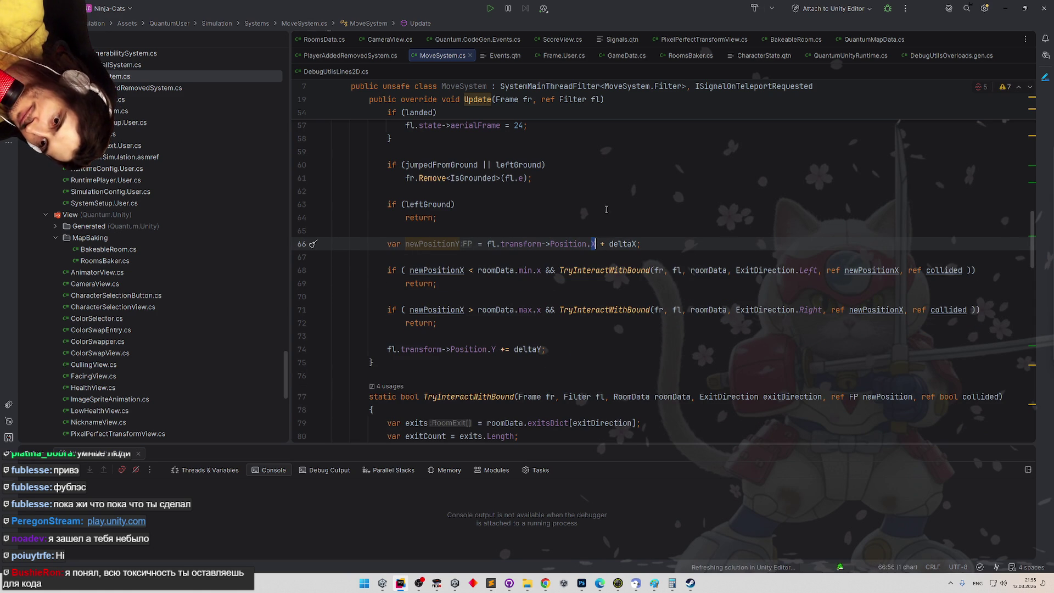
text(Y)
click(606, 208)
double_click(623, 244)
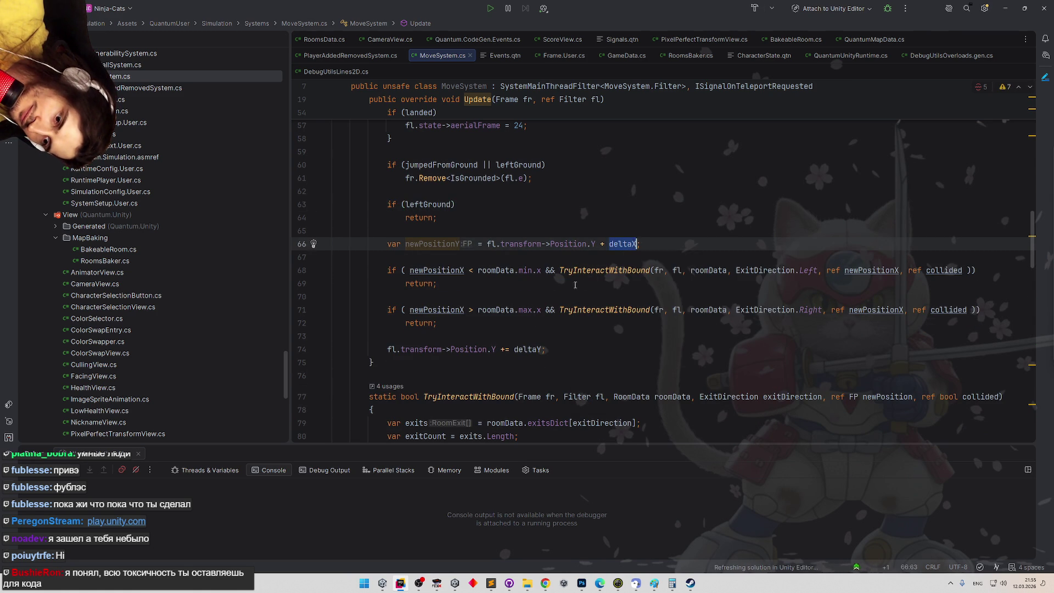
text(deltaY)
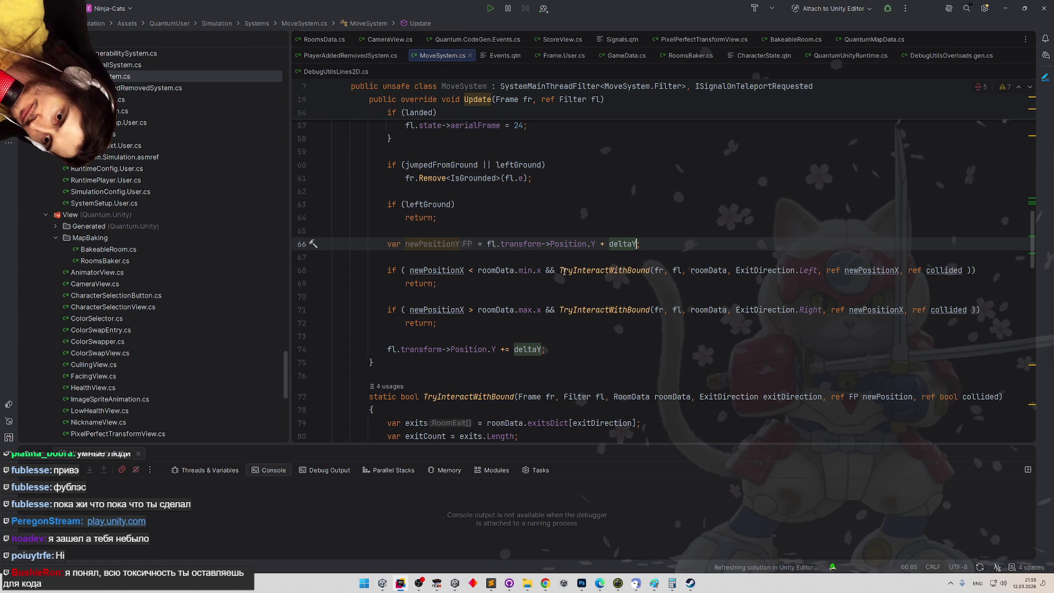
Turn line 74 into the plain assignment Position.Y = newPositionY
click(500, 349)
key(Delete)
double_click(518, 349)
text(newPositionY)
scroll(537, 259, up, 5)
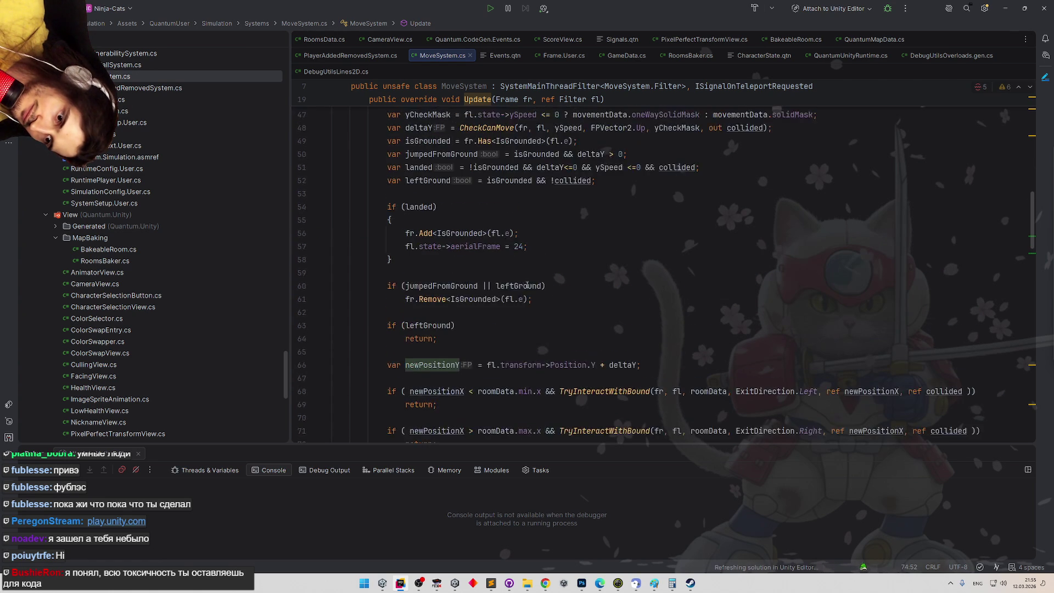
Replace ref newPositionX with ref newPositionY in the TryInteractWithBound calls on lines 68 and 71
scroll(537, 259, up, 3)
scroll(519, 222, down, 8)
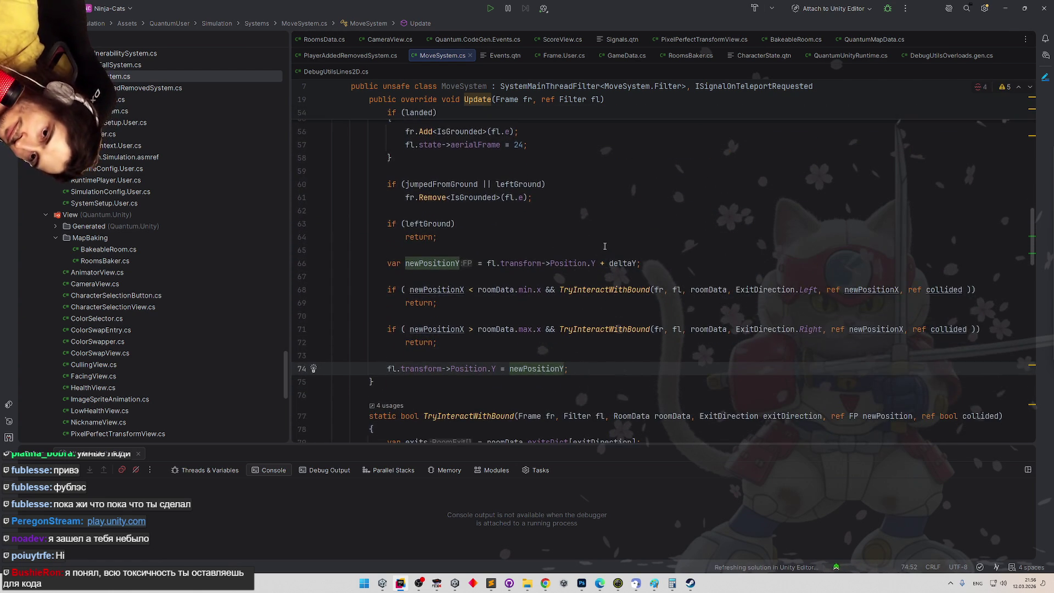
double_click(442, 263)
key(ctrl+c)
double_click(872, 290)
key(ctrl+v)
double_click(873, 329)
key(ctrl+v)
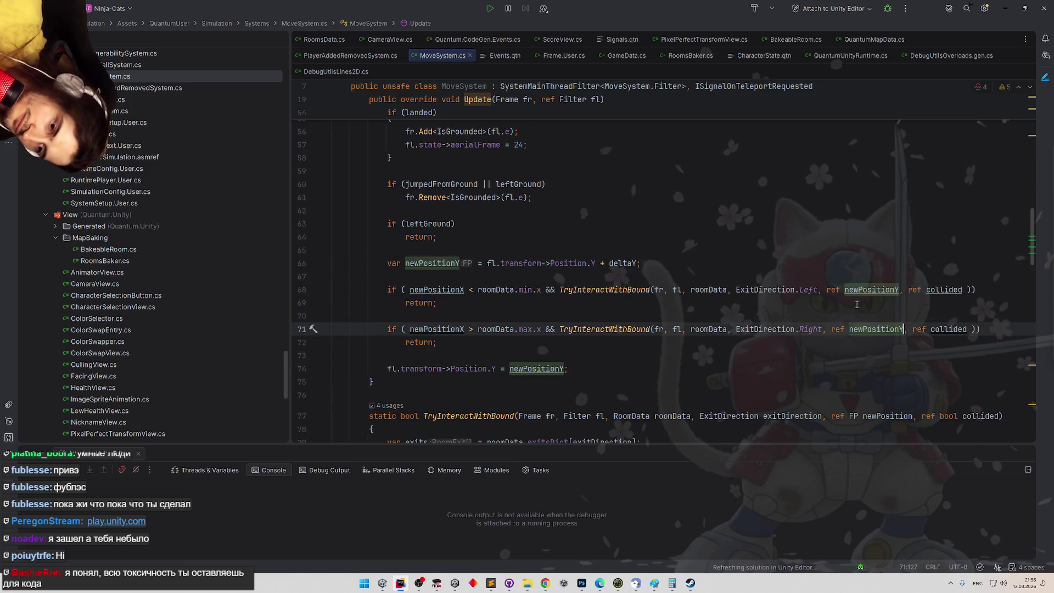
scroll(693, 272, up, 1)
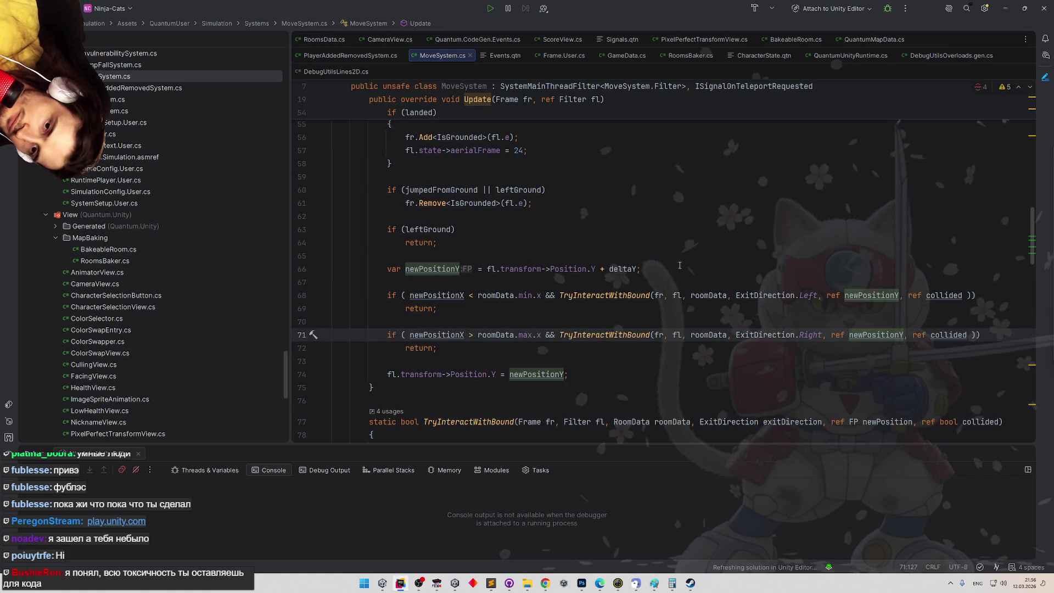
Switch the exit directions to ExitDirection.Down on line 68 and ExitDirection.Up on line 71
double_click(816, 301)
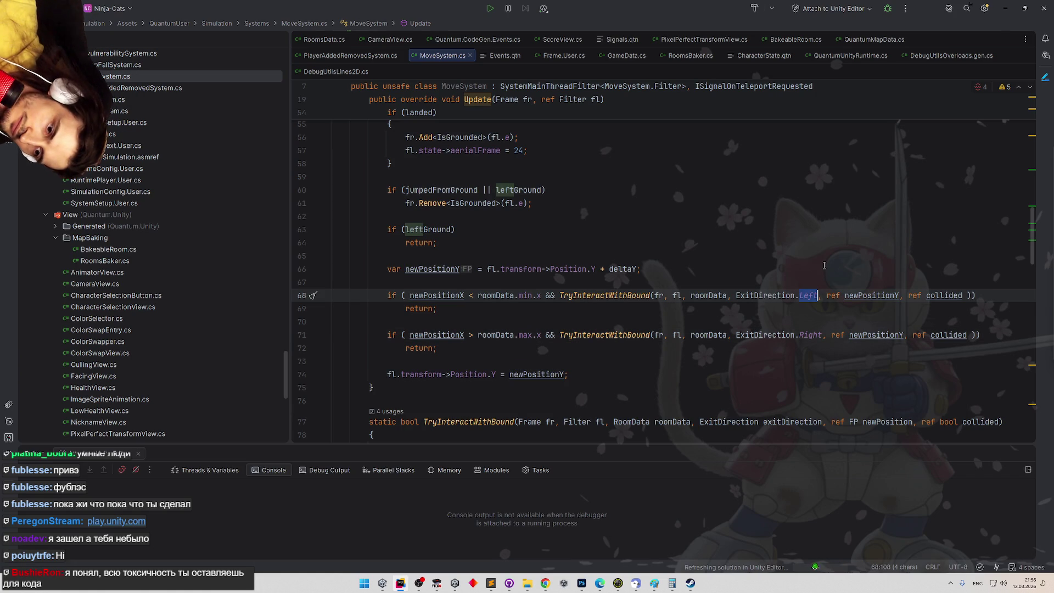
text(dow)
key(Return)
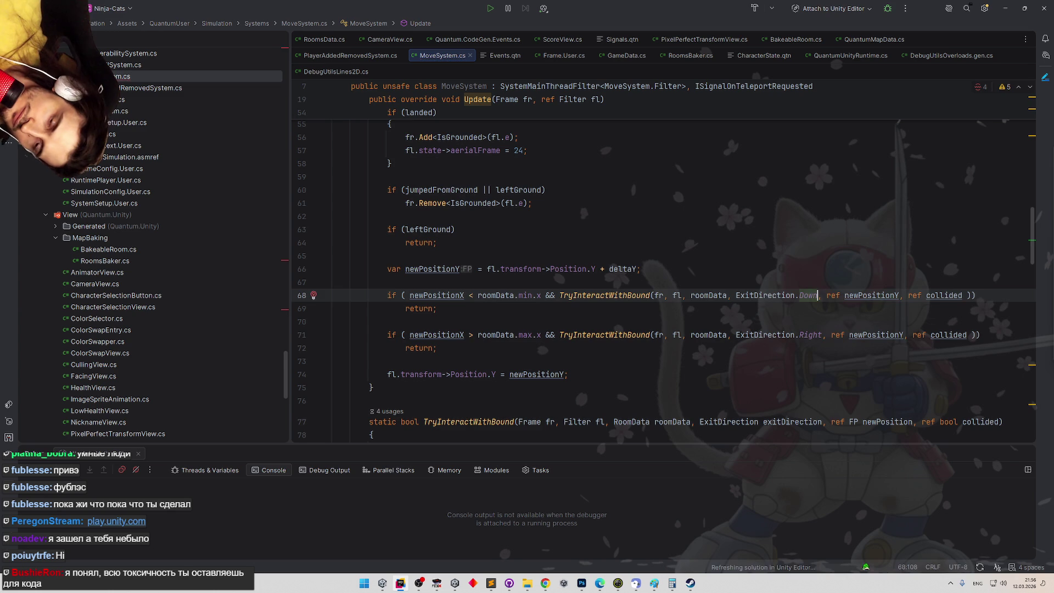
double_click(811, 335)
text(u)
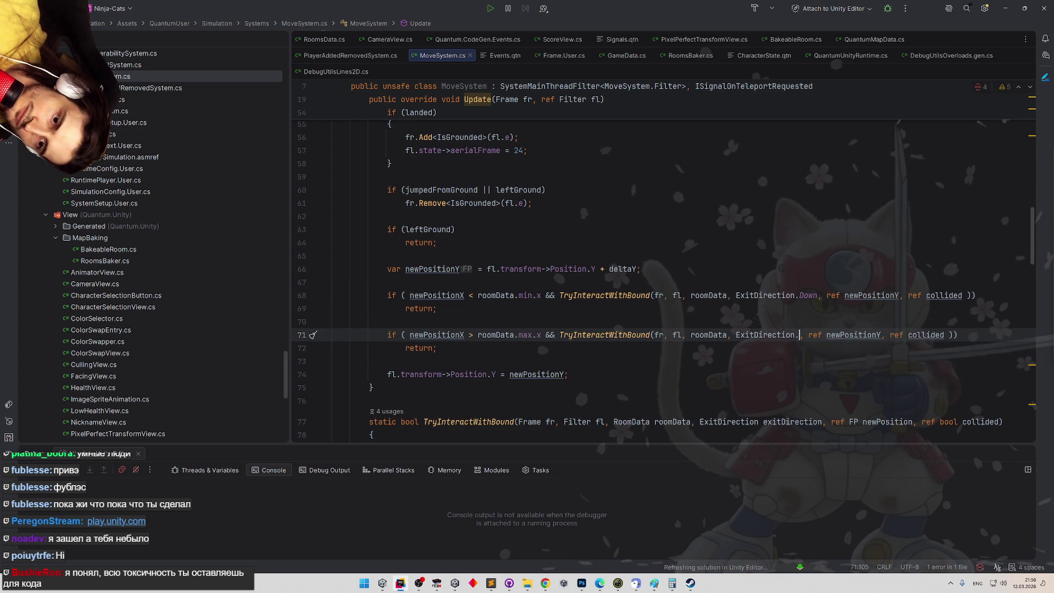
key(Return)
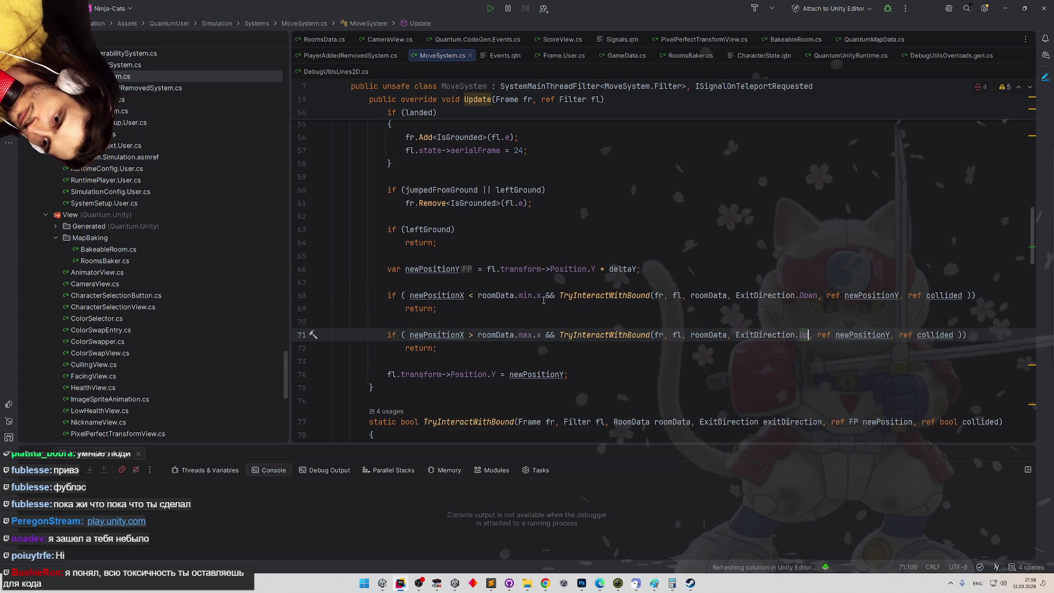
Change roomData.min.x to min.y and roomData.max.x to max.y in those checks
double_click(539, 296)
text(y)
key(Escape)
double_click(539, 335)
text(y)
click(594, 248)
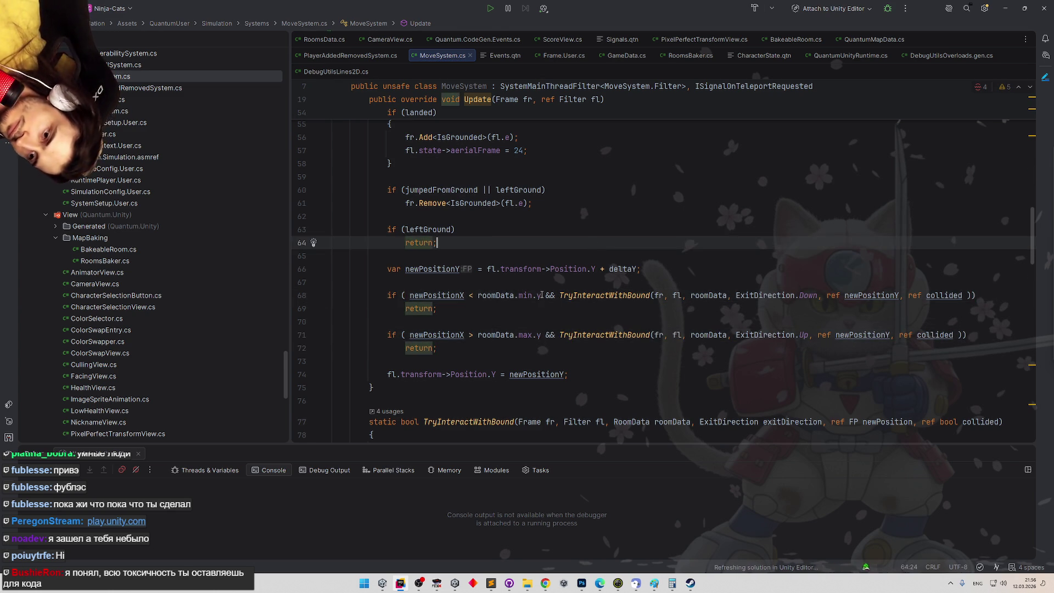
click(682, 273)
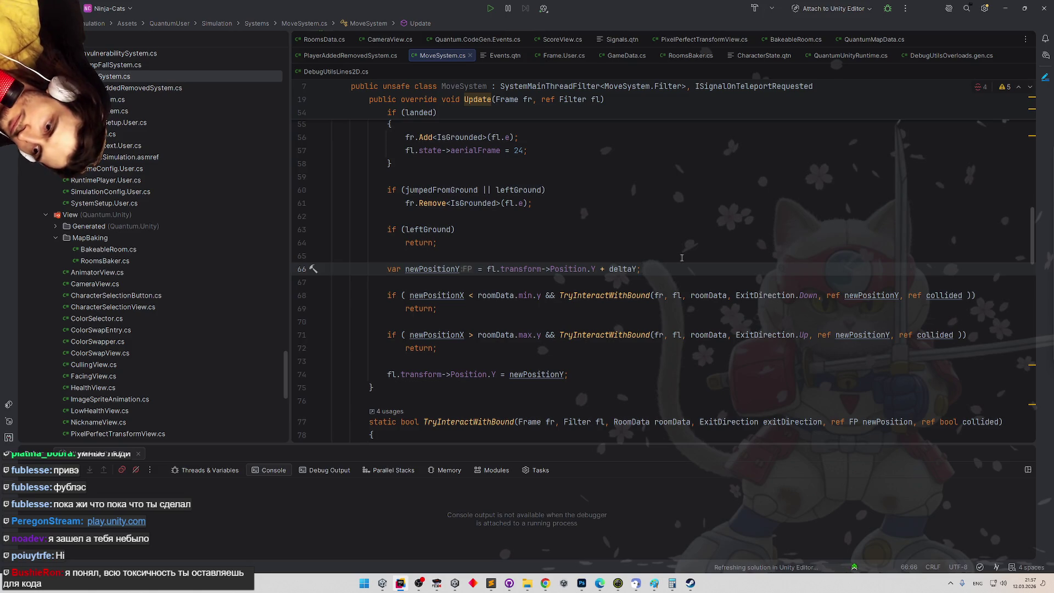
scroll(683, 258, up, 3)
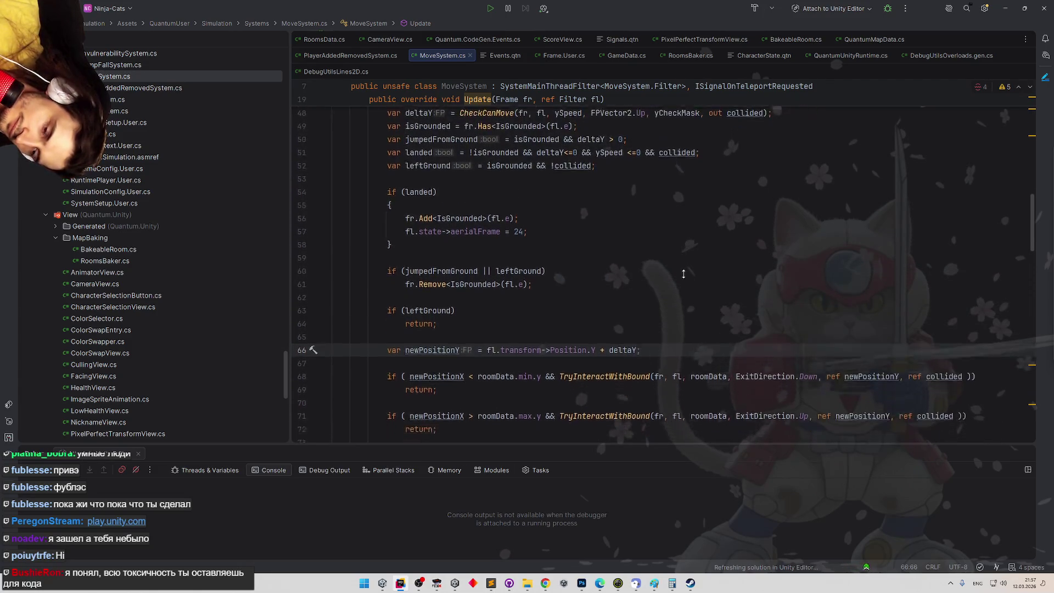
scroll(684, 274, down, 2)
scroll(684, 263, down, 1)
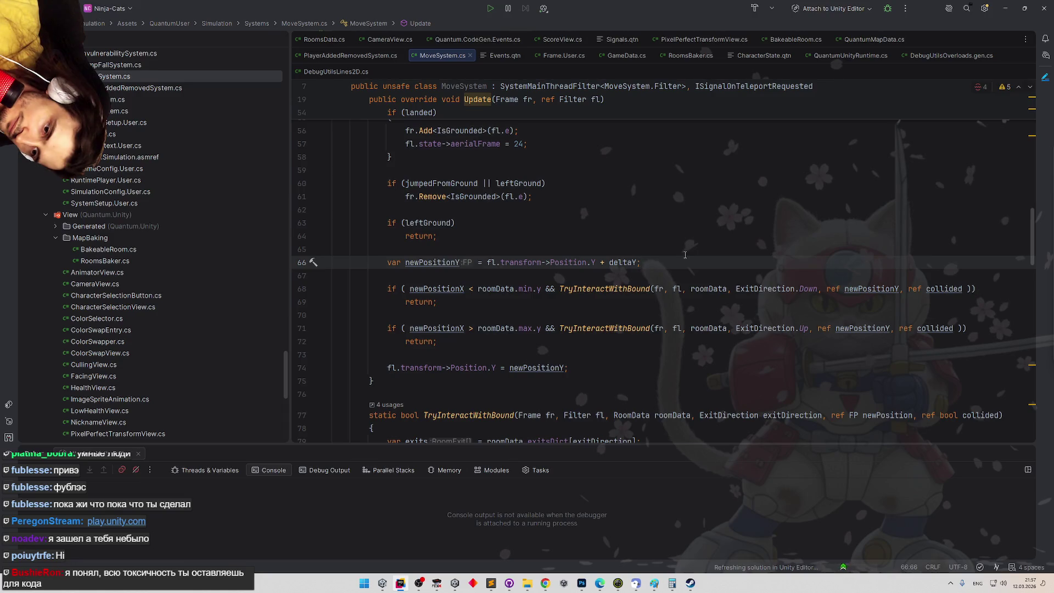
scroll(686, 263, down, 1)
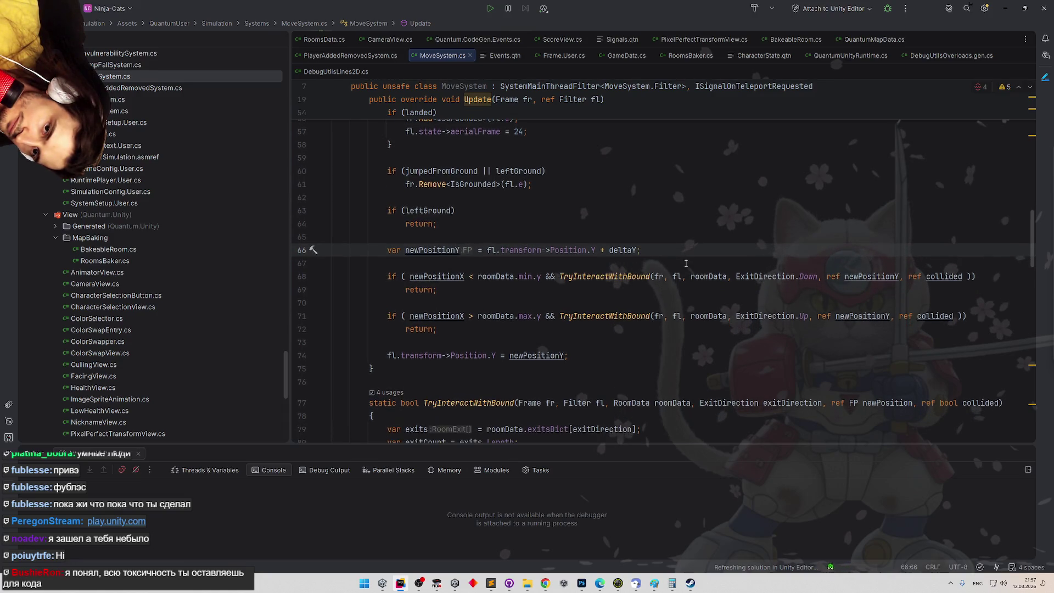
scroll(685, 255, up, 5)
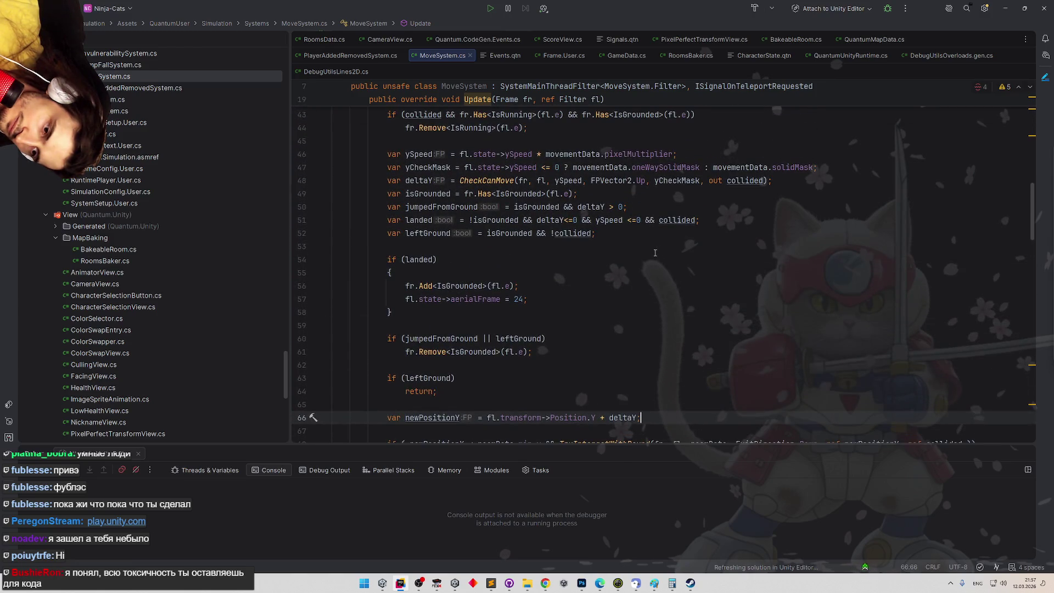
double_click(674, 219)
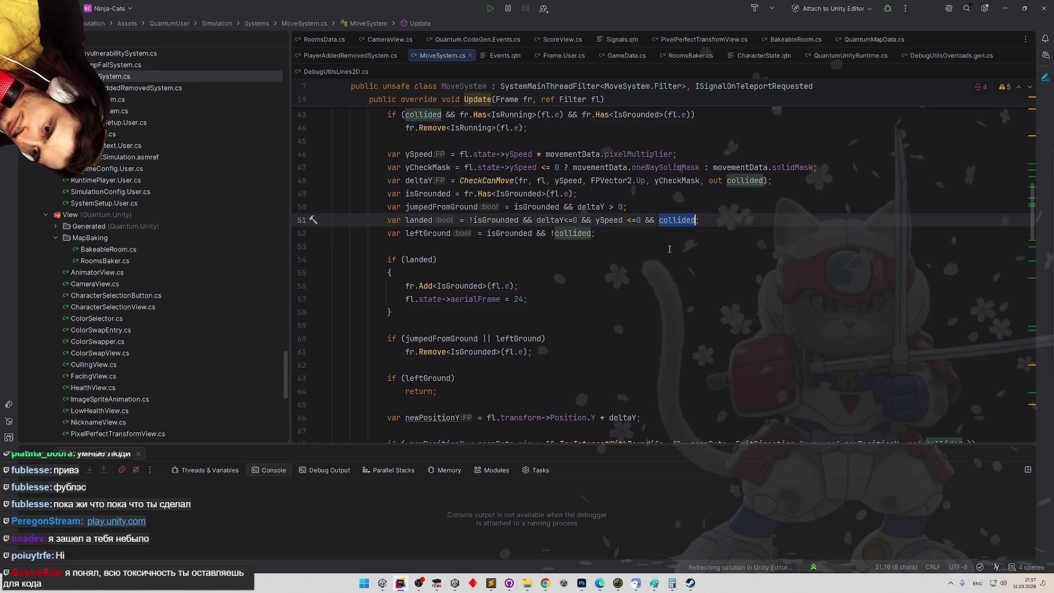
scroll(671, 269, down, 1)
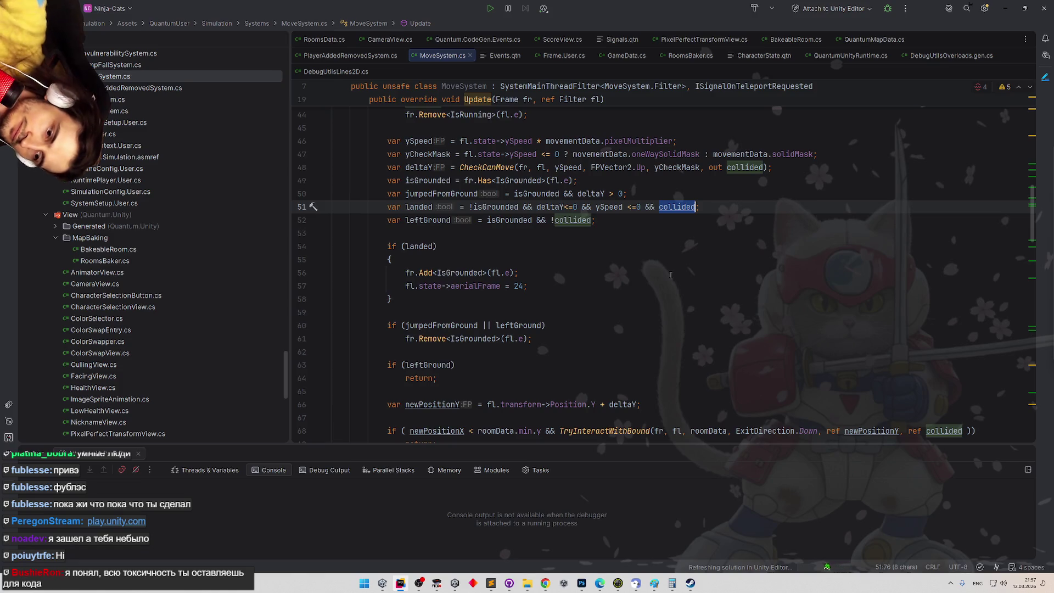
double_click(424, 213)
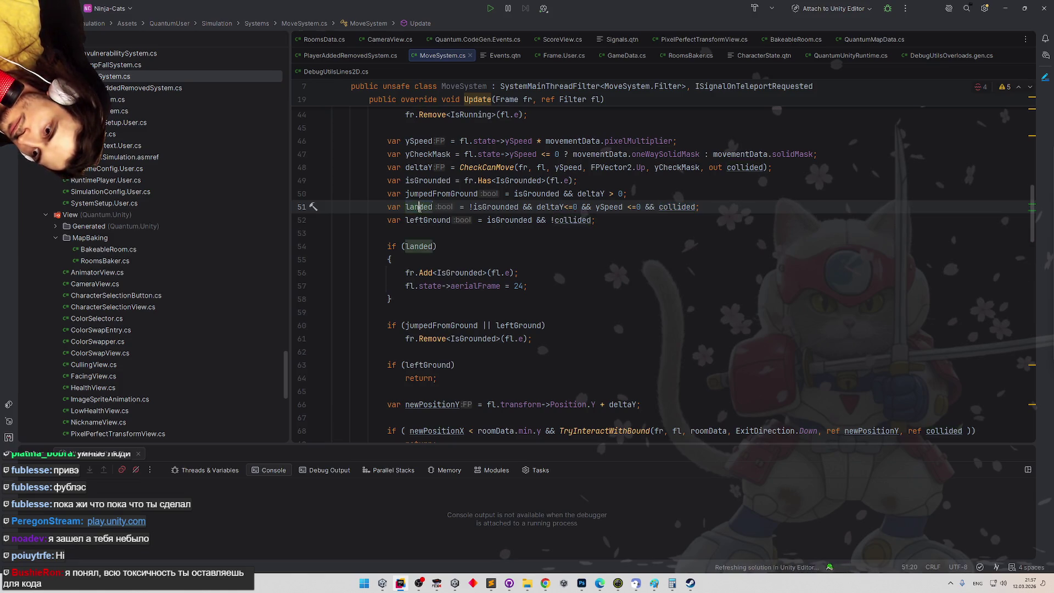
scroll(547, 268, down, 3)
scroll(547, 267, up, 2)
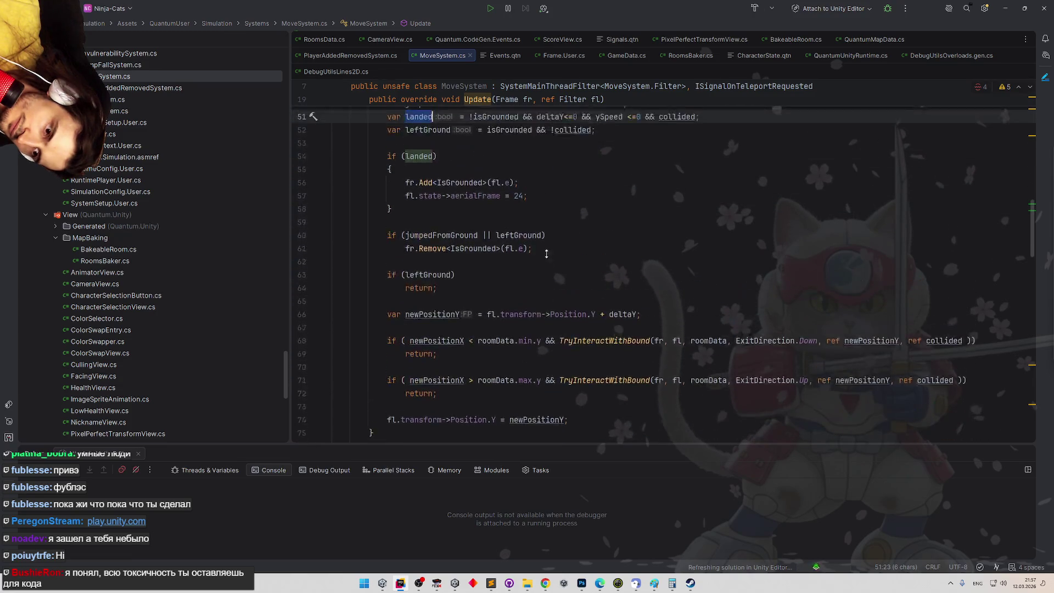
scroll(549, 273, up, 1)
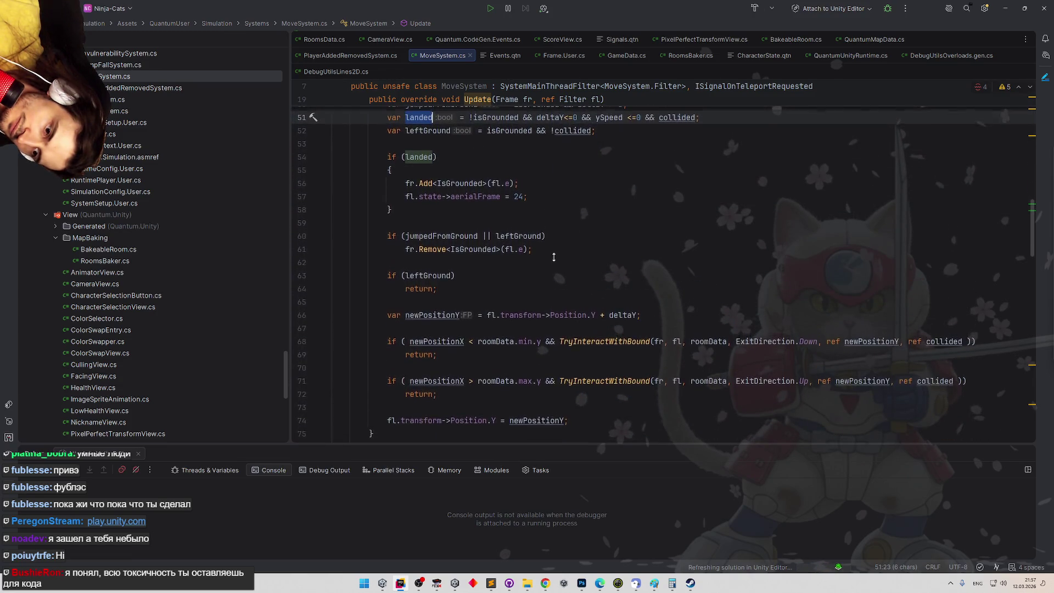
scroll(582, 269, down, 3)
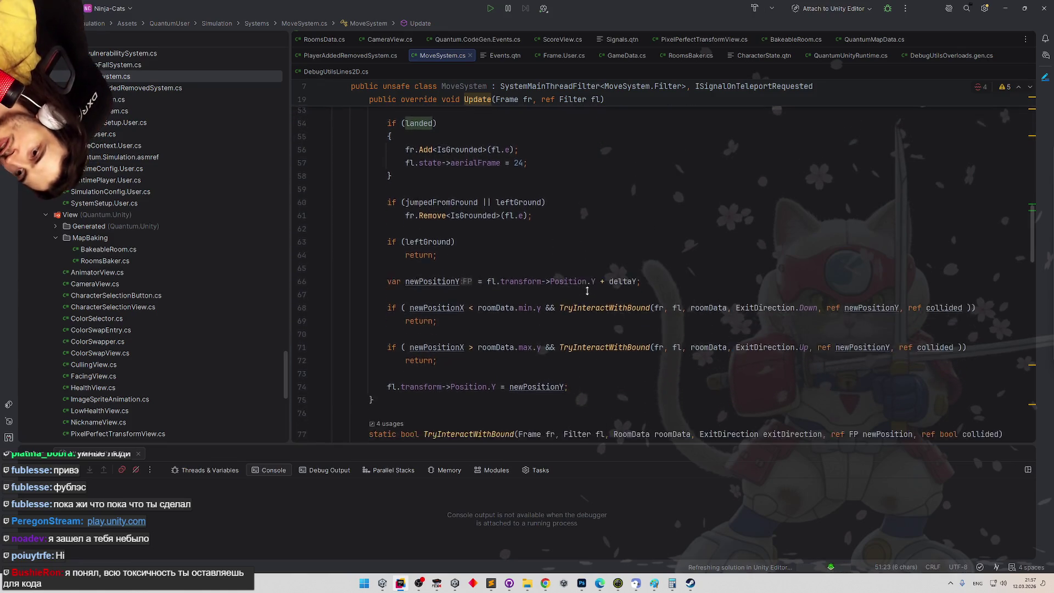
scroll(580, 263, up, 1)
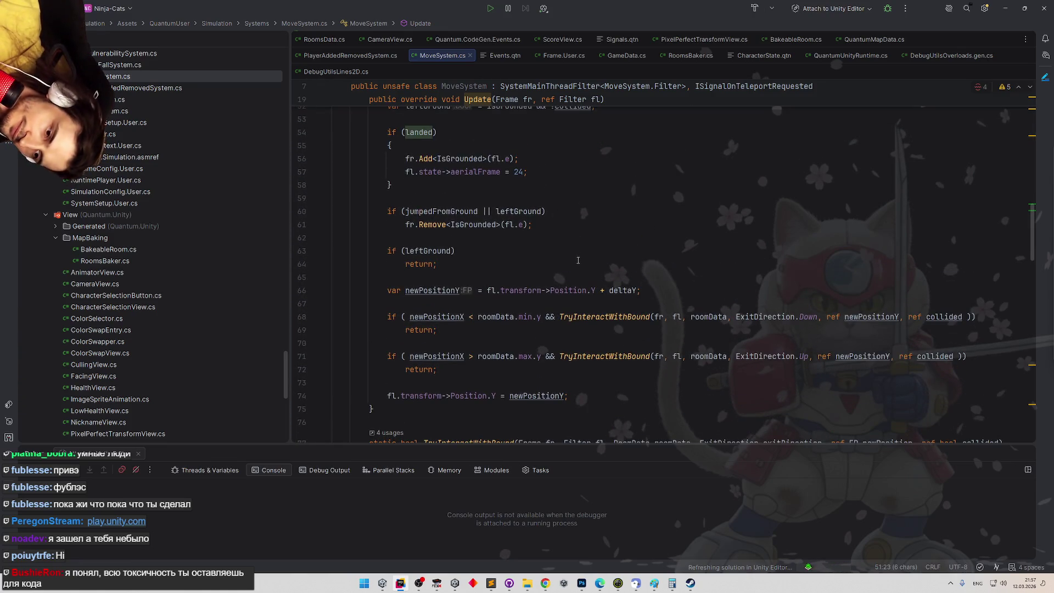
scroll(578, 260, up, 1)
Negate the condition to if (!leftGround) and replace its return; with an empty braced block
click(403, 272)
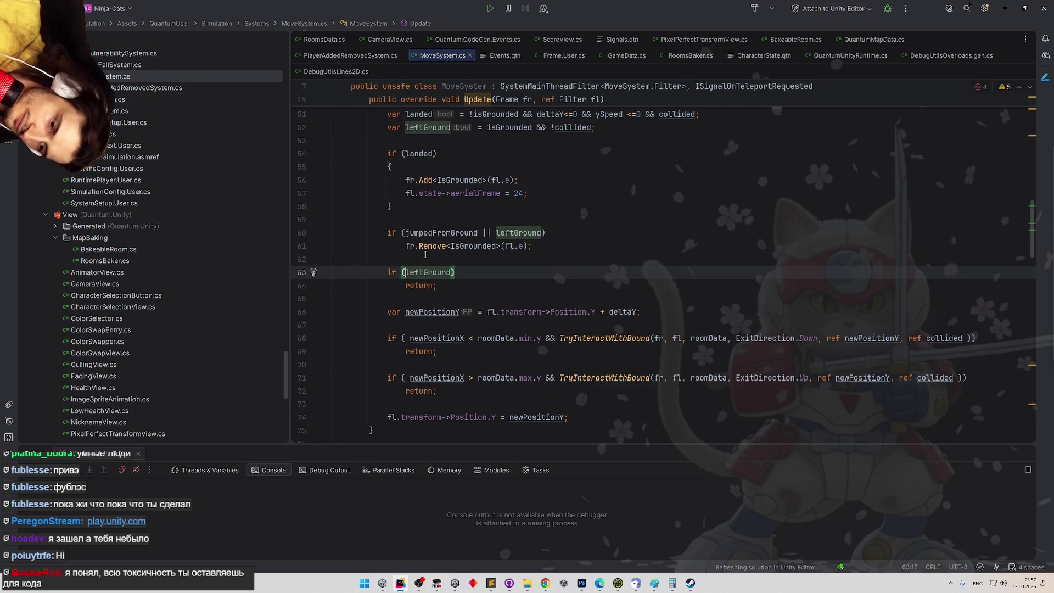
text(!)
click(429, 286)
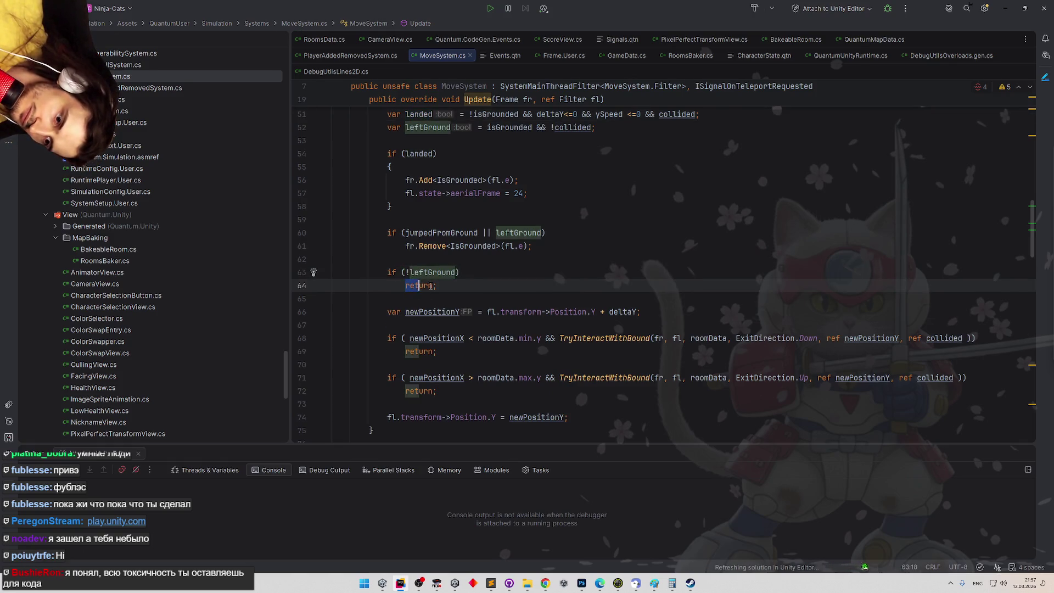
key(ctrl+x)
text({)
key(Return)
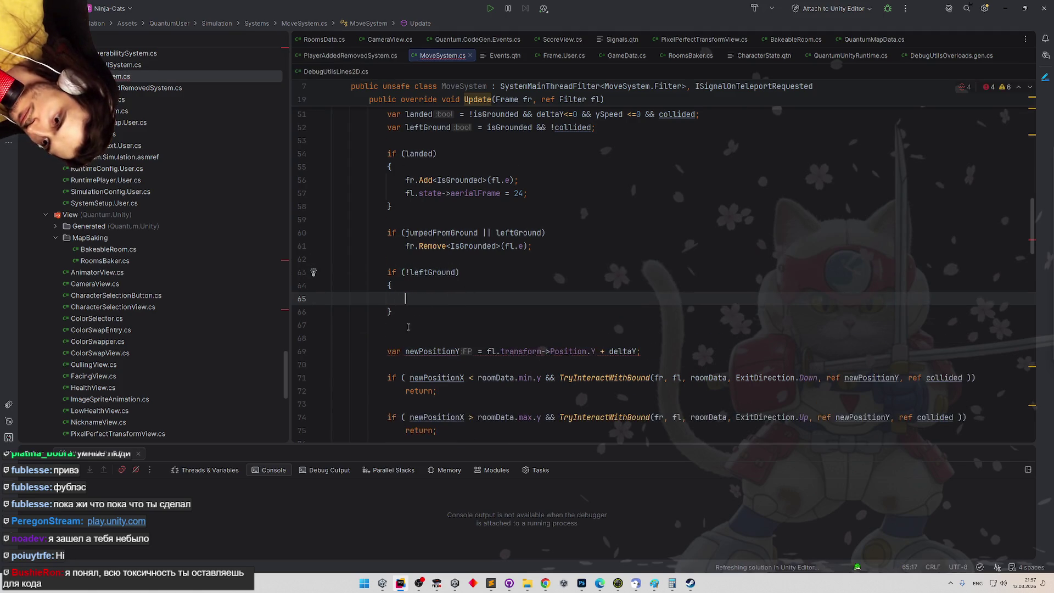
Move the newPositionY calculation, vertical bound checks and Position.Y assignment inside that block
mouse_move(378, 352)
mouse_down()
mouse_move(632, 439)
mouse_move(630, 487)
mouse_move(596, 324)
mouse_up()
key(ctrl+x)
key(Up)
key(Up)
key(Up)
key(ctrl+v)
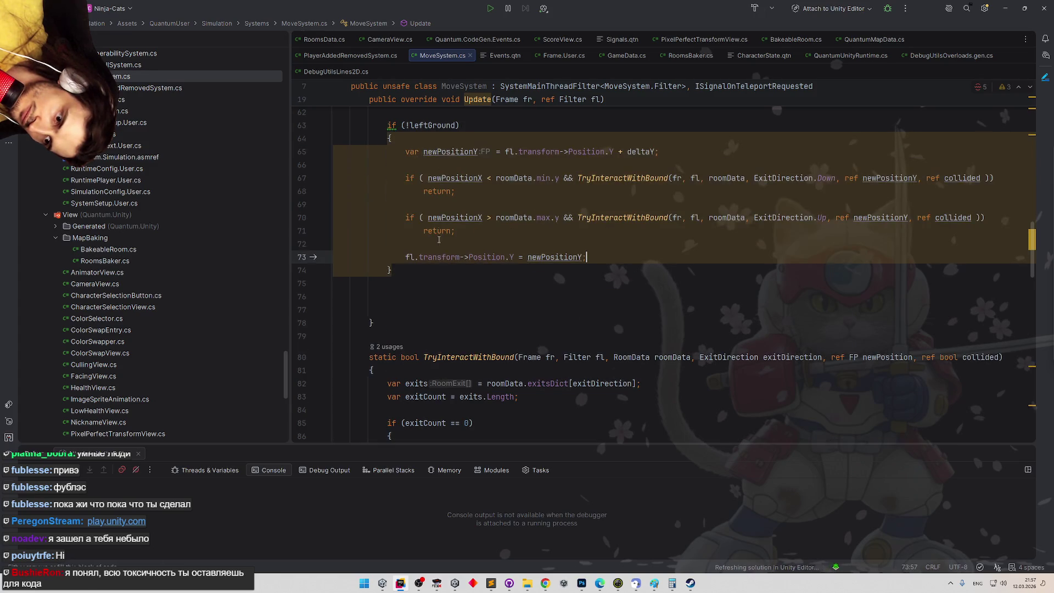
key(Down)
key(Down)
scroll(436, 247, up, 3)
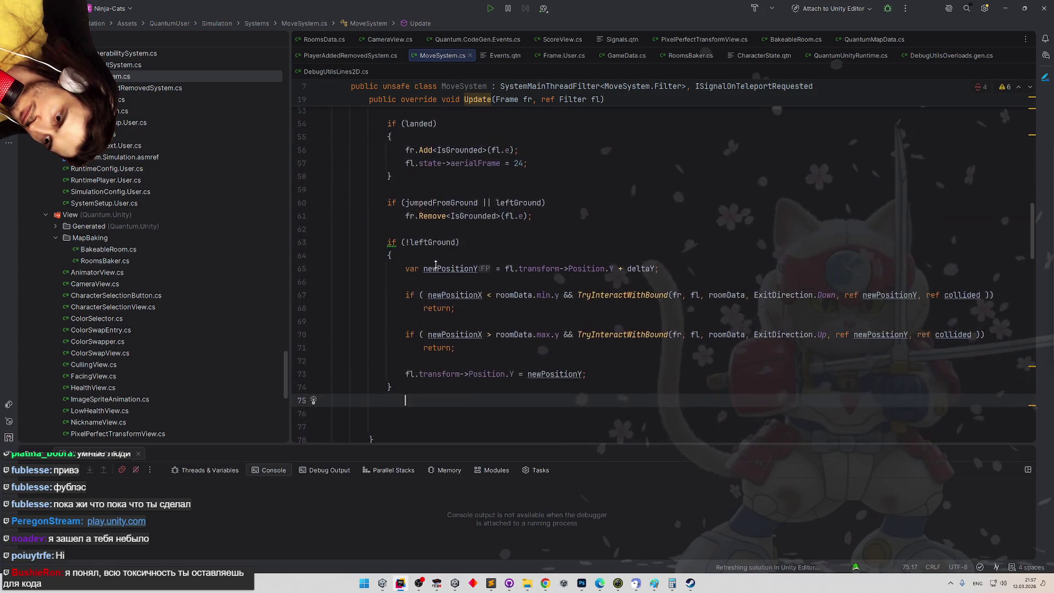
mouse_move(387, 248)
mouse_down()
mouse_move(420, 382)
mouse_move(379, 178)
mouse_up()
click(418, 394)
scroll(386, 249, up, 1)
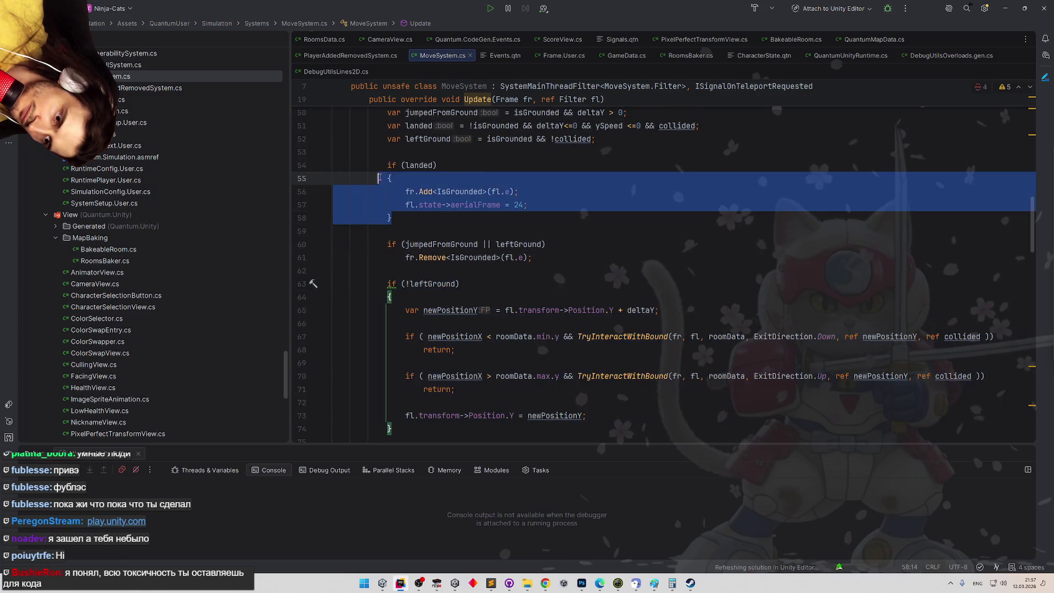
Trial-delete the if (landed) block, undo it, and check where collided is used
key(shift+Up)
key(BackSpace)
key(BackSpace)
key(BackSpace)
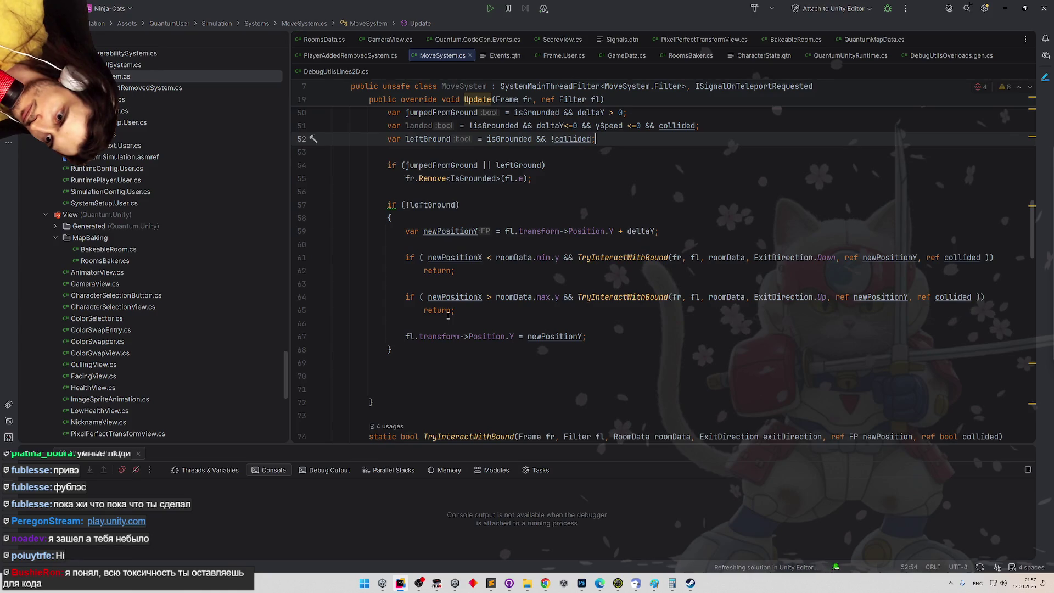
key(ctrl+z)
key(ctrl+z)
key(ctrl+z)
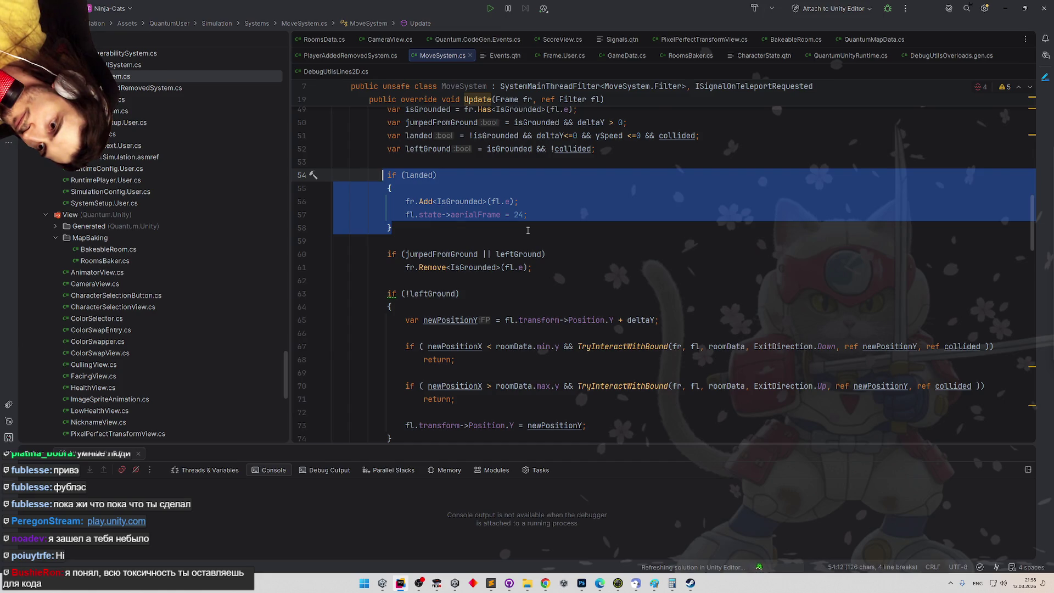
scroll(541, 225, up, 1)
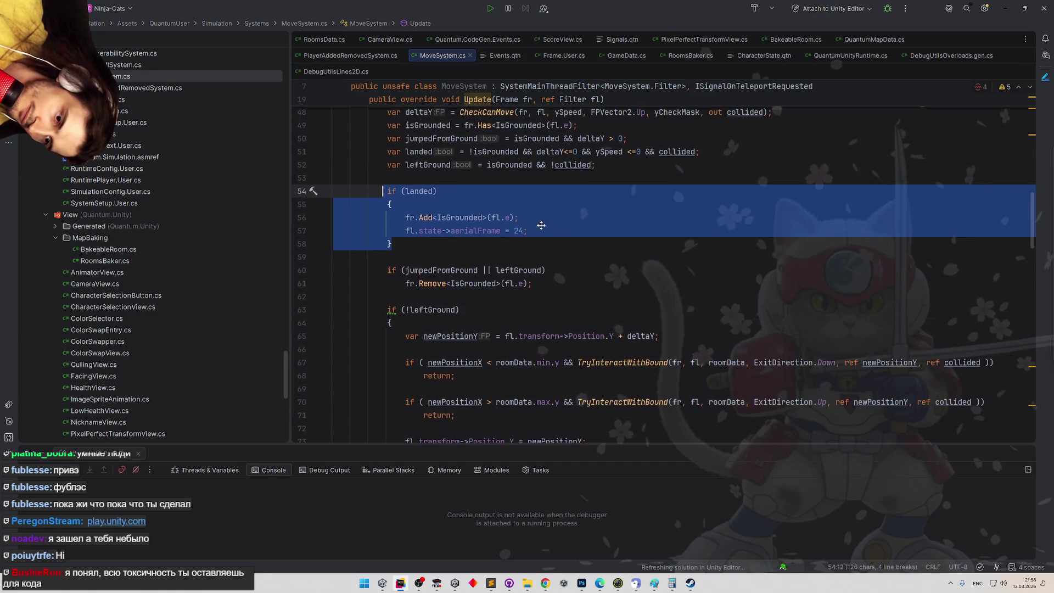
double_click(571, 164)
scroll(605, 204, up, 2)
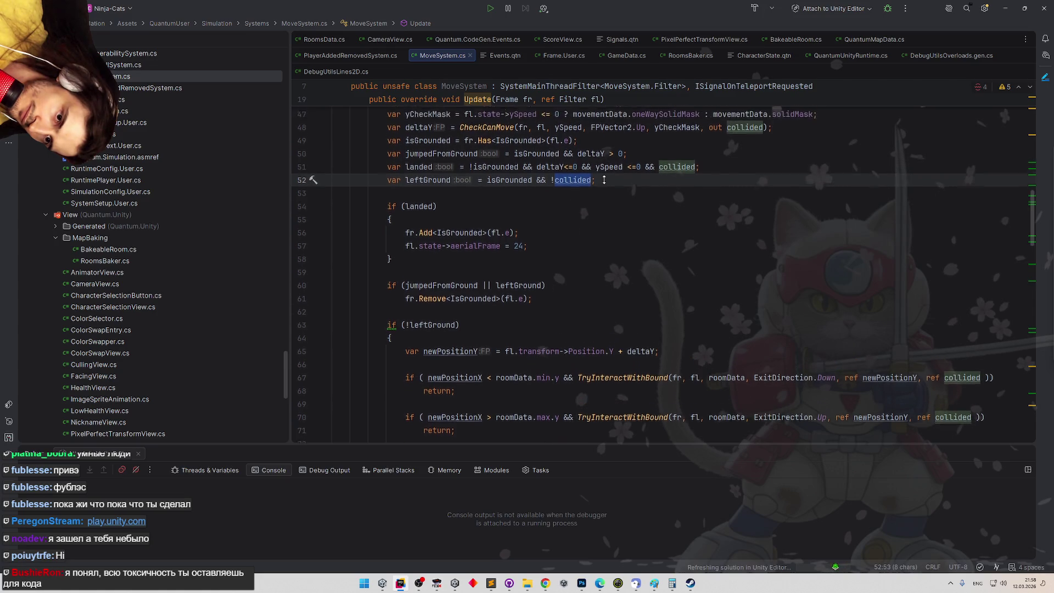
scroll(606, 204, down, 3)
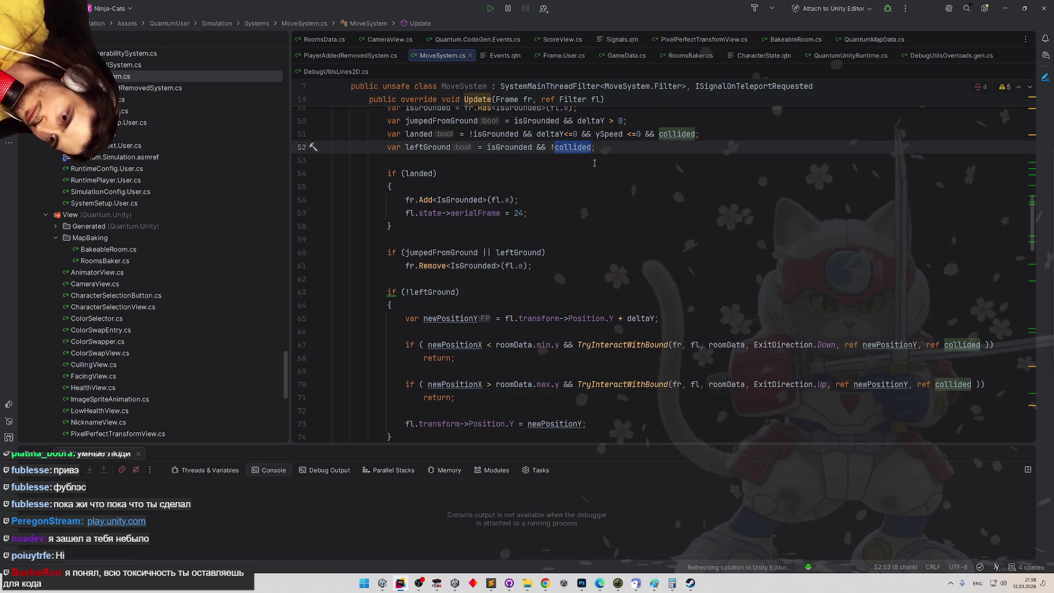
key(ctrl+w)
key(ctrl+w)
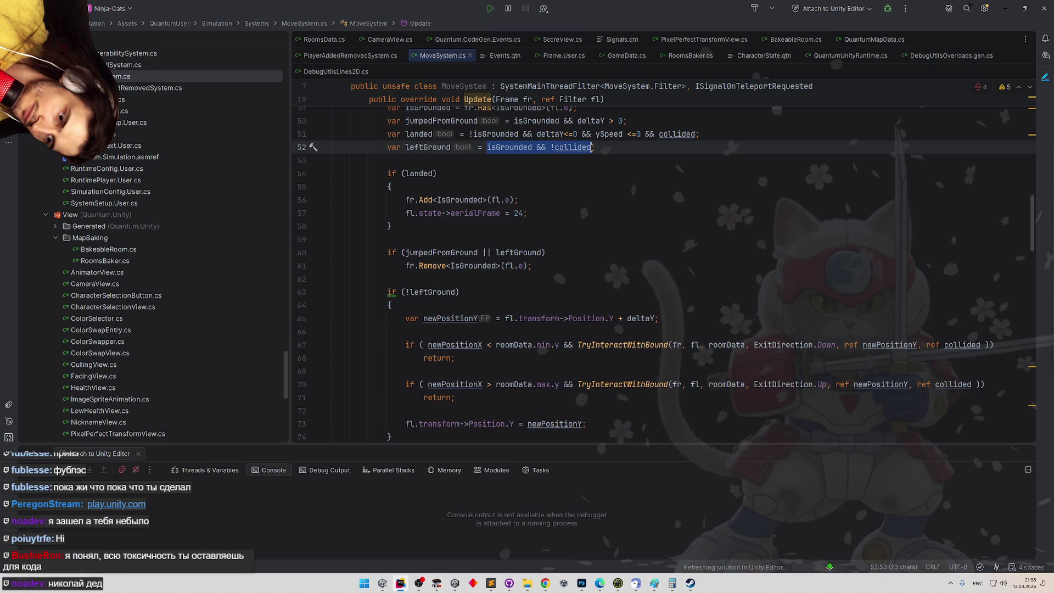
scroll(405, 126, up, 1)
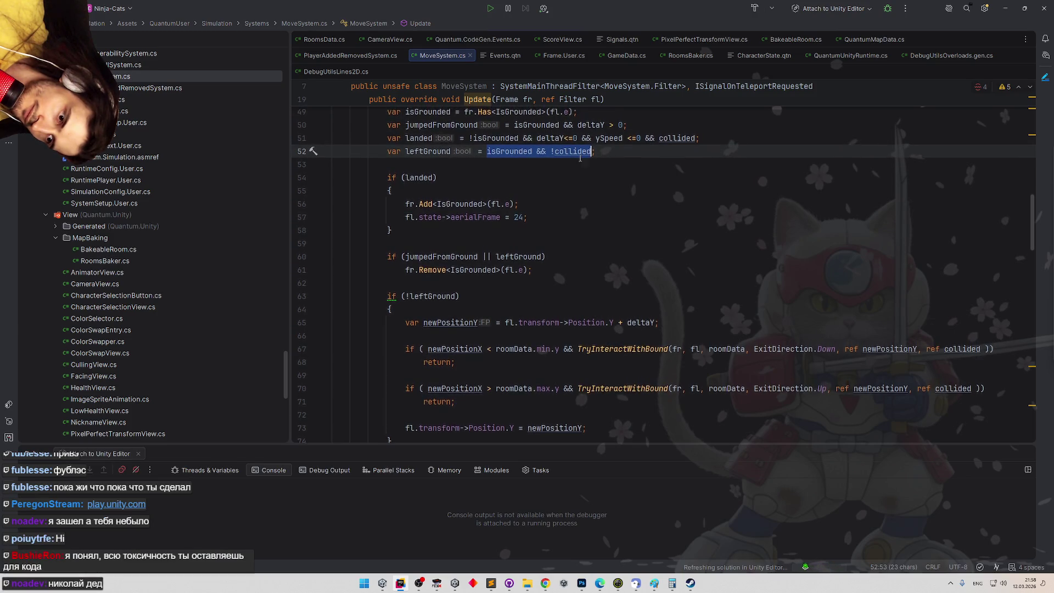
Delete the lines from var landed through fr.Remove<IsGrounded>(fl.e);
mouse_move(387, 138)
mouse_down()
mouse_move(598, 151)
mouse_move(394, 142)
mouse_up()
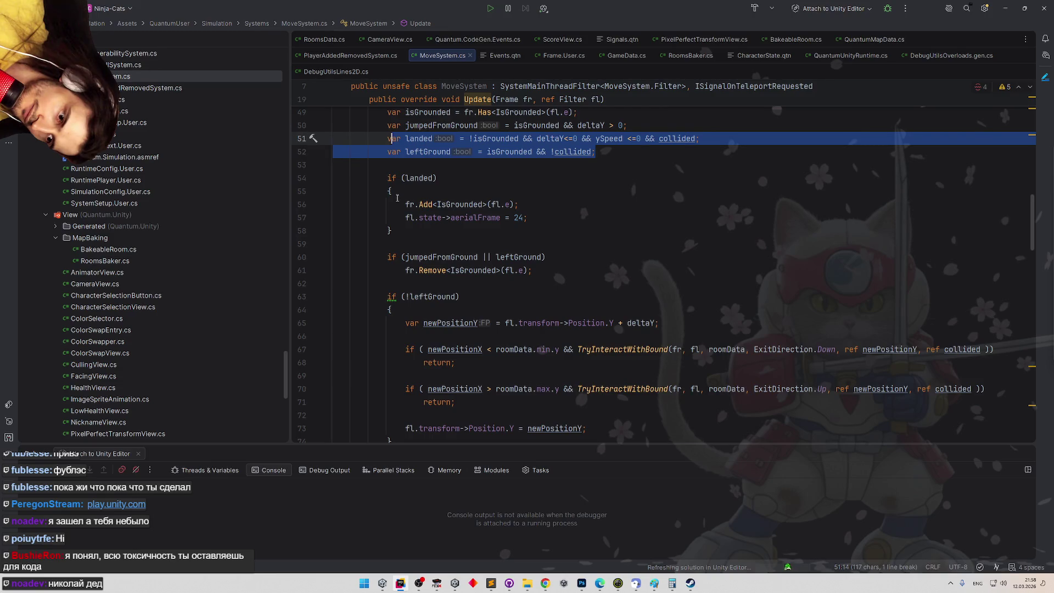
mouse_move(387, 138)
mouse_down()
mouse_move(594, 152)
mouse_move(597, 268)
mouse_up()
key(BackSpace)
key(BackSpace)
scroll(538, 247, up, 3)
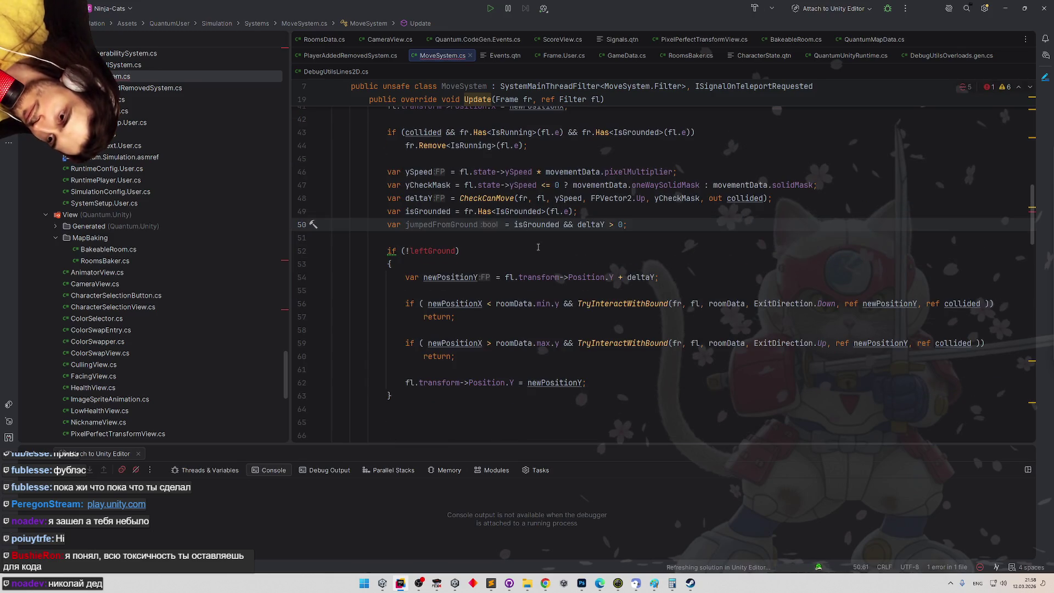
Restore the grounded-state lines and paste them below the if (!leftGround) block
key(ctrl+z)
key(ctrl+z)
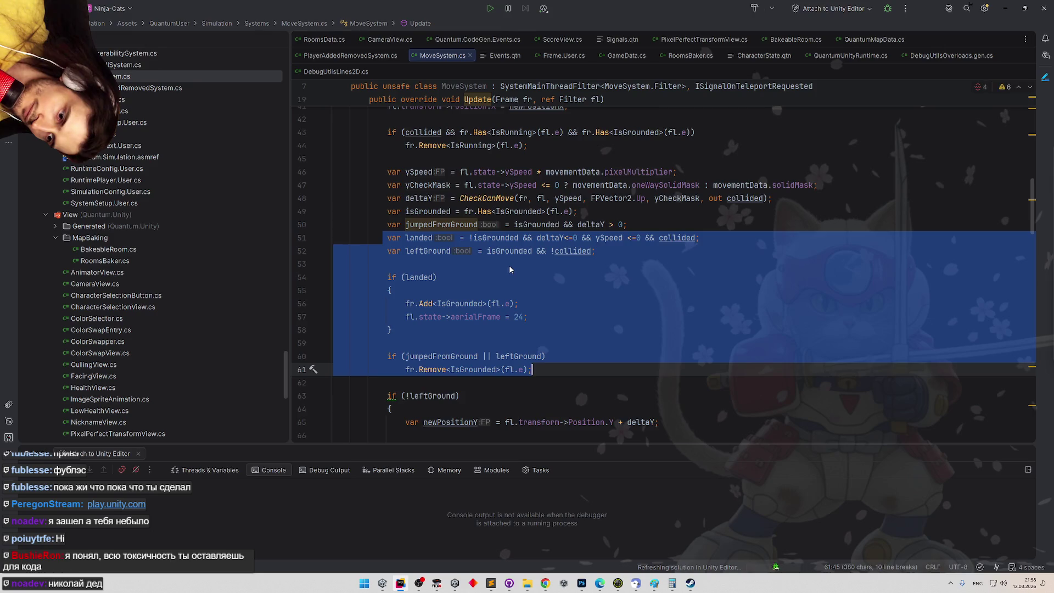
scroll(529, 265, down, 4)
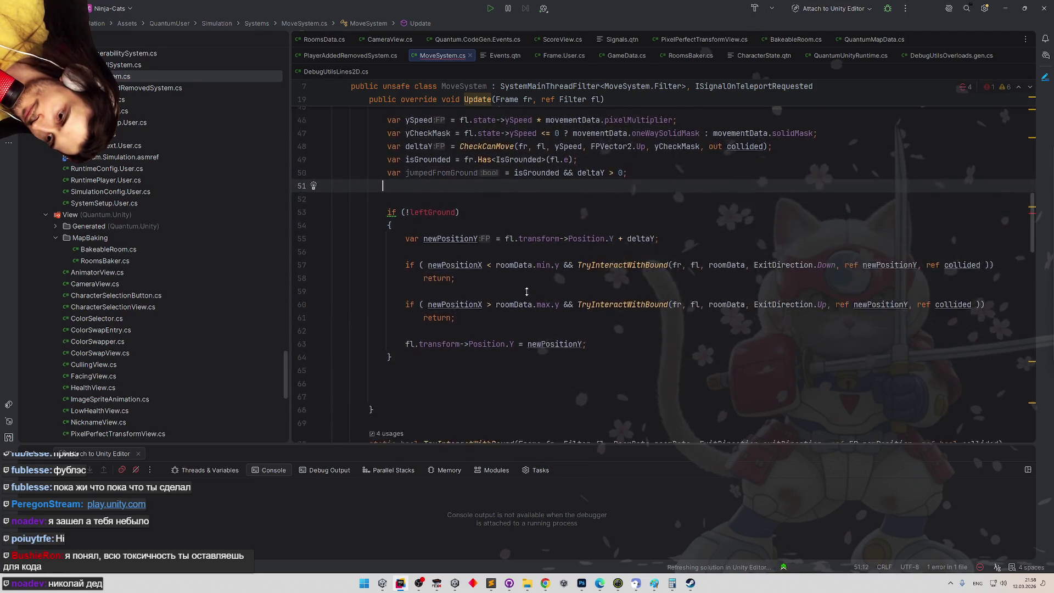
click(440, 274)
key(Return)
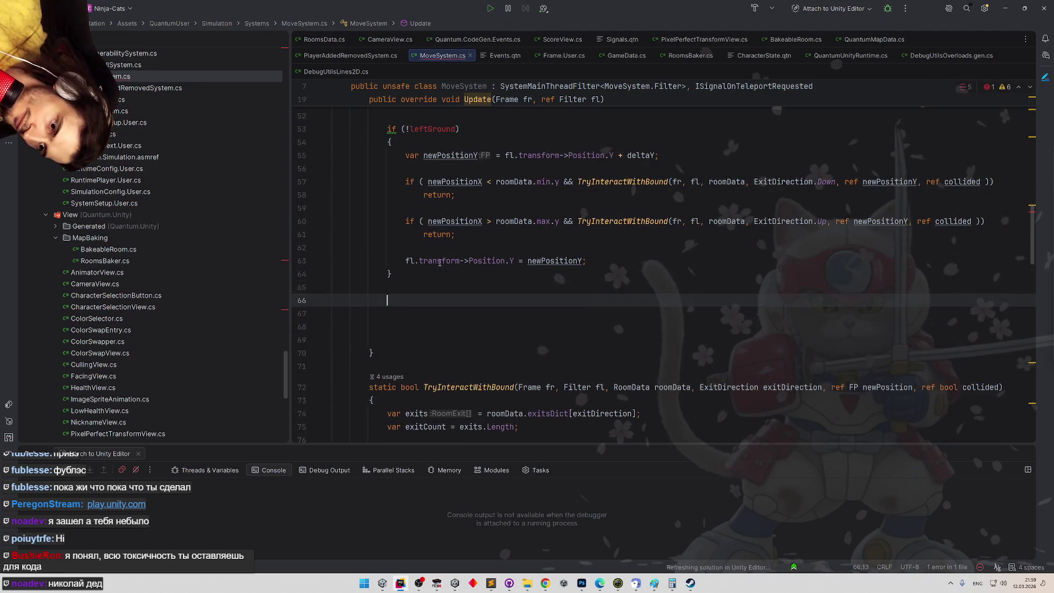
key(ctrl+v)
Move the if (landed) block to just below the jumpedFromGround check
scroll(459, 268, down, 1)
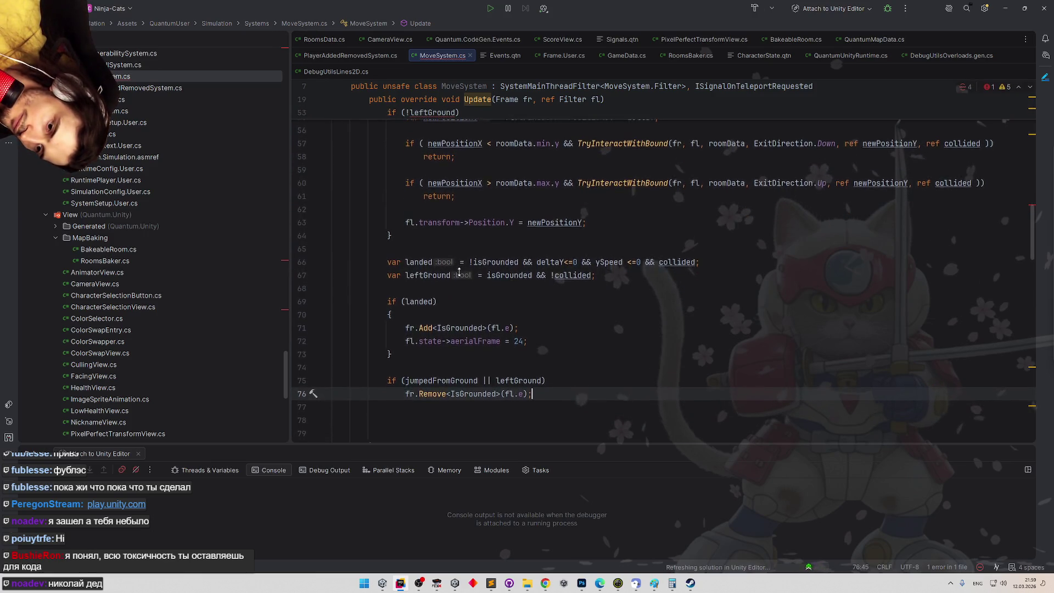
scroll(460, 265, down, 1)
scroll(459, 259, up, 1)
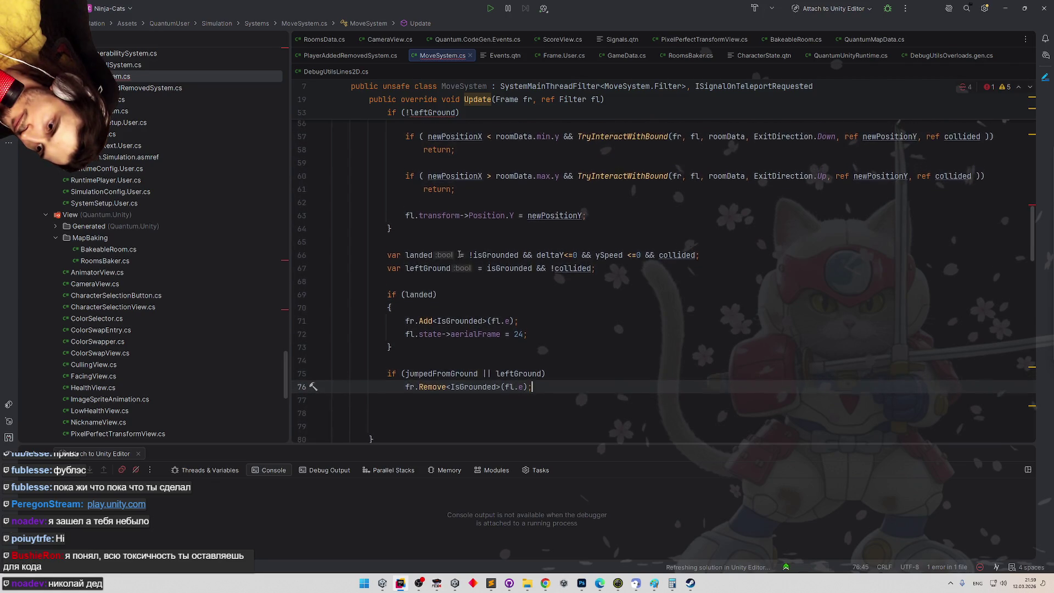
drag(393, 349, 374, 297)
key(ctrl+c)
key(Delete)
key(Delete)
key(Delete)
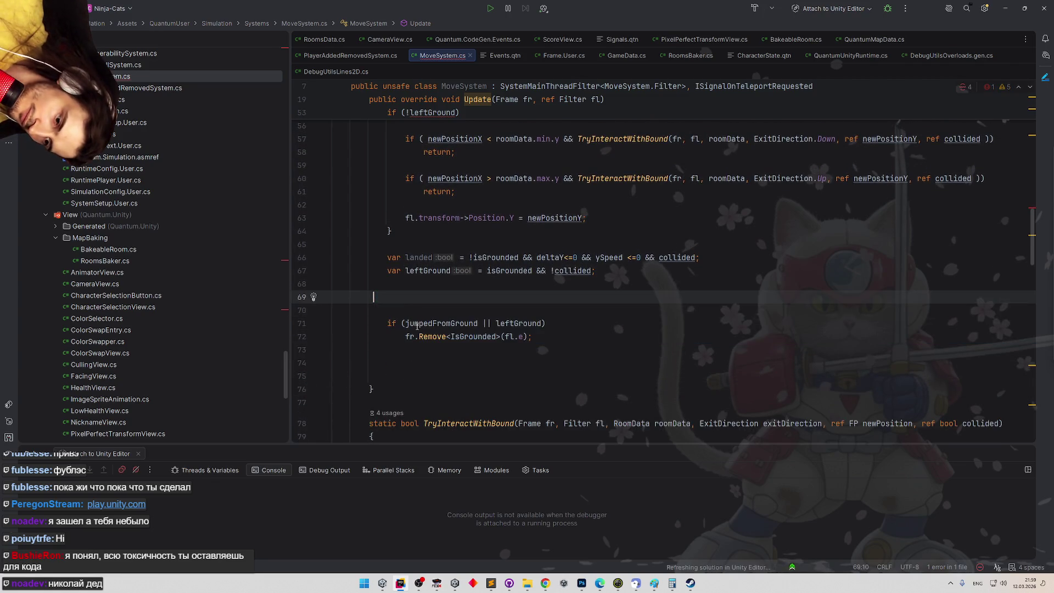
click(500, 331)
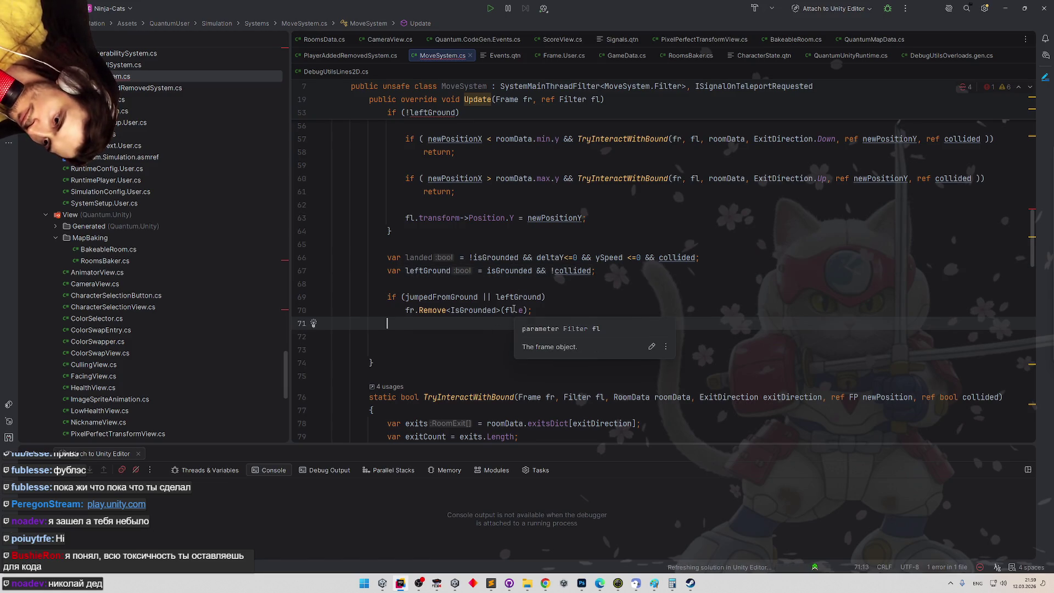
key(ctrl+v)
Declare leftGround above the block and make the later leftGround line a plain reassignment
drag(385, 271, 514, 271)
scroll(471, 308, up, 3)
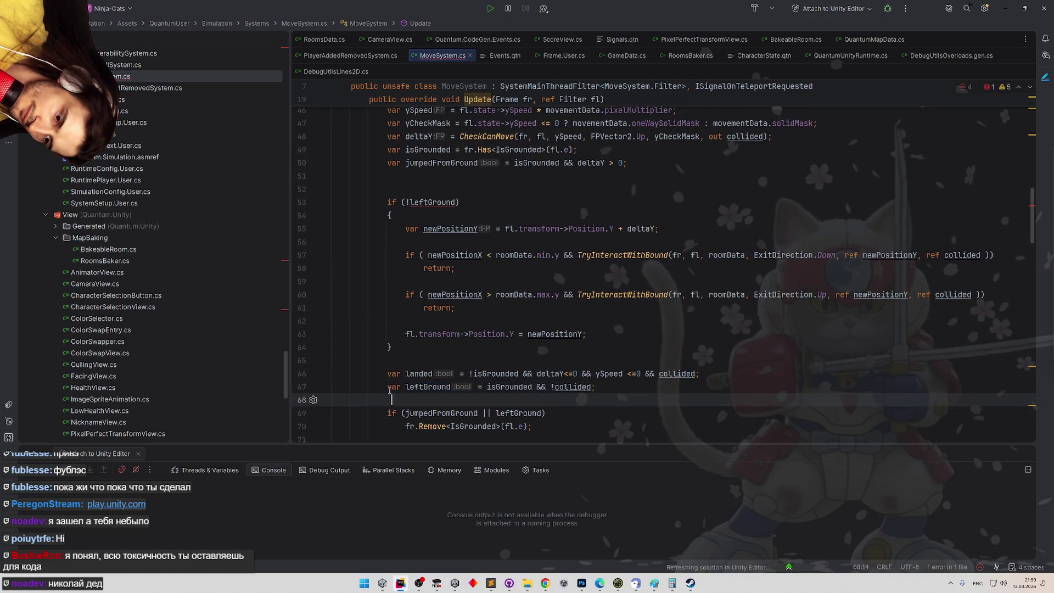
key(shift+End)
key(ctrl+c)
click(468, 187)
click(468, 176)
key(ctrl+v)
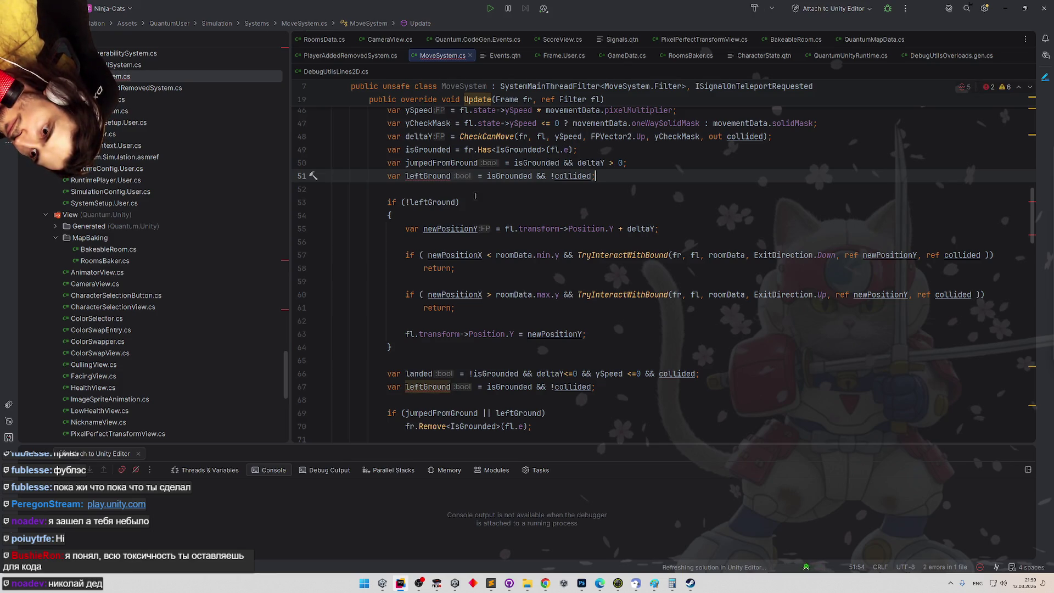
drag(387, 388, 407, 387)
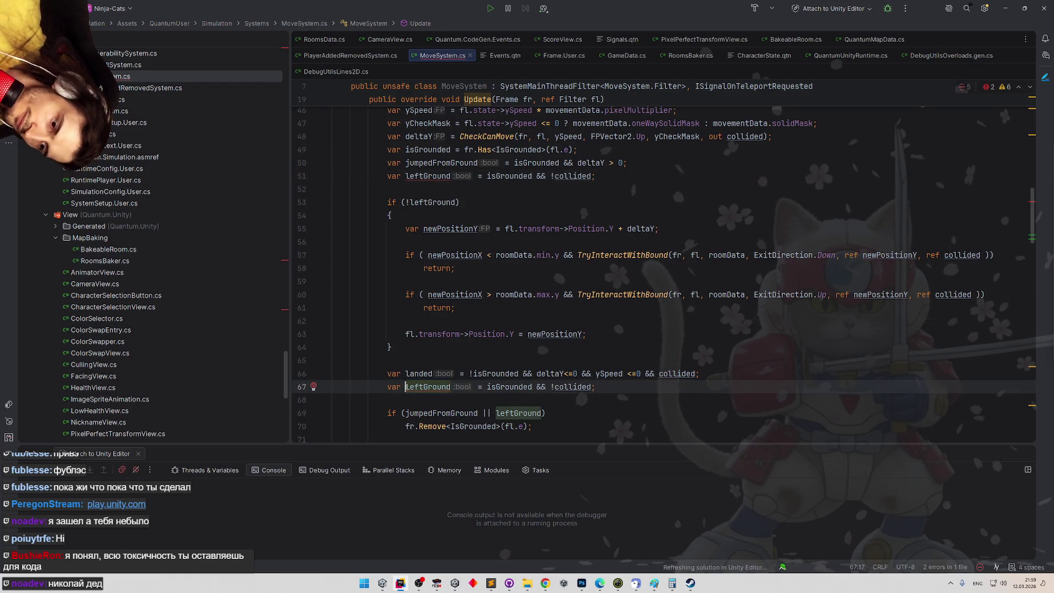
key(BackSpace)
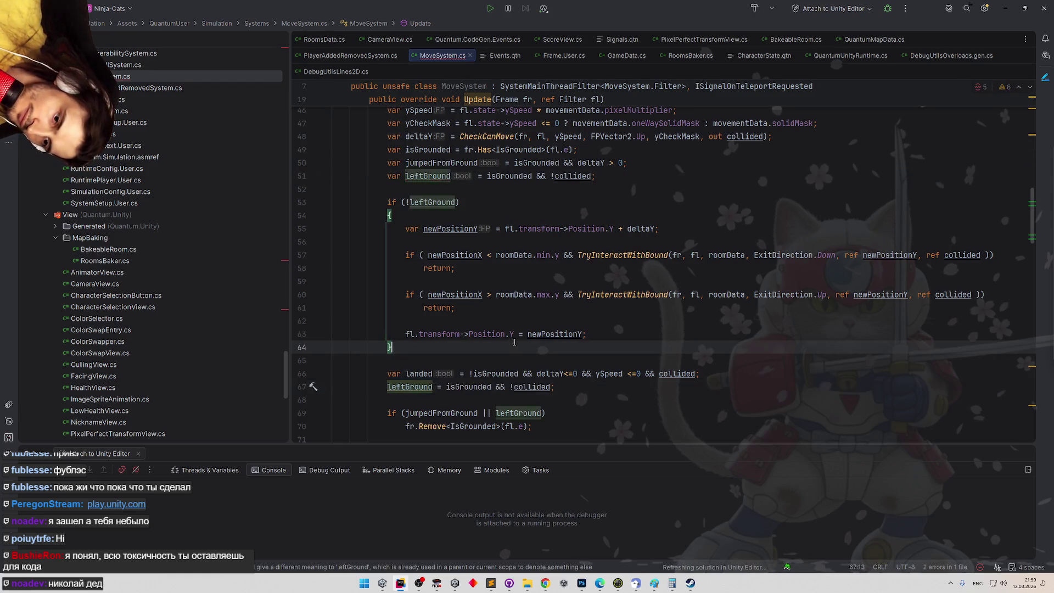
click(629, 390)
scroll(561, 353, down, 3)
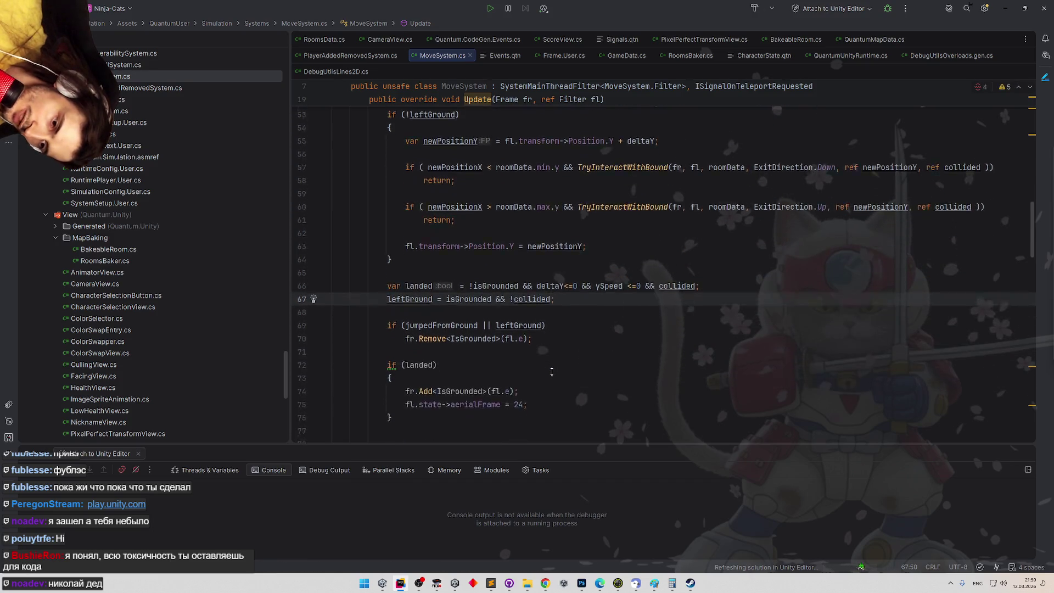
Invert the if (landed) check into an 'if (!landed) return;' early-return guard
scroll(560, 354, down, 1)
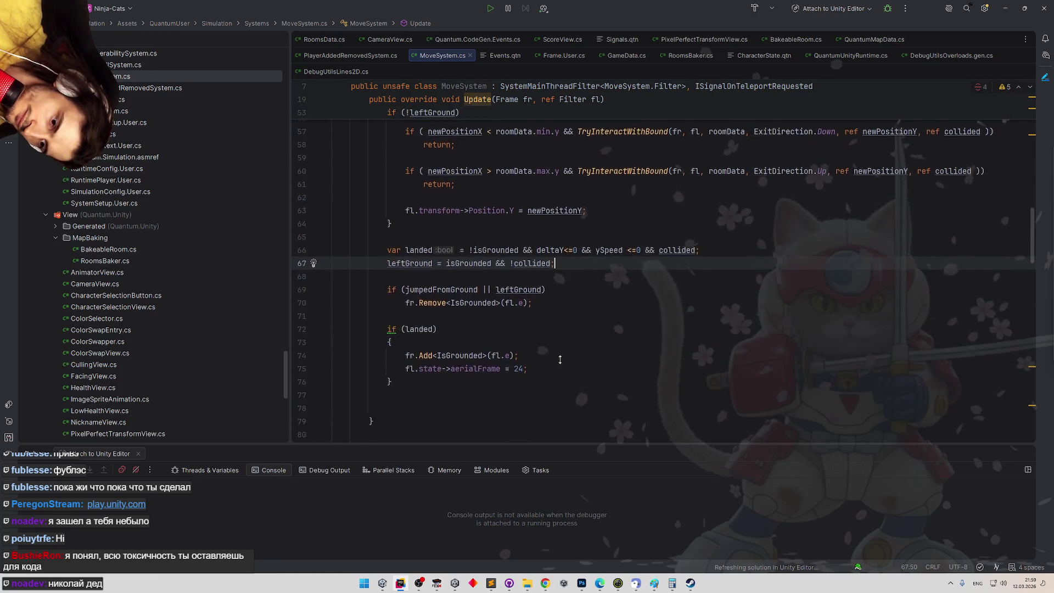
click(391, 322)
key(alt+Return)
key(Return)
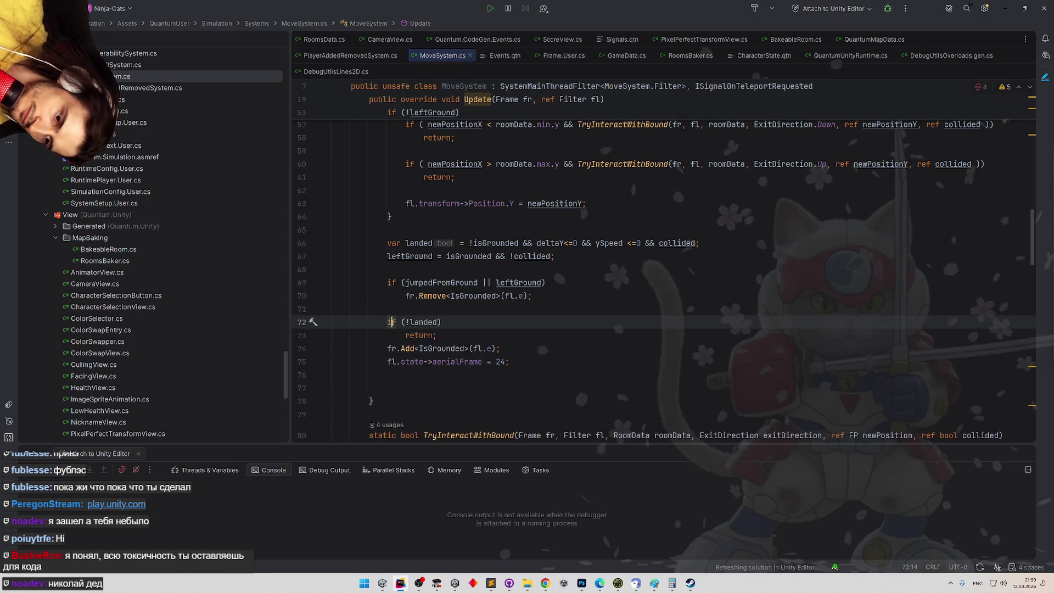
key(Return)
click(477, 319)
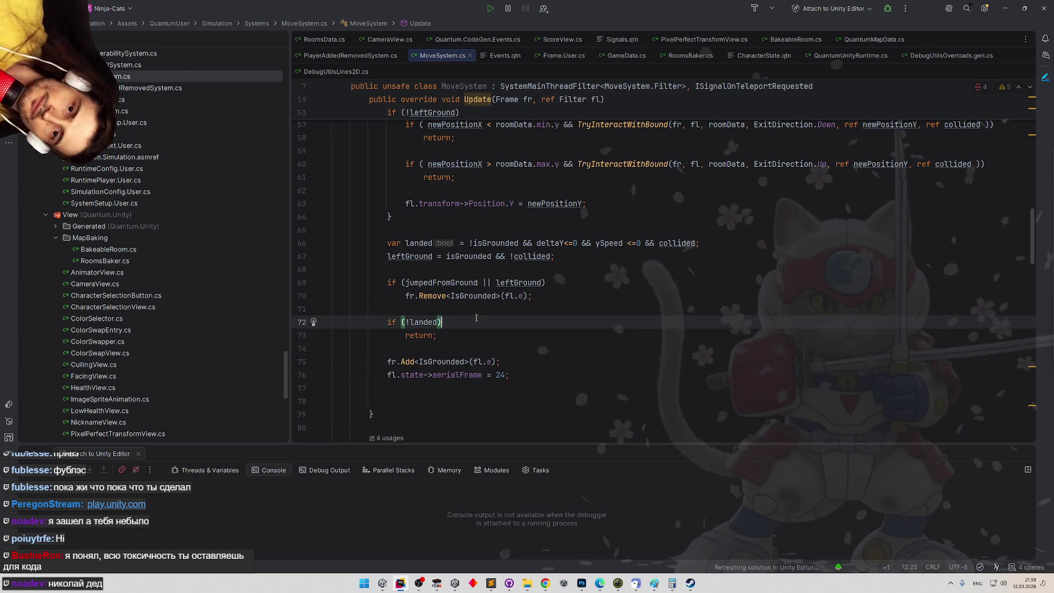
scroll(478, 309, up, 1)
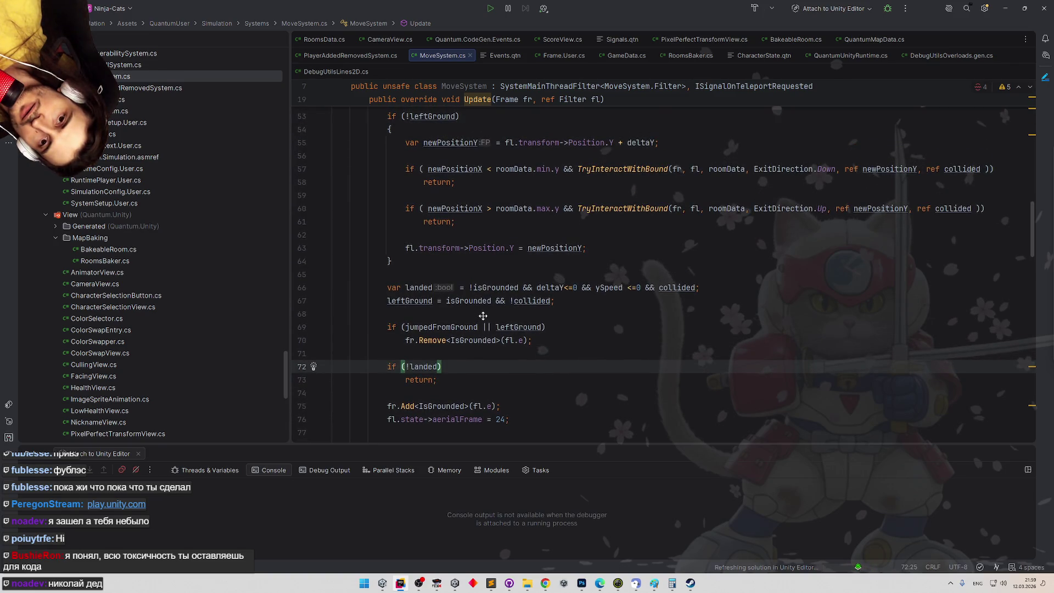
scroll(483, 330, up, 1)
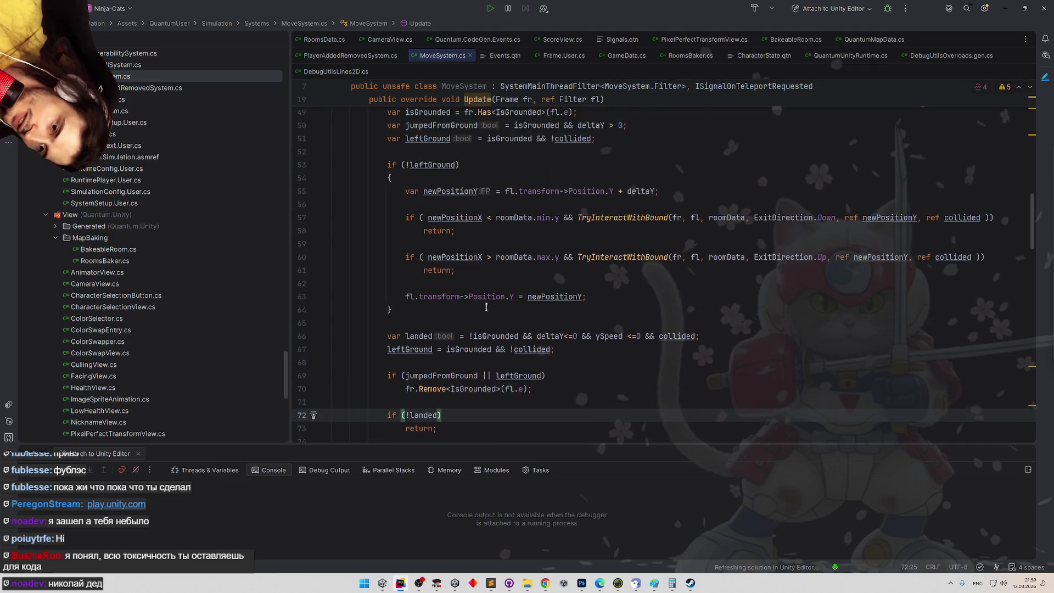
scroll(483, 356, up, 3)
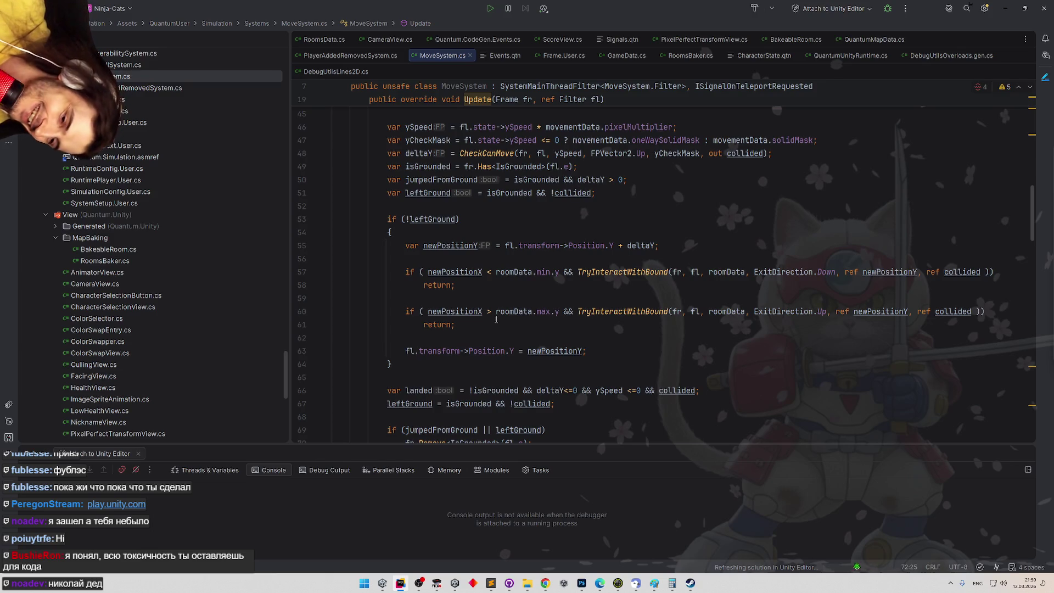
Replace newPositionX with newPositionY in the bound checks on lines 57 and 60
double_click(451, 246)
key(ctrl+c)
double_click(455, 272)
key(ctrl+v)
double_click(458, 311)
key(ctrl+v)
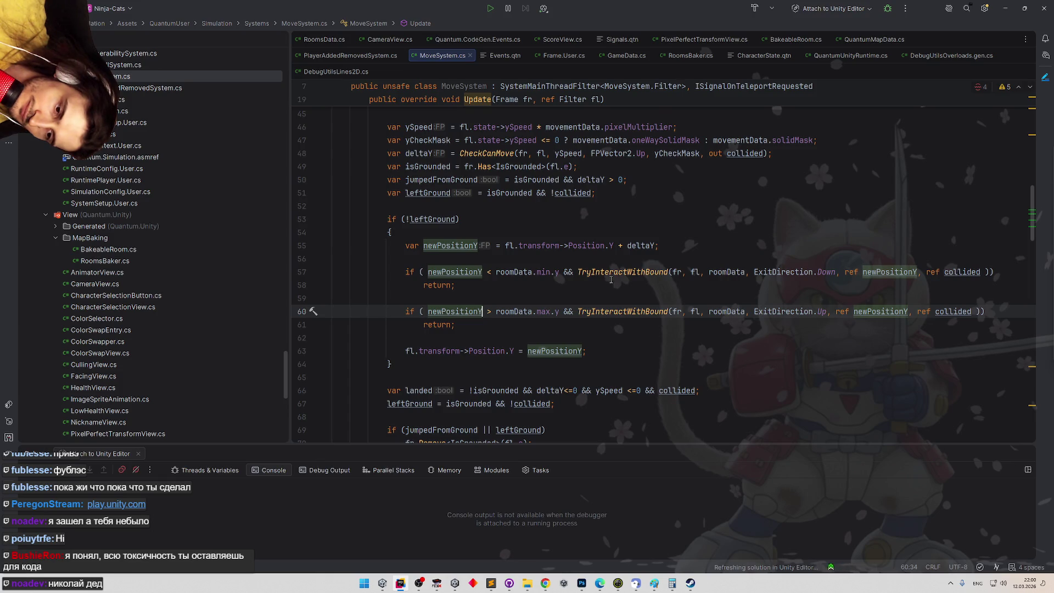
Navigate to the TryInteractWithBound declaration and look over its body
click(632, 311)
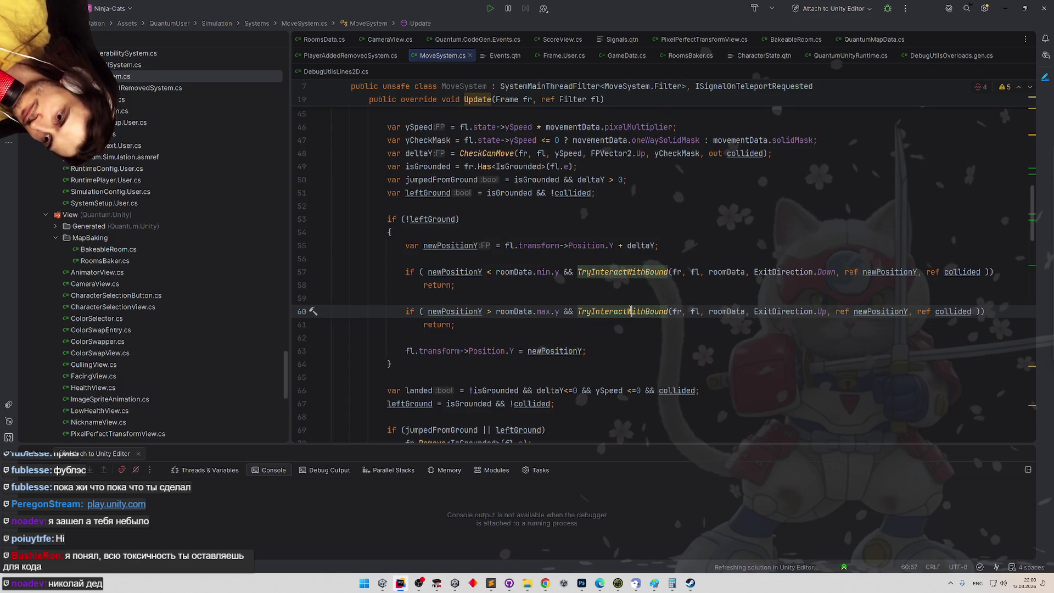
scroll(651, 329, down, 1)
ctrl+click(640, 301)
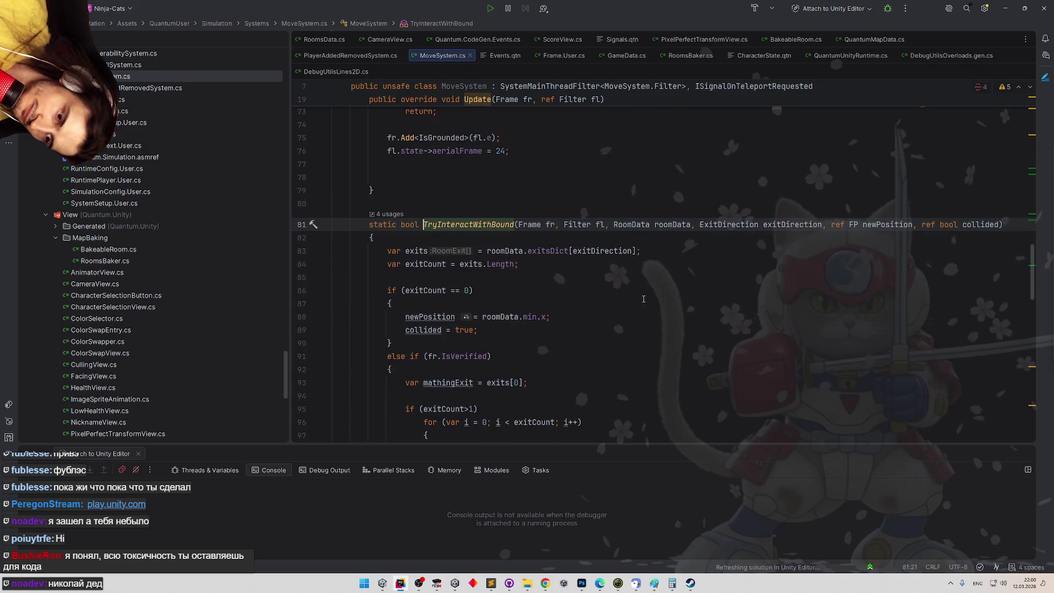
scroll(640, 300, down, 5)
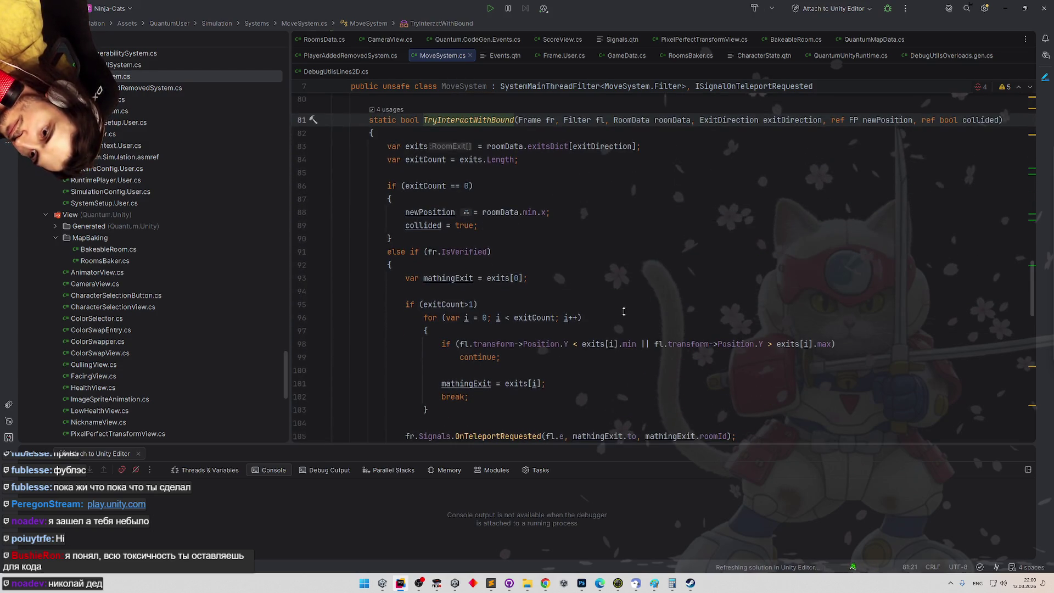
scroll(615, 333, up, 4)
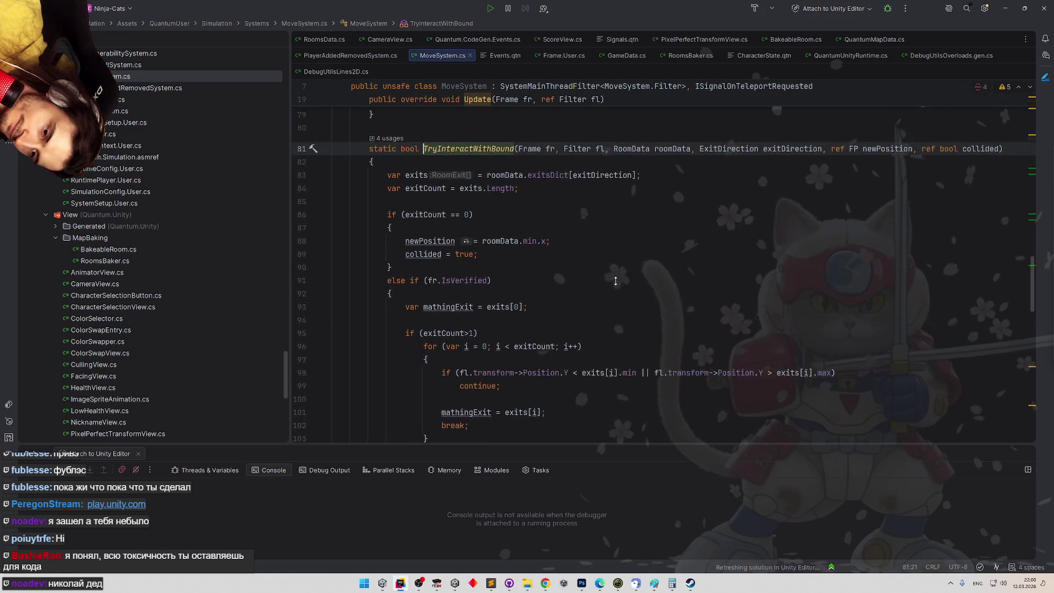
scroll(615, 302, down, 1)
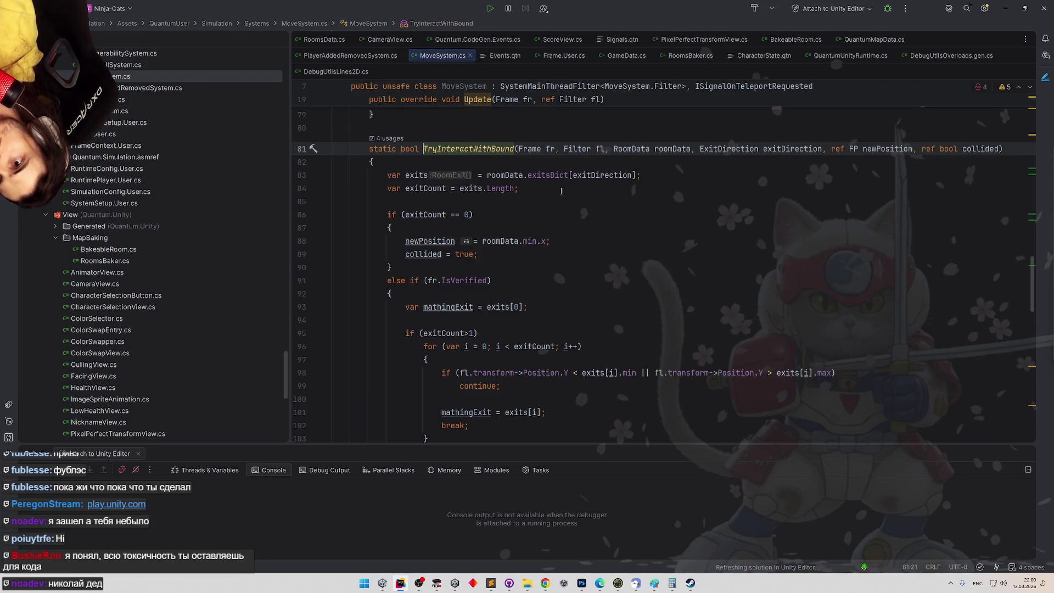
Start a new line declaring 'var upExitWithNoClimbing = exitDirection = ExitDirection.Up &&'
click(561, 190)
key(Return)
text(var )
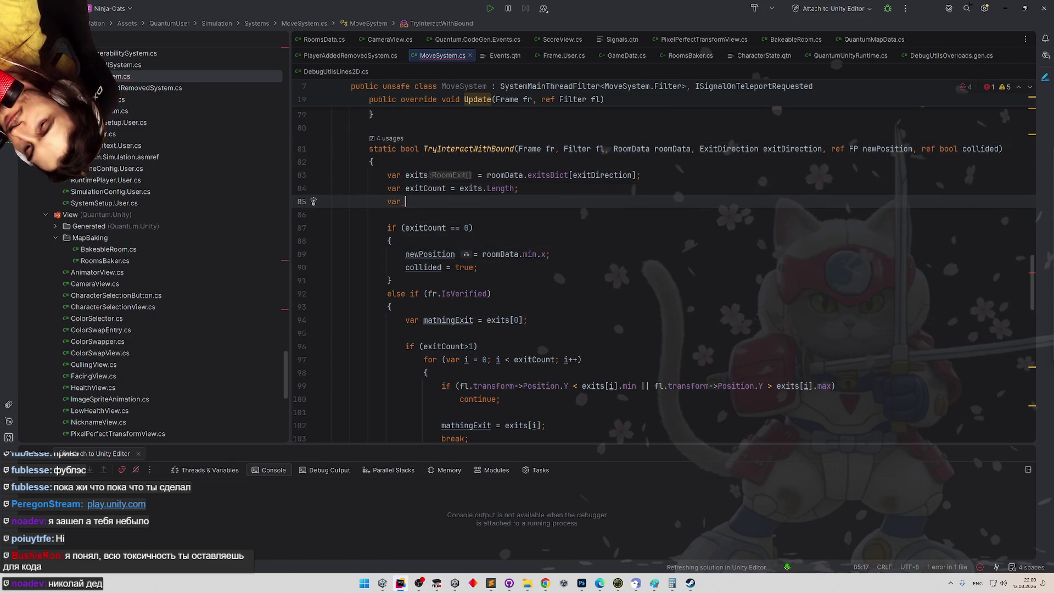
text(upExitWithN)
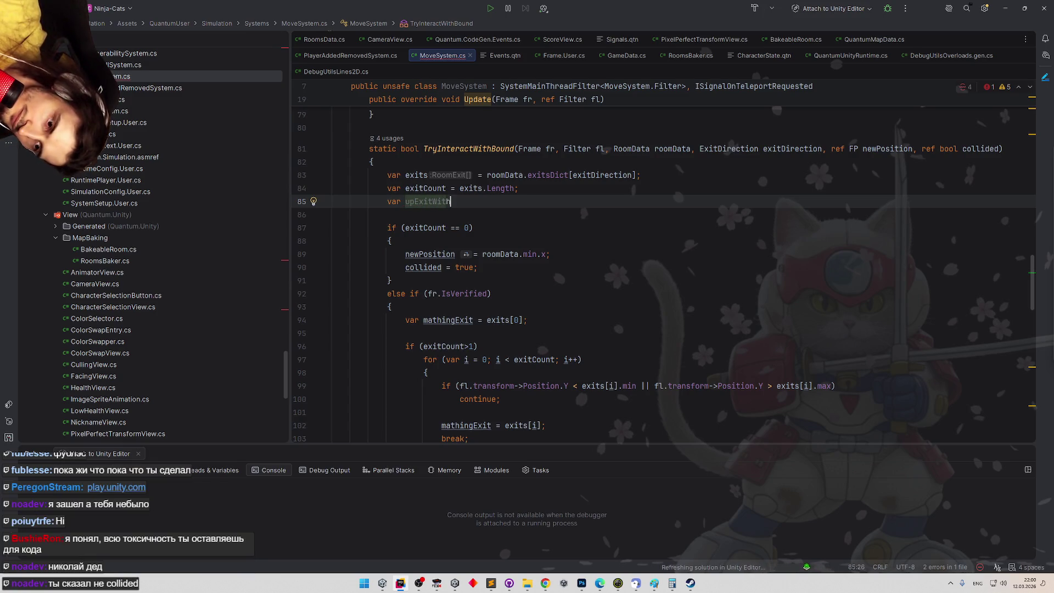
text(oClimbing =)
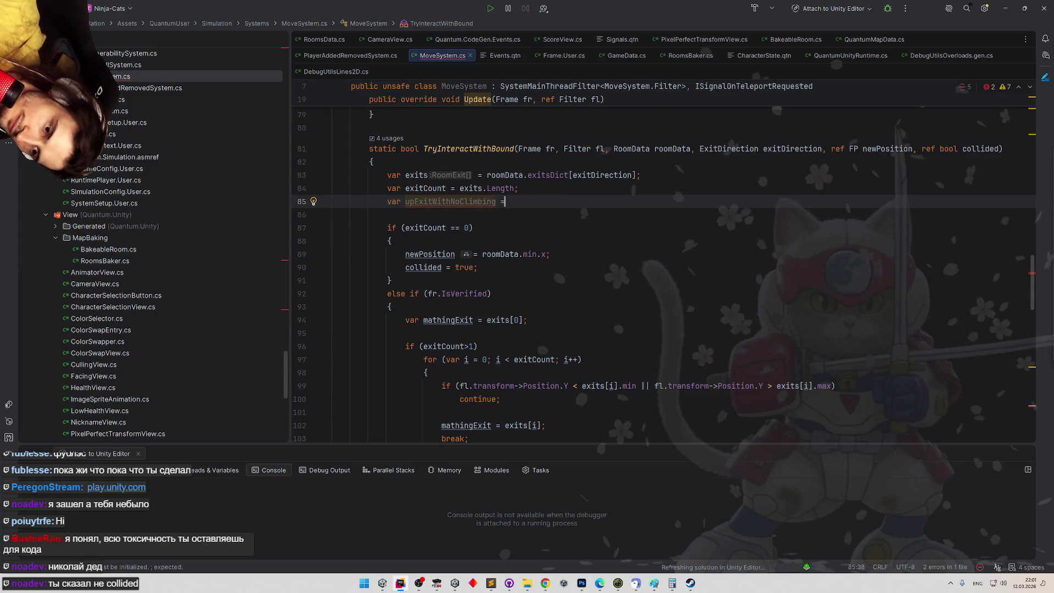
text(exitDirection =)
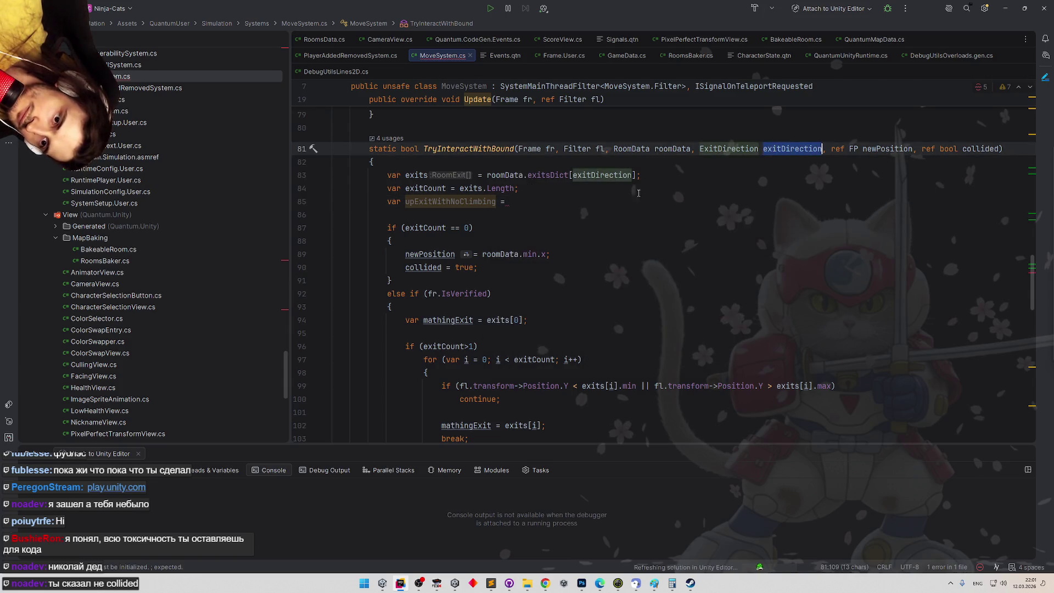
key(Down)
key(Down)
key(Down)
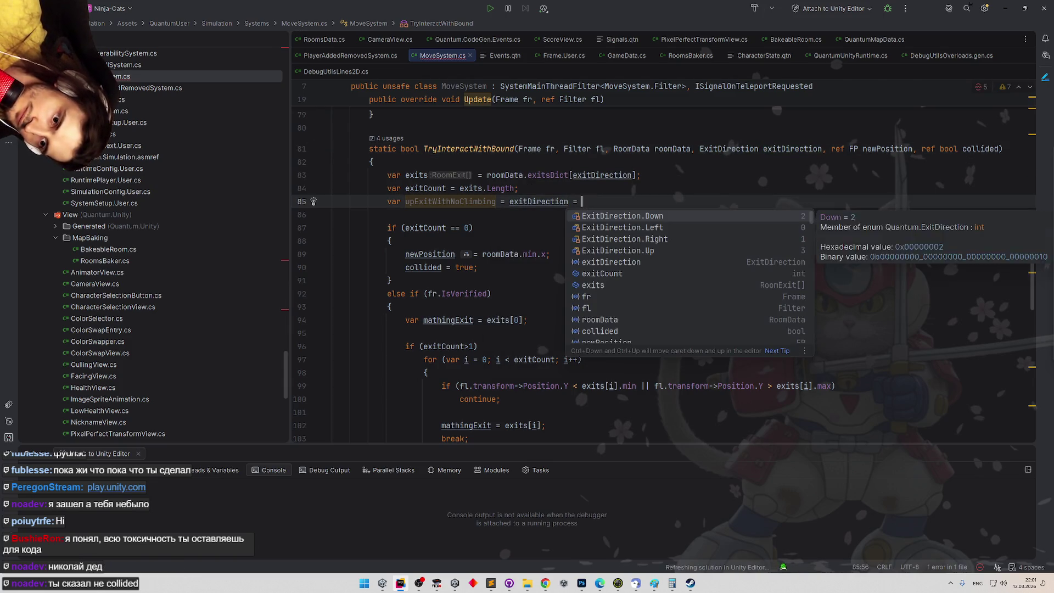
key(Return)
text(&& )
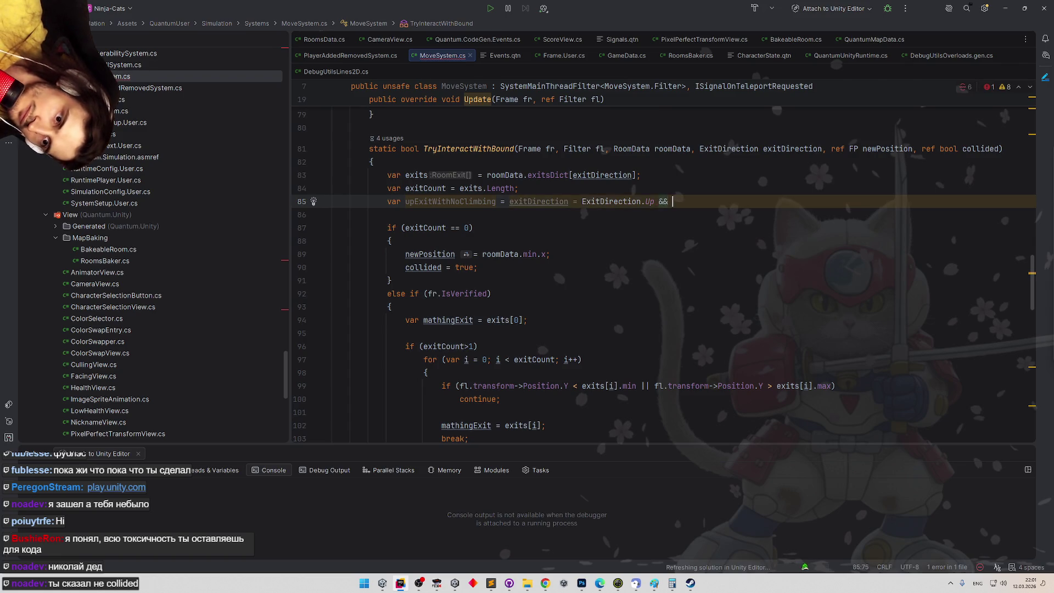
text(fl)
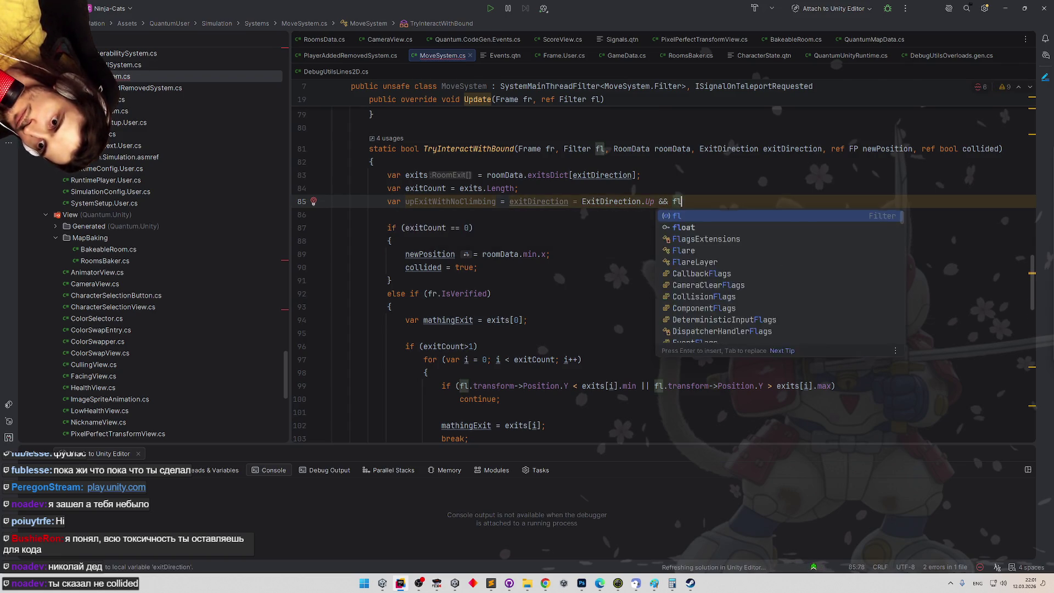
key(Escape)
key(BackSpace)
key(BackSpace)
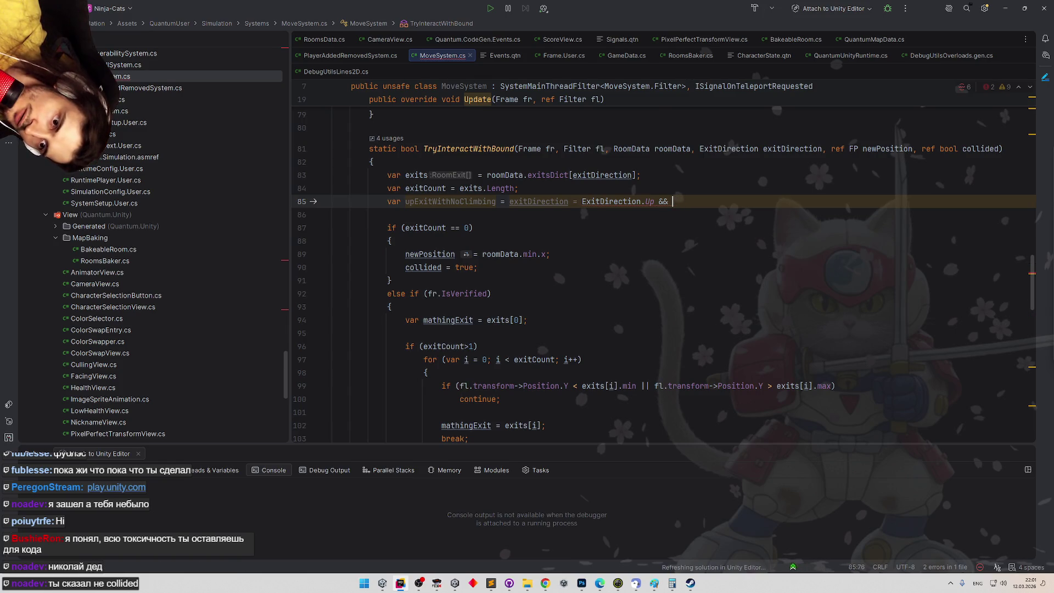
Finish the line with '!fr.Has<IsClimbing>(fl.e);' and correct the comparison to '=='
text(fr.Has)
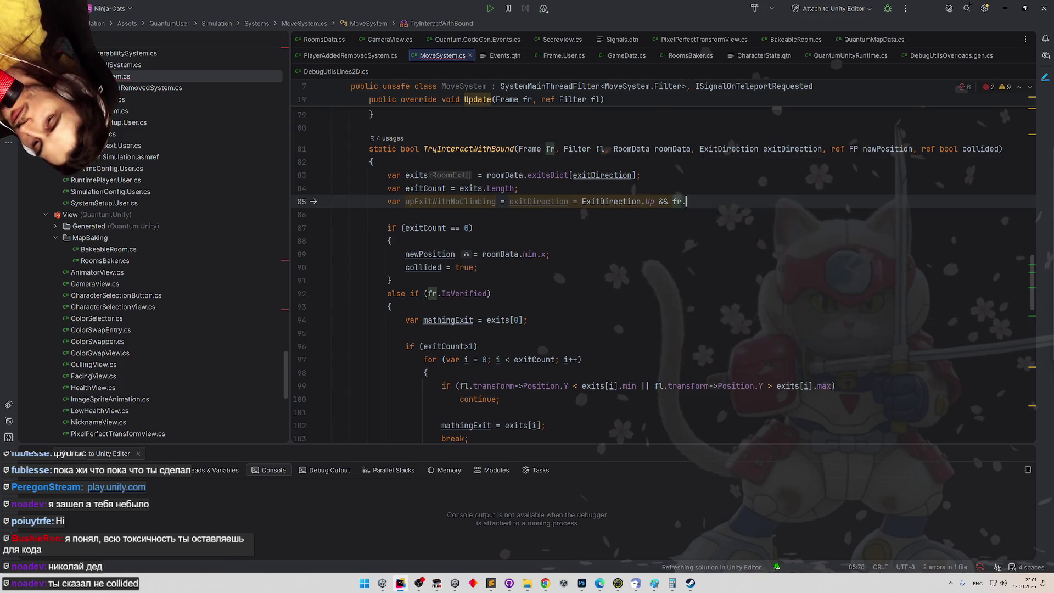
key(Return)
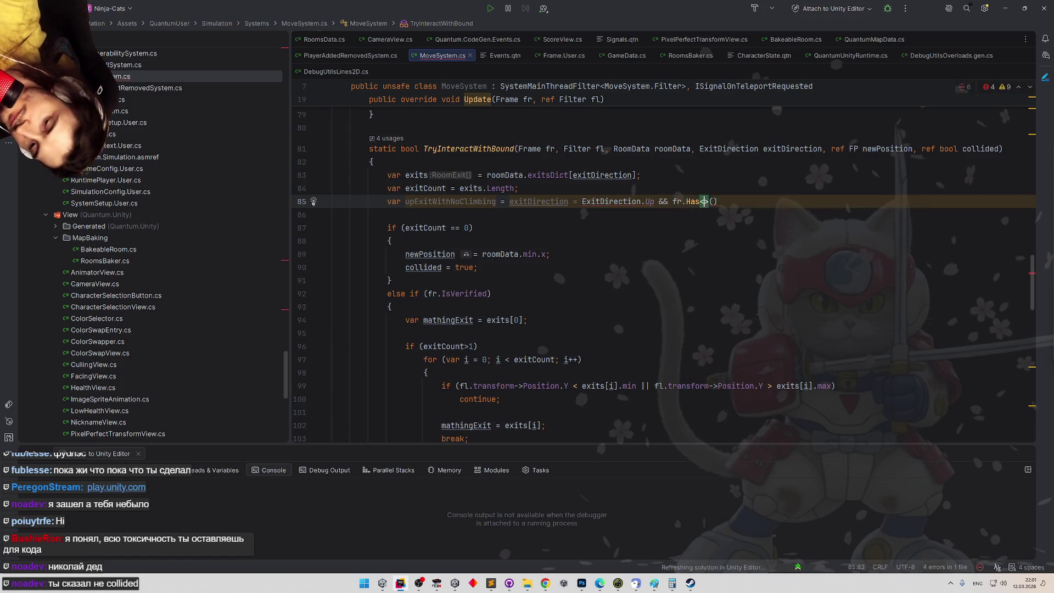
text(IsCli)
key(Return)
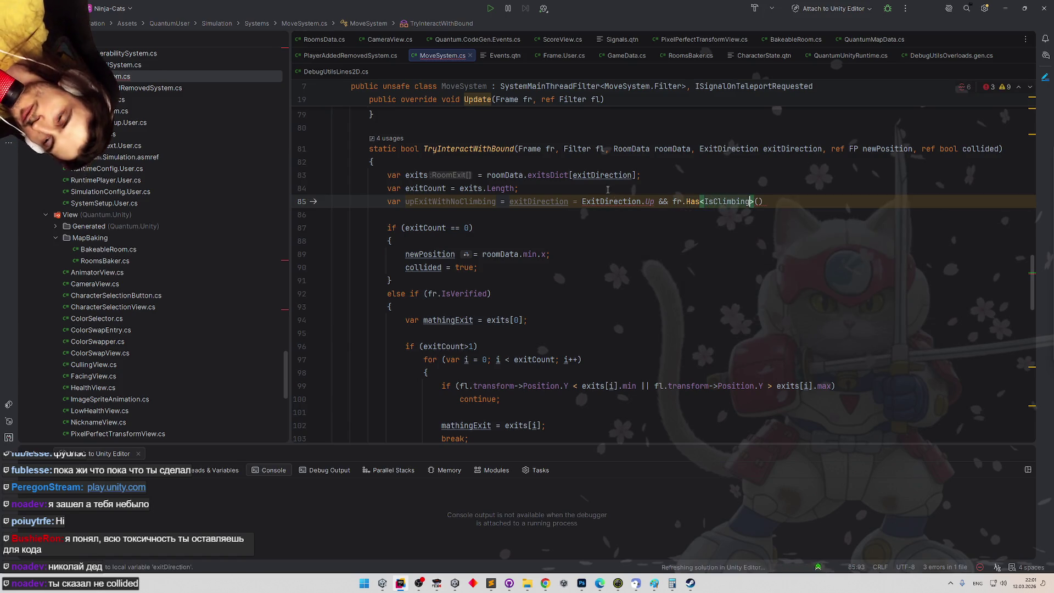
click(674, 201)
text(!)
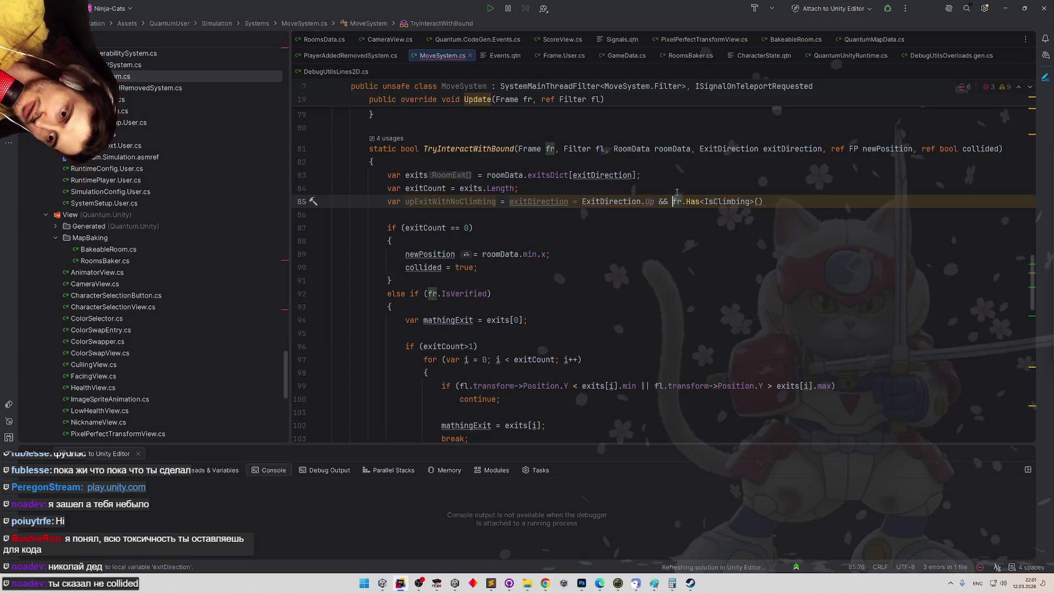
click(764, 201)
text(fl)
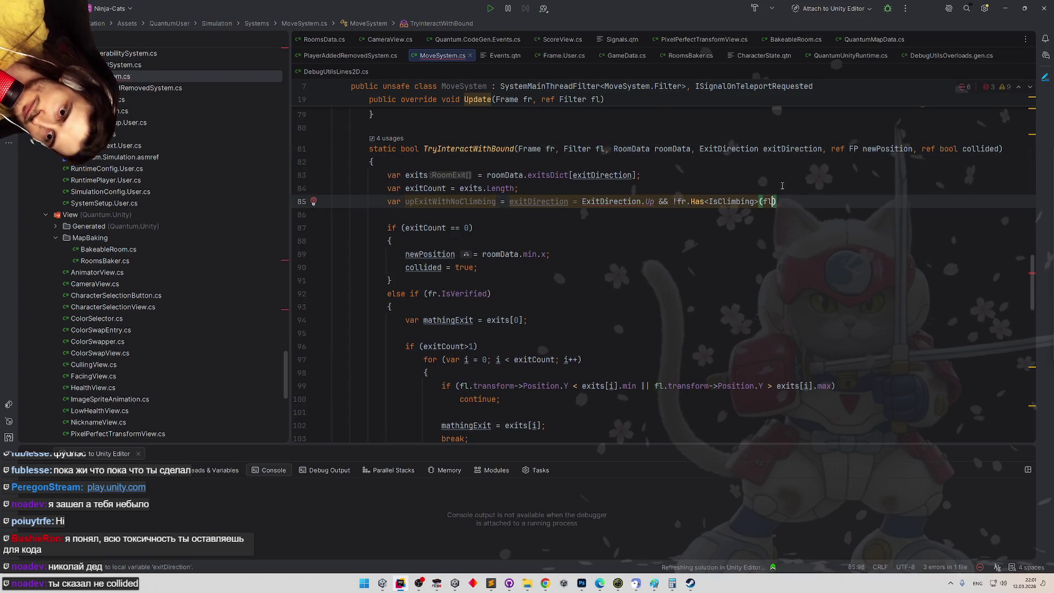
text(.e)
key(End)
text(;)
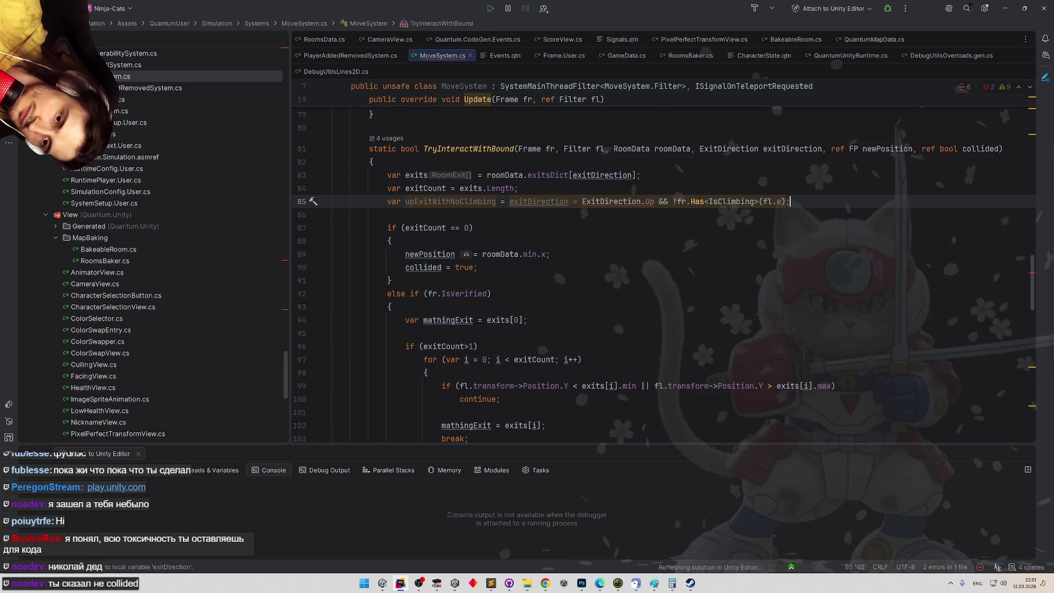
click(577, 202)
text(=)
Append '|| upExitWithNoClimbing' to the exitCount == 0 condition
click(598, 222)
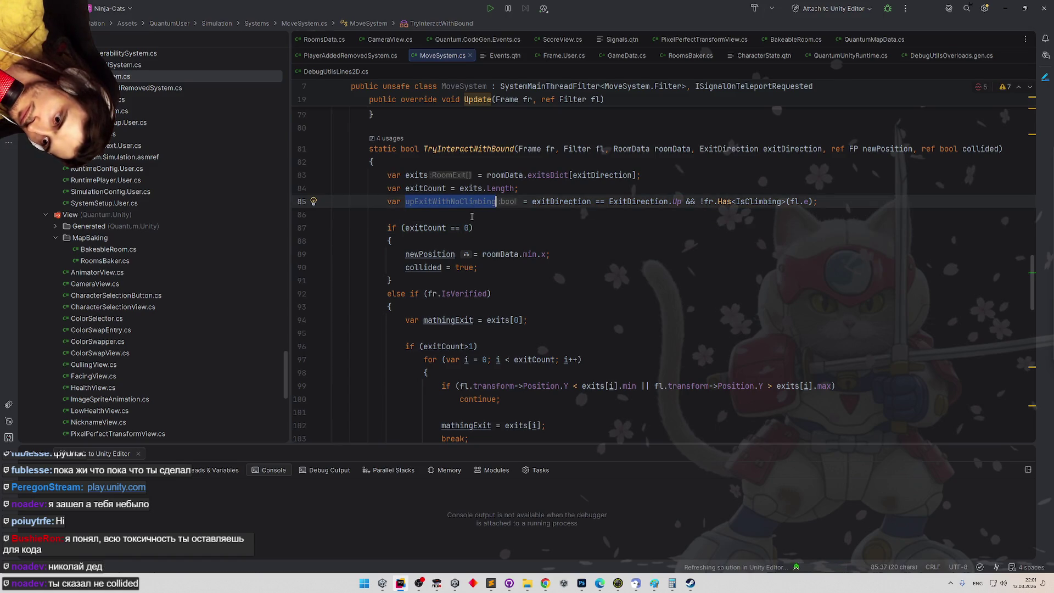
text(|| upExitWithNoClimbing)
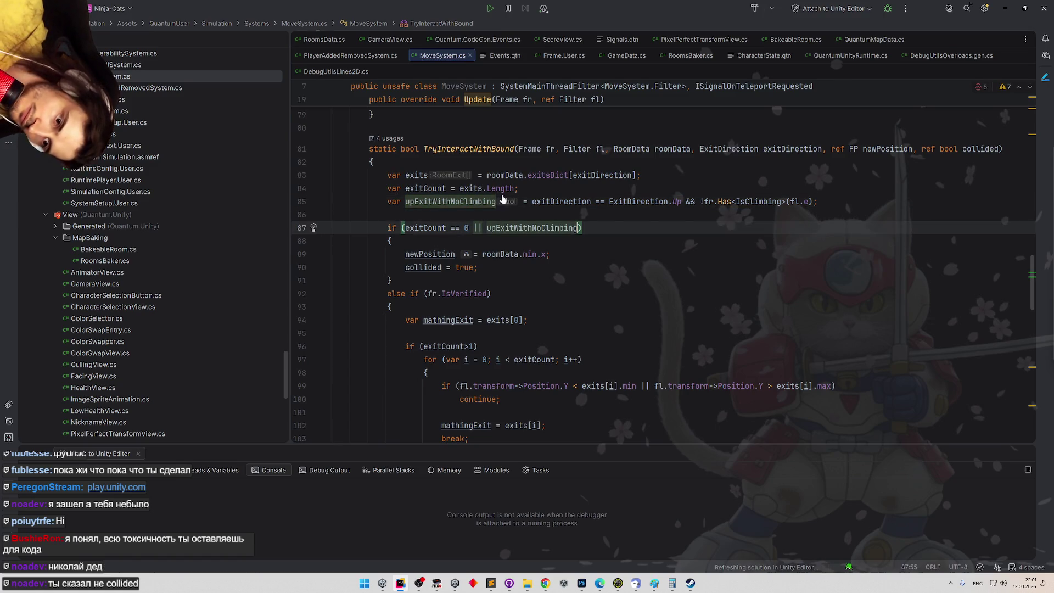
click(597, 238)
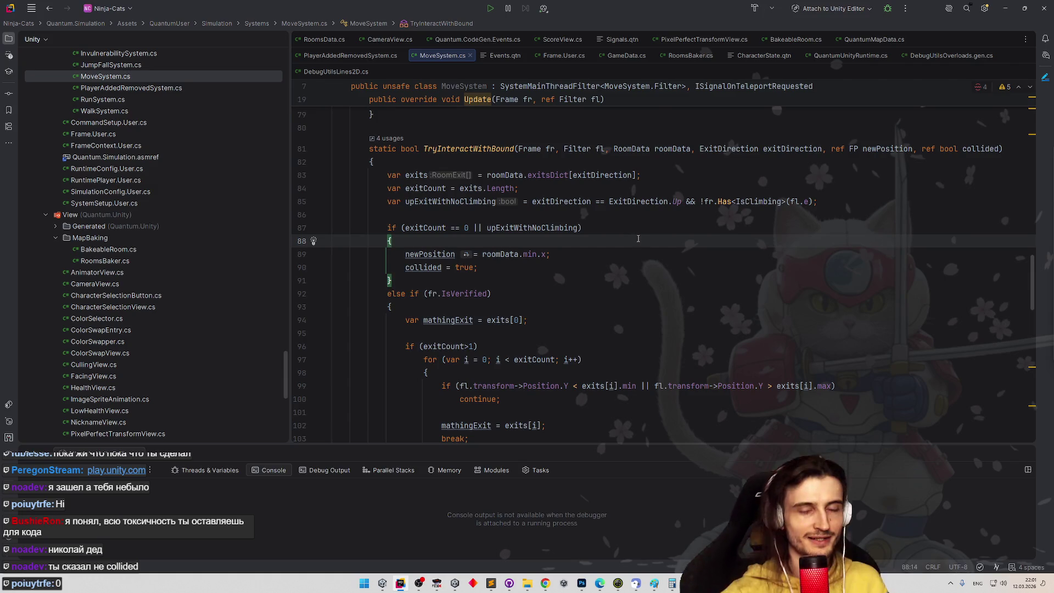
scroll(632, 239, down, 1)
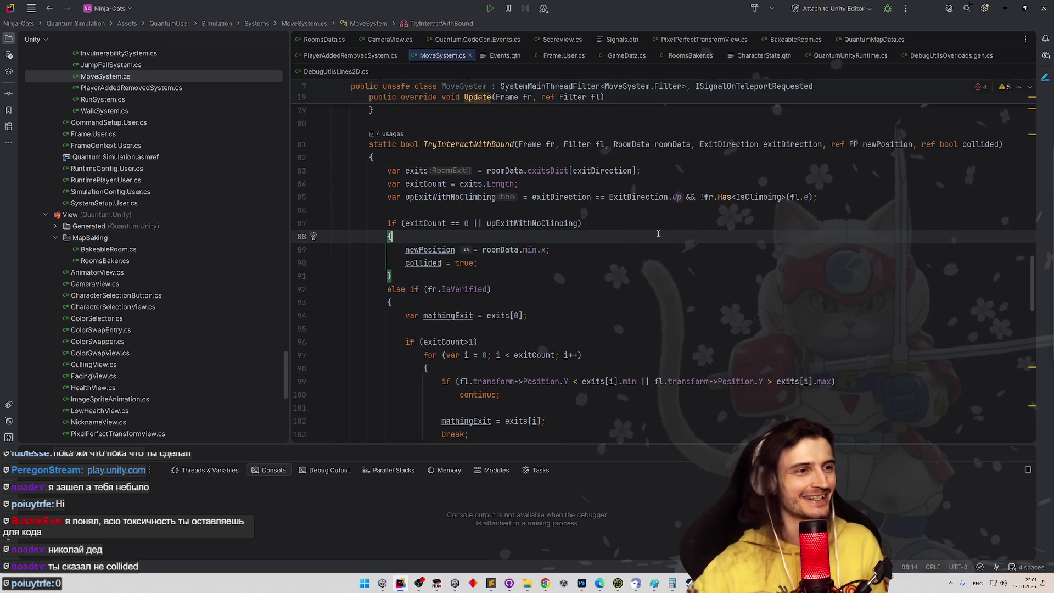
scroll(633, 250, up, 3)
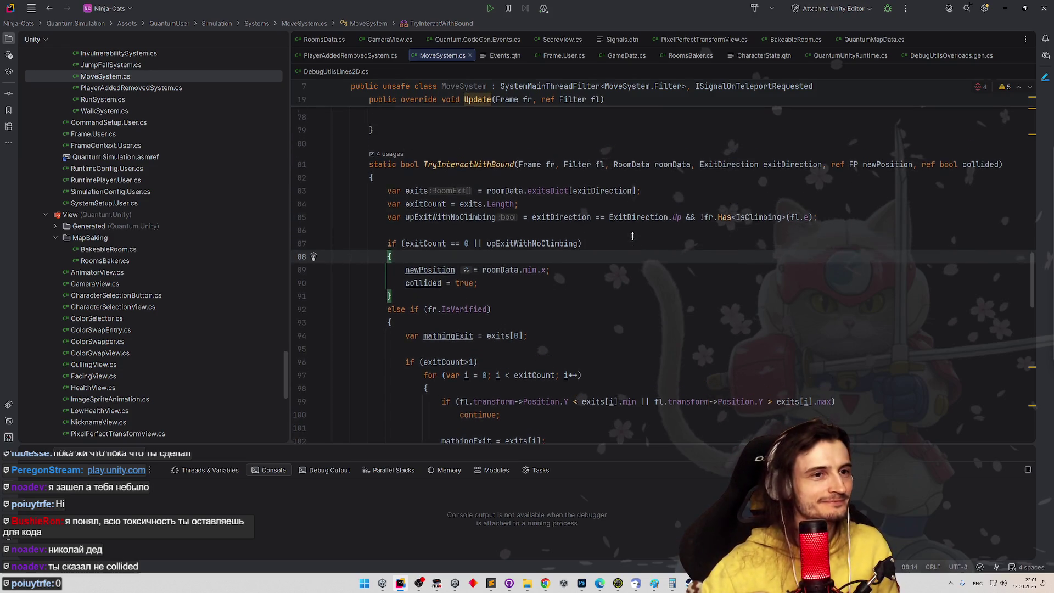
scroll(636, 313, down, 8)
scroll(653, 247, up, 6)
scroll(662, 236, up, 12)
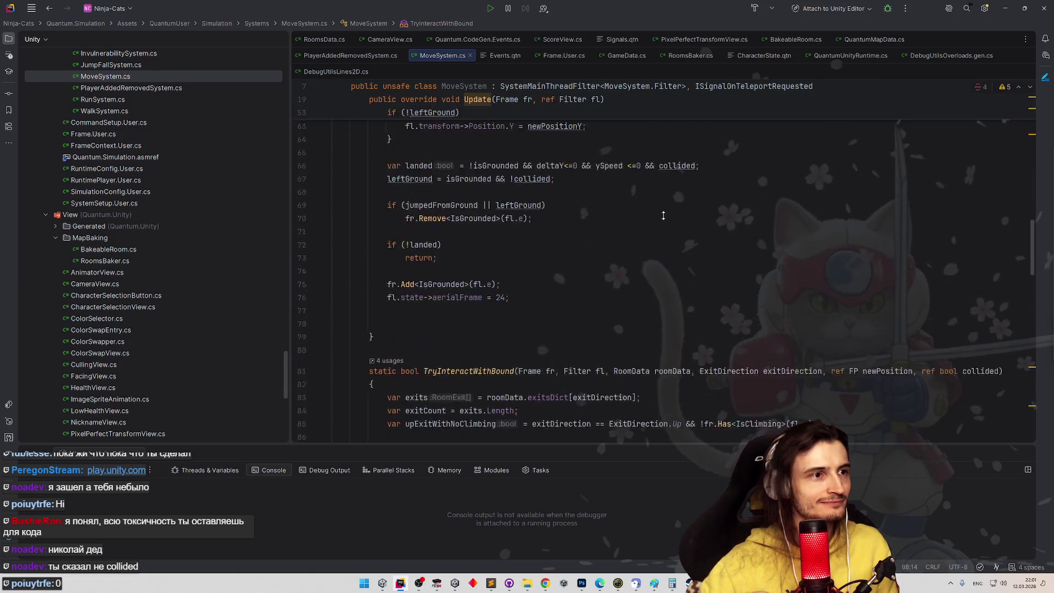
scroll(659, 258, down, 1)
scroll(658, 257, down, 2)
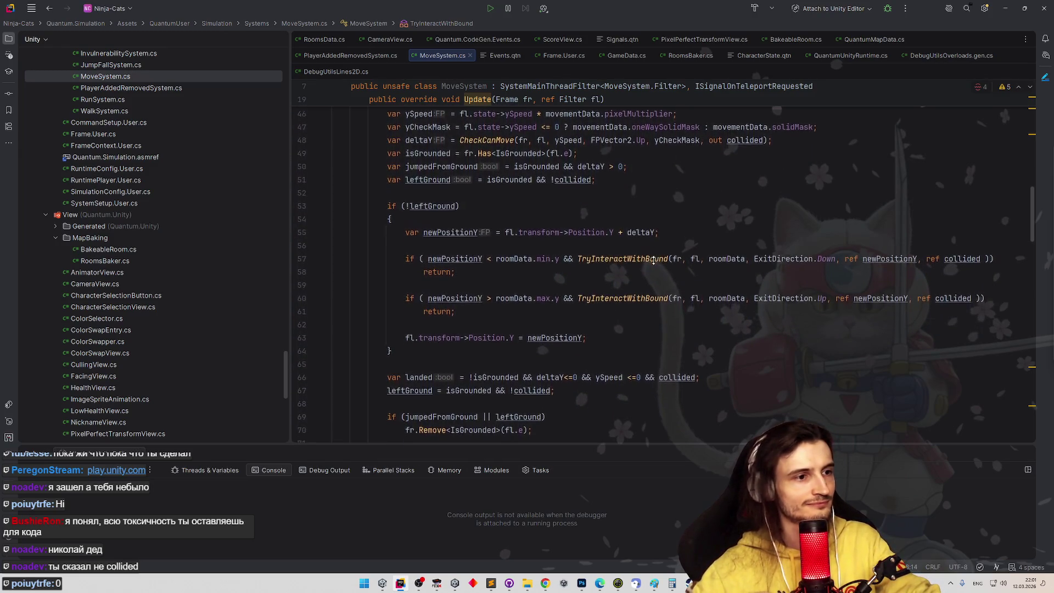
mouse_move(654, 260)
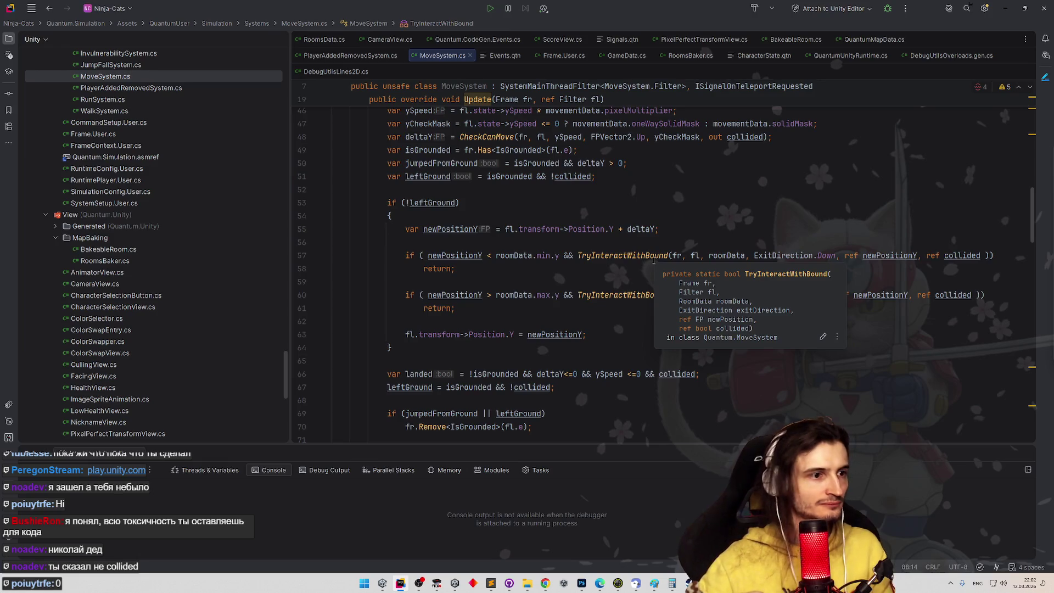
scroll(604, 284, down, 5)
scroll(605, 284, up, 10)
scroll(617, 281, up, 3)
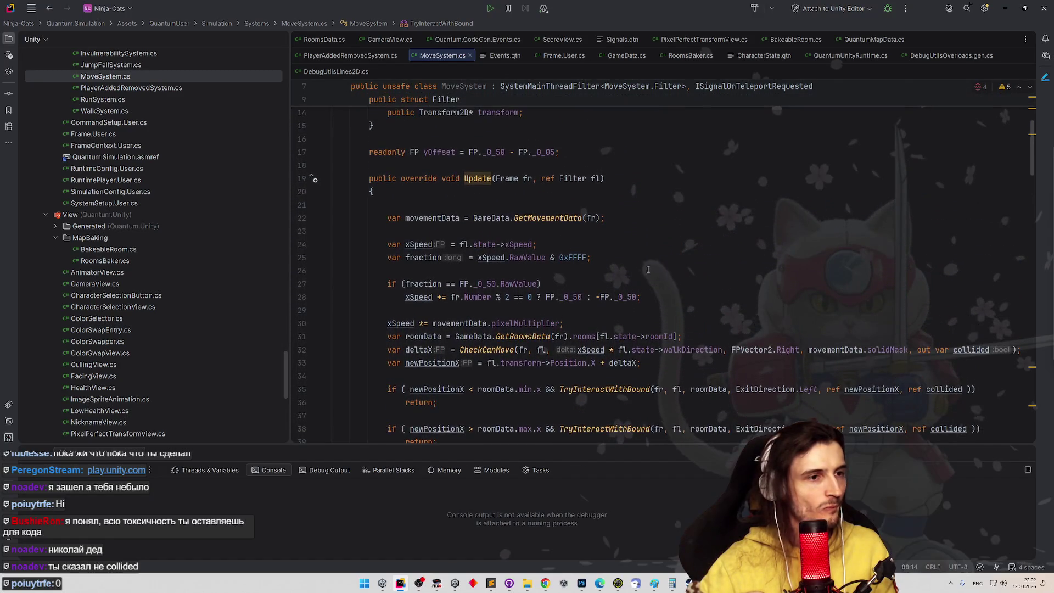
click(646, 271)
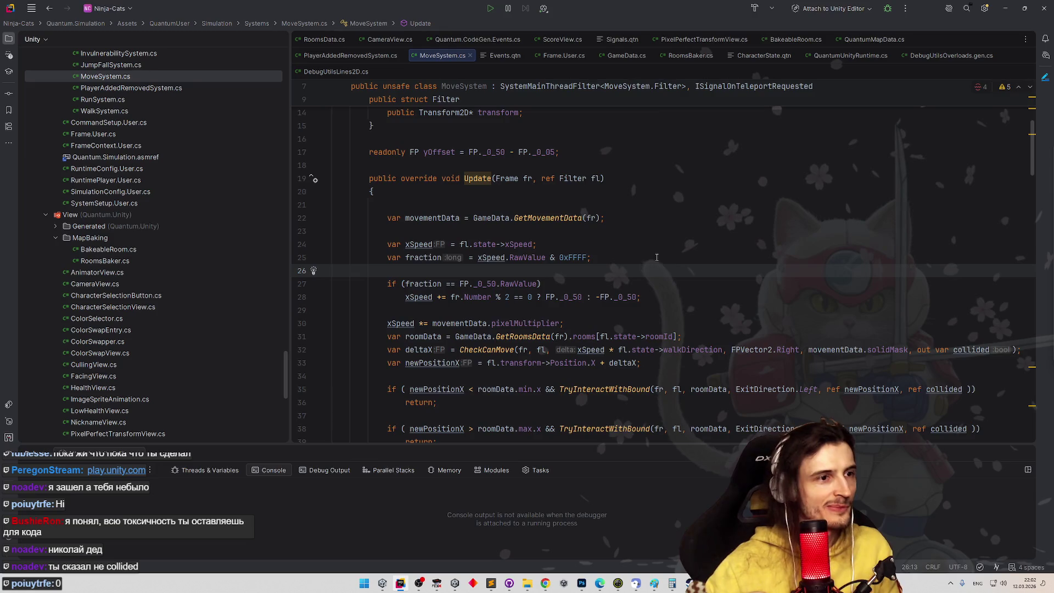
scroll(657, 257, up, 4)
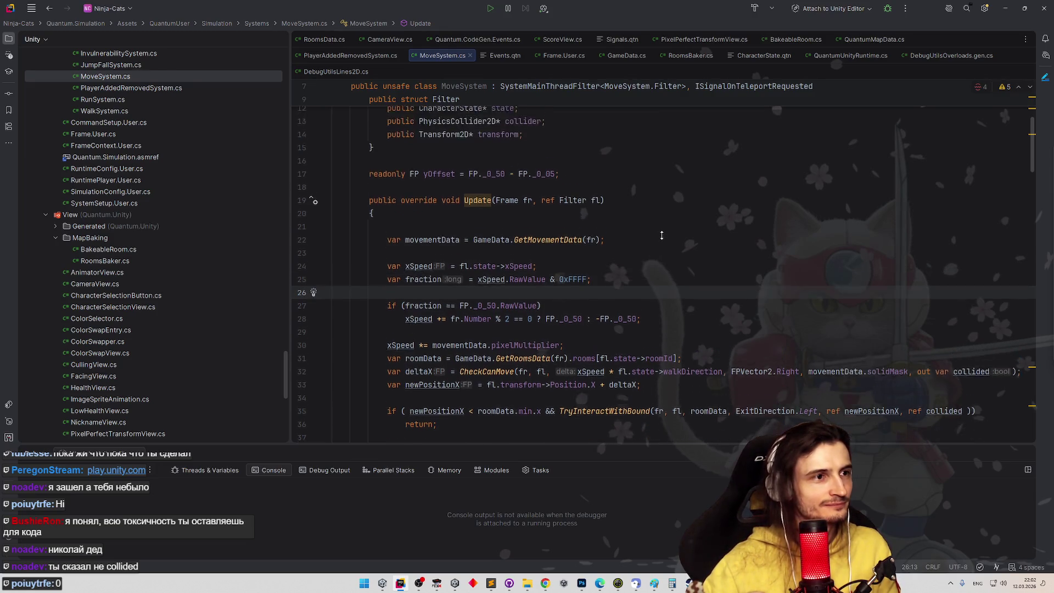
scroll(660, 271, down, 8)
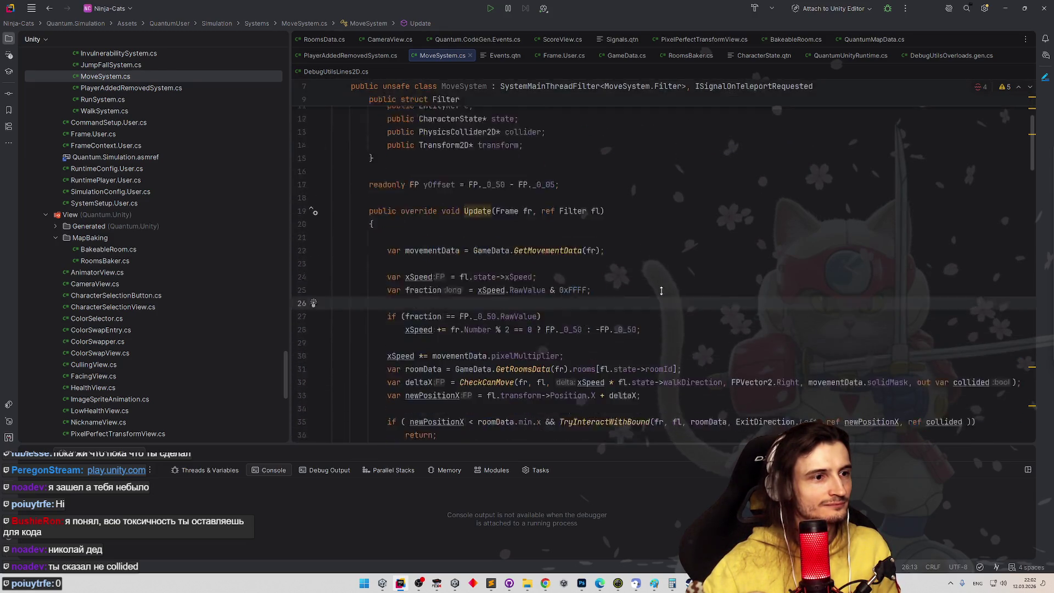
scroll(671, 262, down, 7)
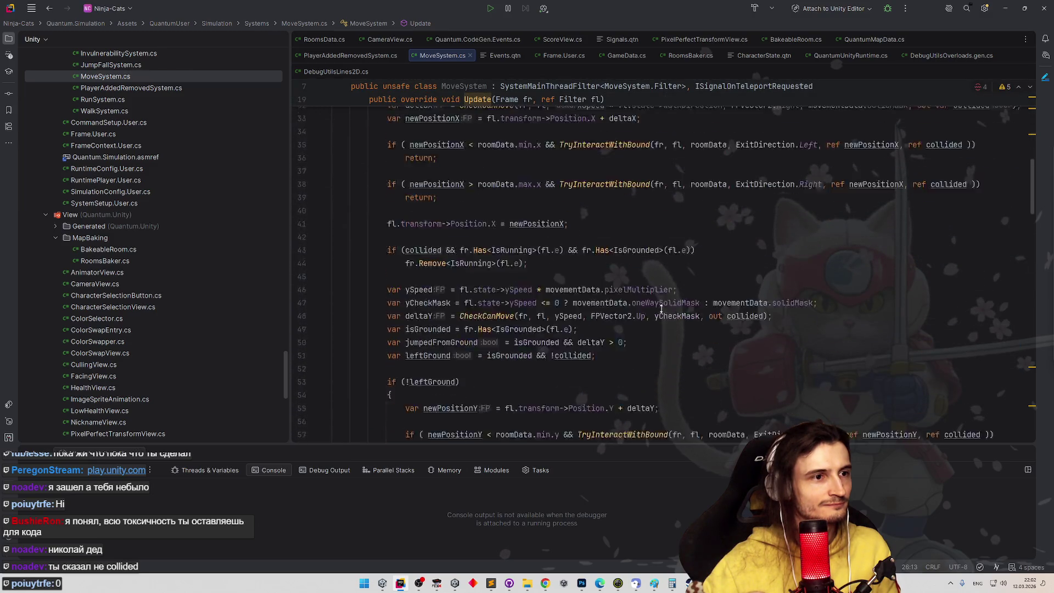
scroll(672, 264, down, 1)
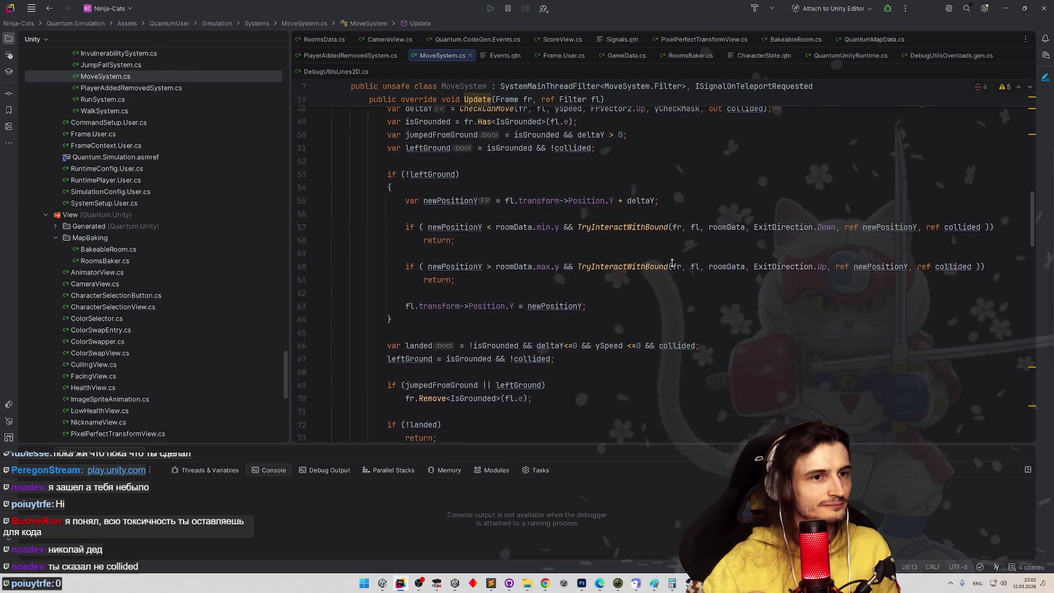
scroll(672, 264, down, 4)
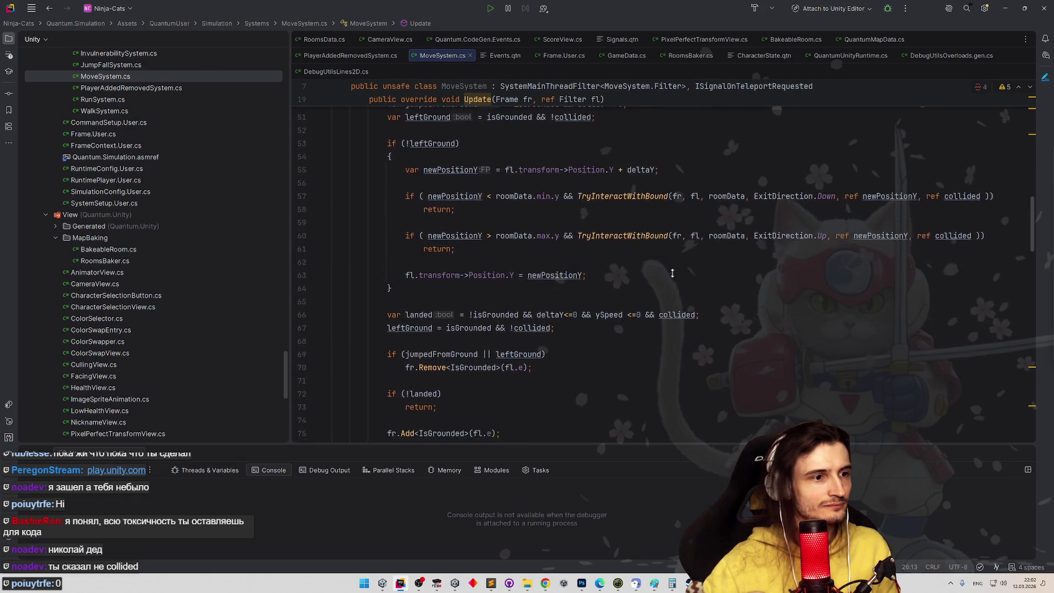
scroll(679, 249, up, 5)
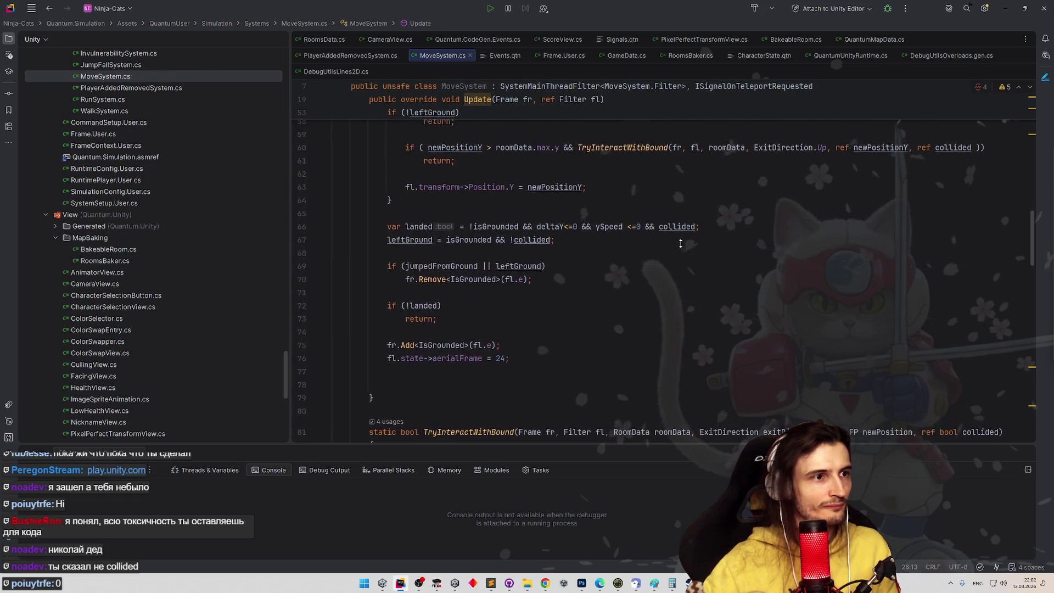
scroll(684, 258, up, 2)
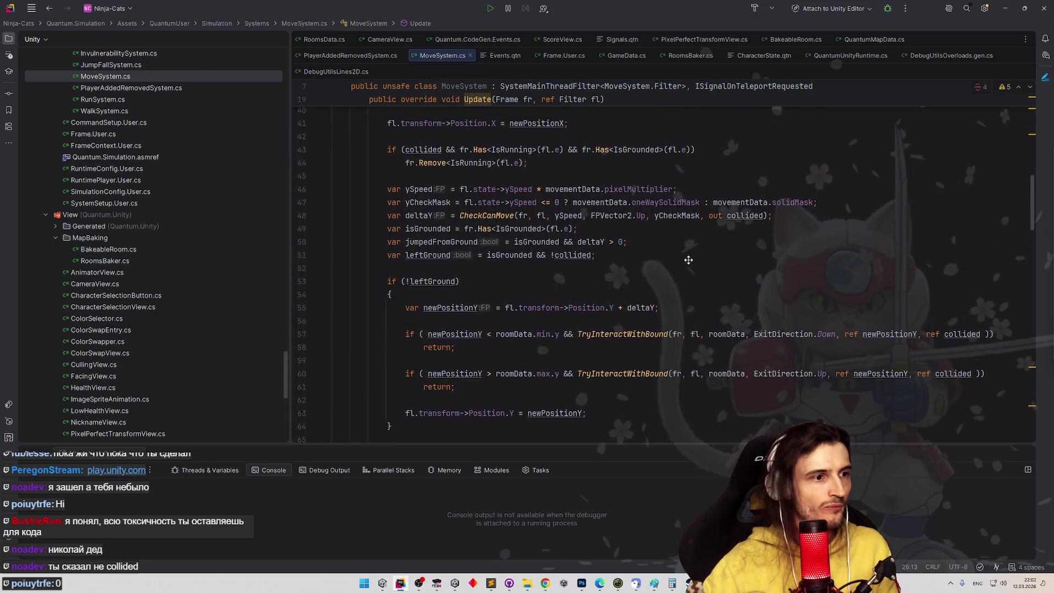
ctrl+click(649, 334)
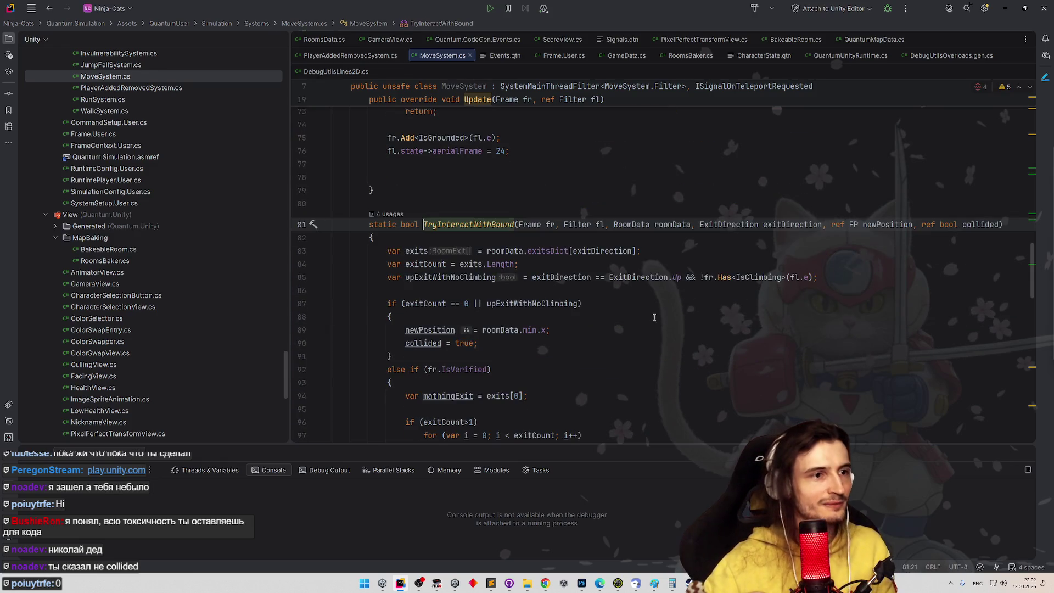
scroll(656, 319, down, 1)
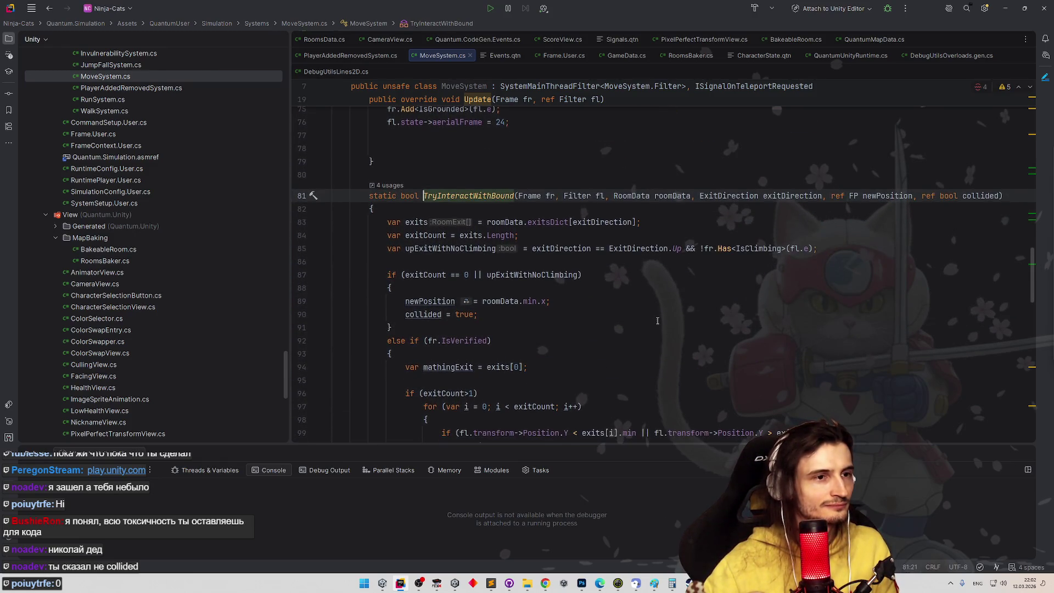
mouse_move(512, 301)
mouse_down()
mouse_move(542, 301)
mouse_move(482, 301)
mouse_up()
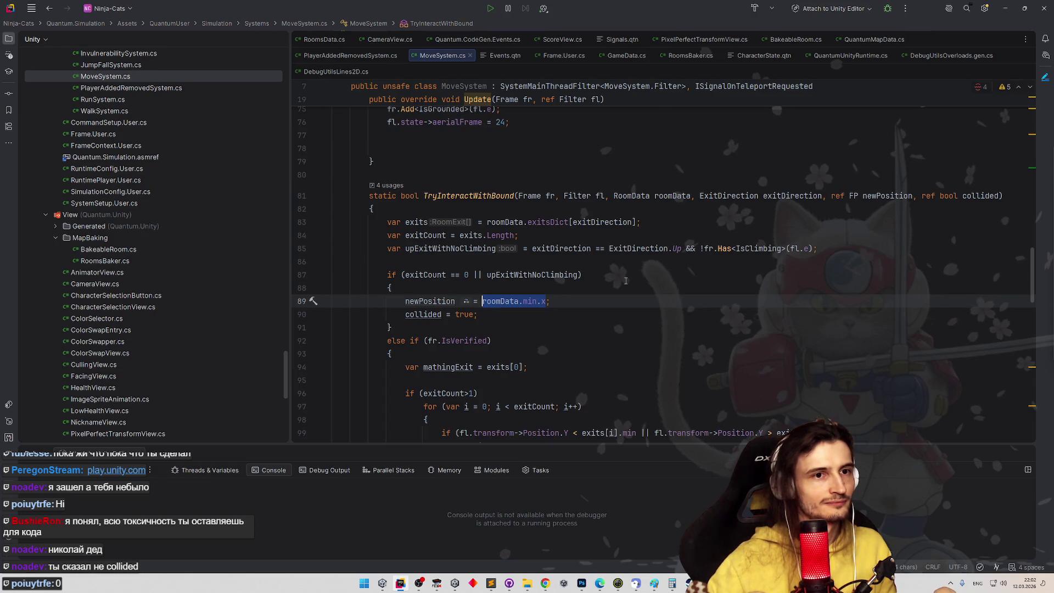
scroll(628, 276, up, 2)
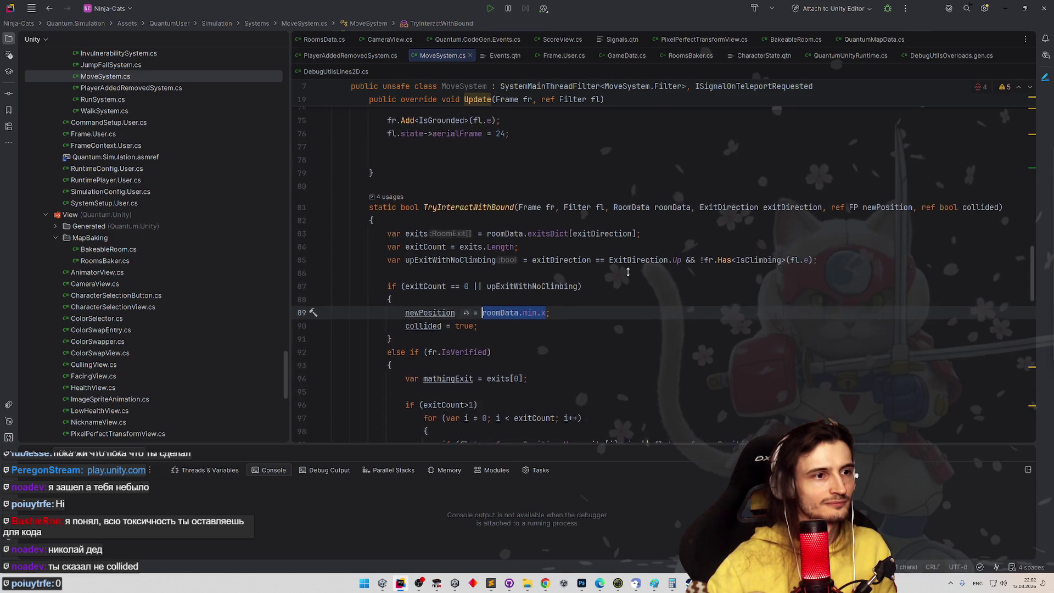
scroll(629, 273, up, 2)
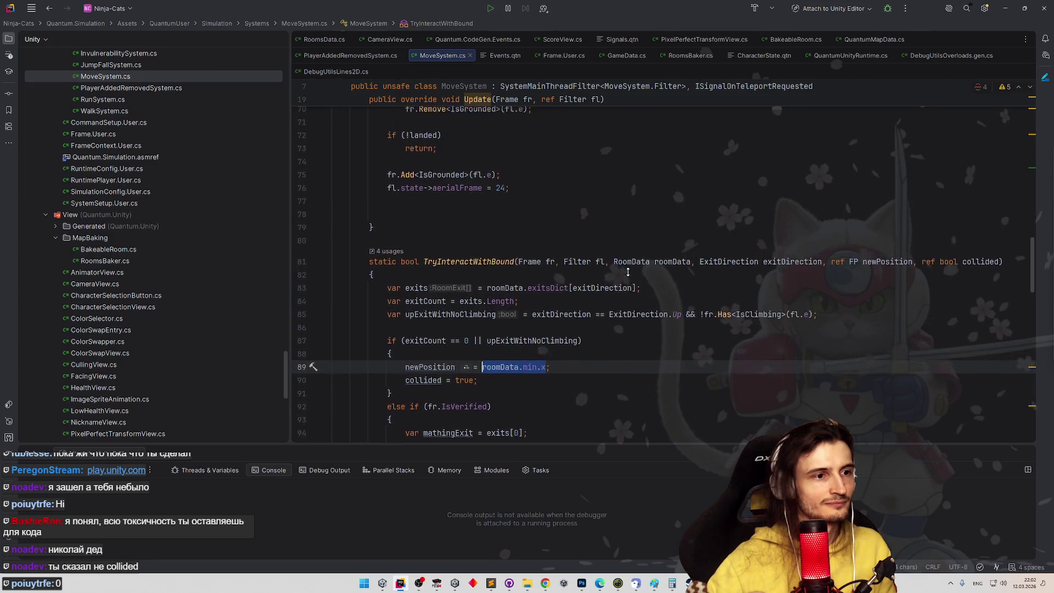
scroll(628, 272, up, 9)
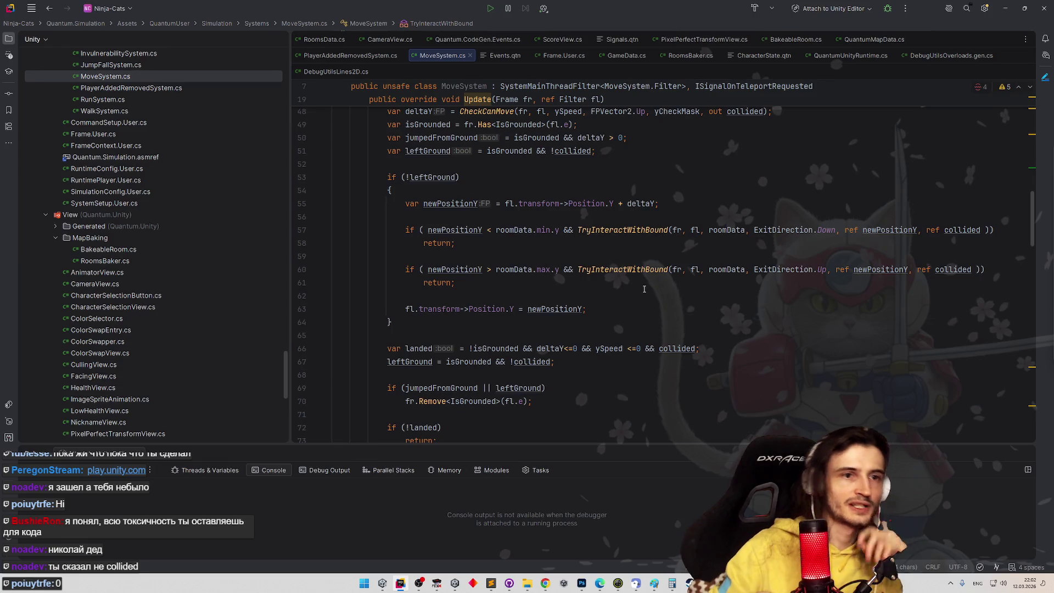
mouse_move(577, 230)
mouse_down()
mouse_move(491, 230)
mouse_move(547, 230)
mouse_up()
key(ctrl+c)
Pass roomData.min.y into the line 57 call and delete its lower-bound comparison
click(526, 255)
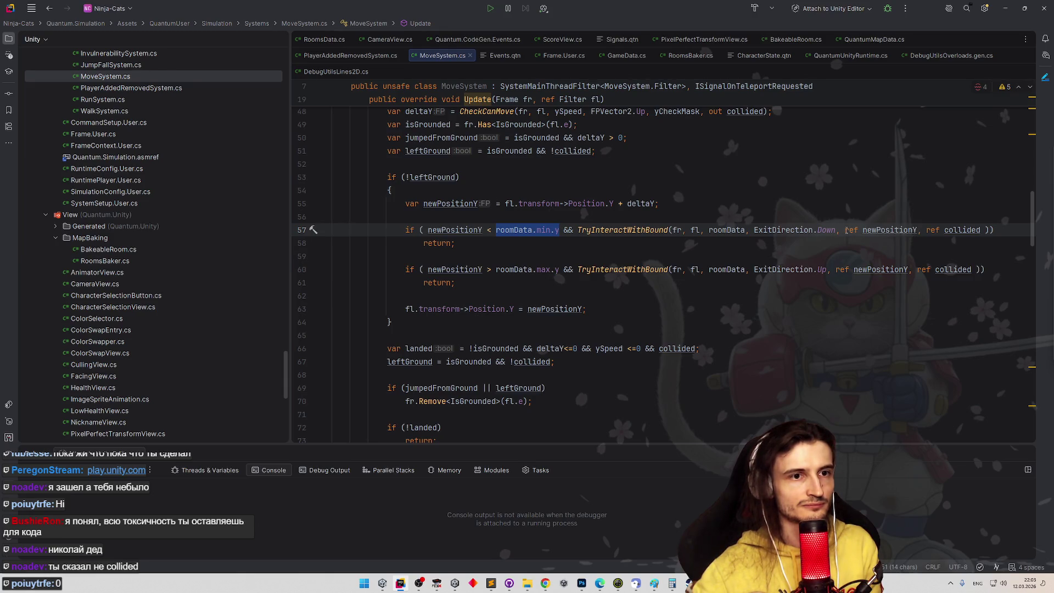
click(845, 230)
key(ctrl+v)
text(,)
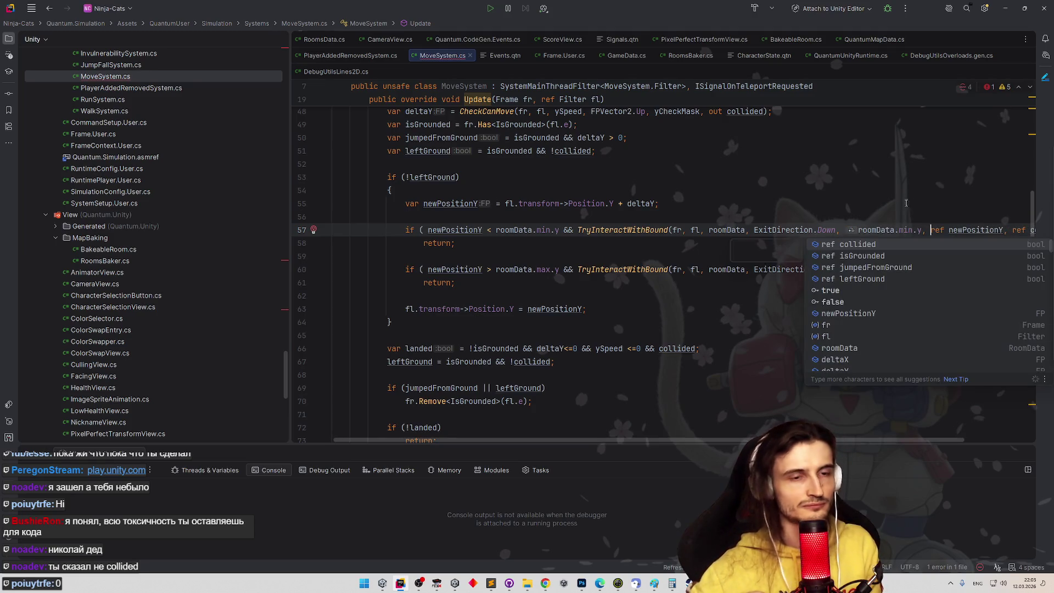
click(904, 207)
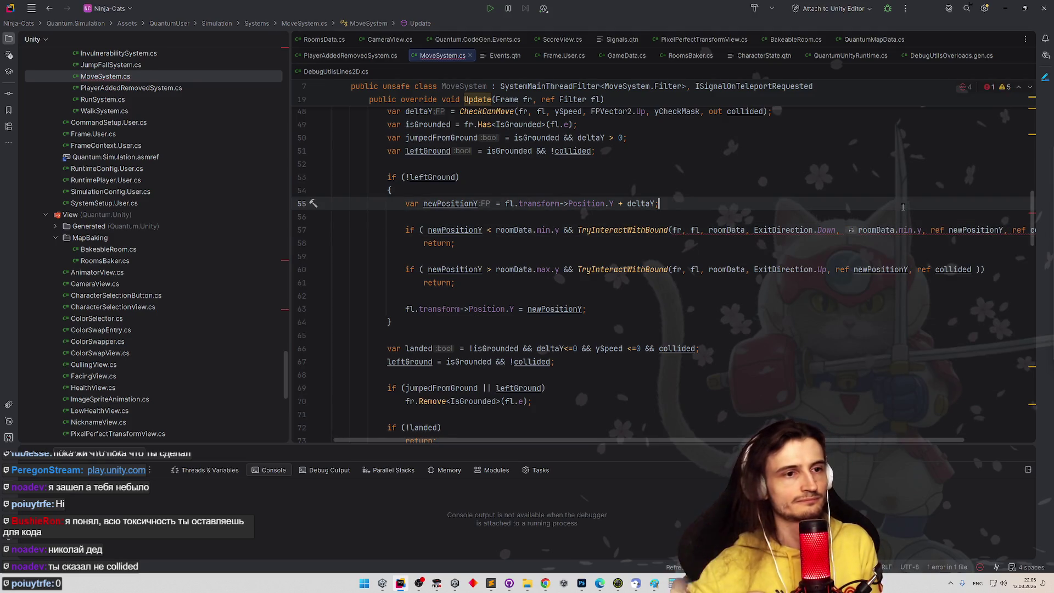
drag(577, 228, 461, 229)
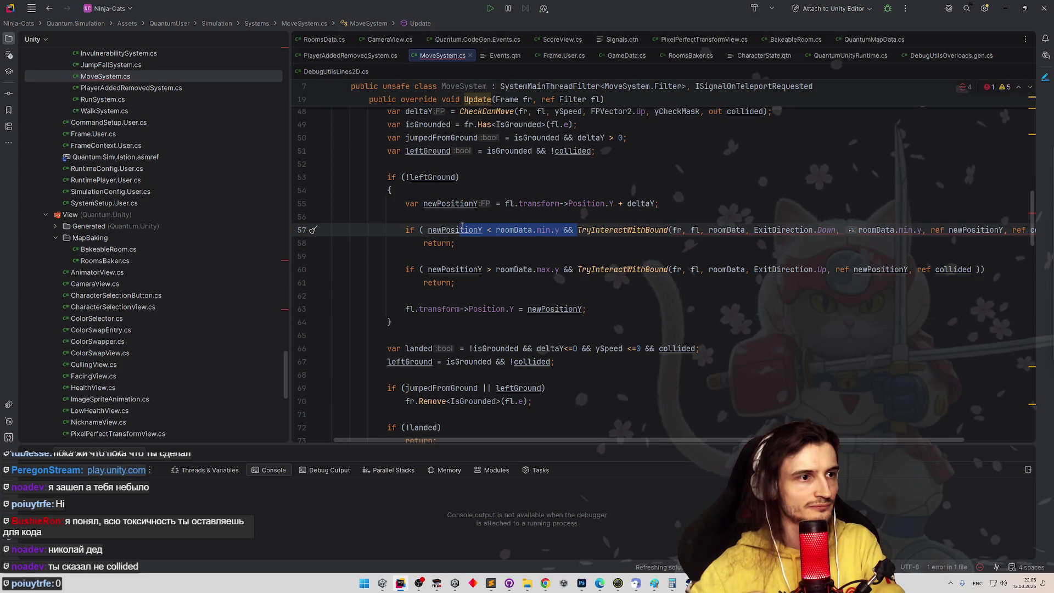
key(BackSpace)
Apply the quick fix adding the new bound-value parameter to TryInteractWithBound
click(426, 270)
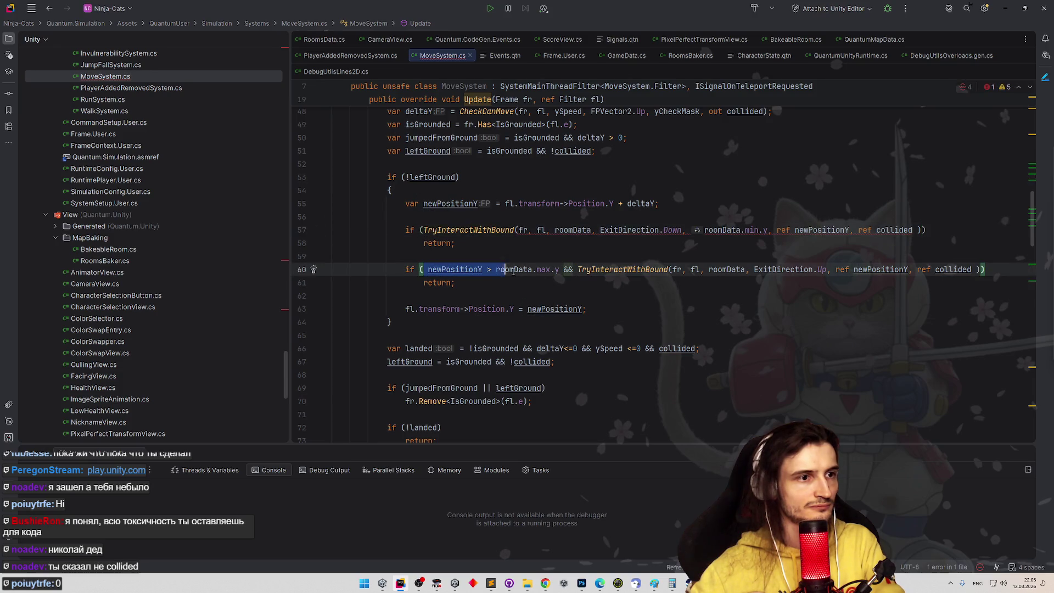
click(511, 270)
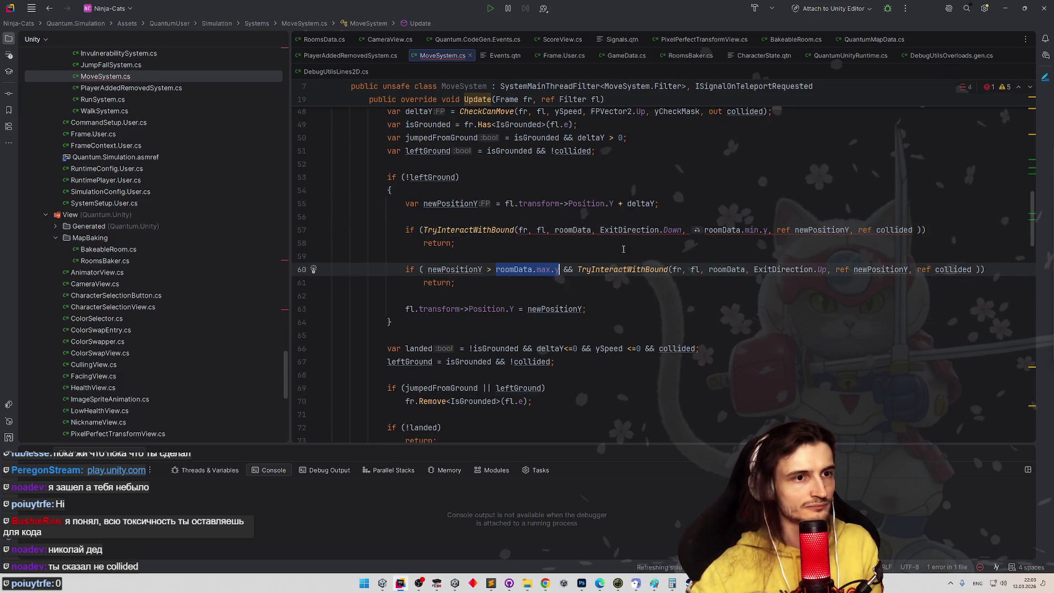
click(734, 230)
key(alt+Return)
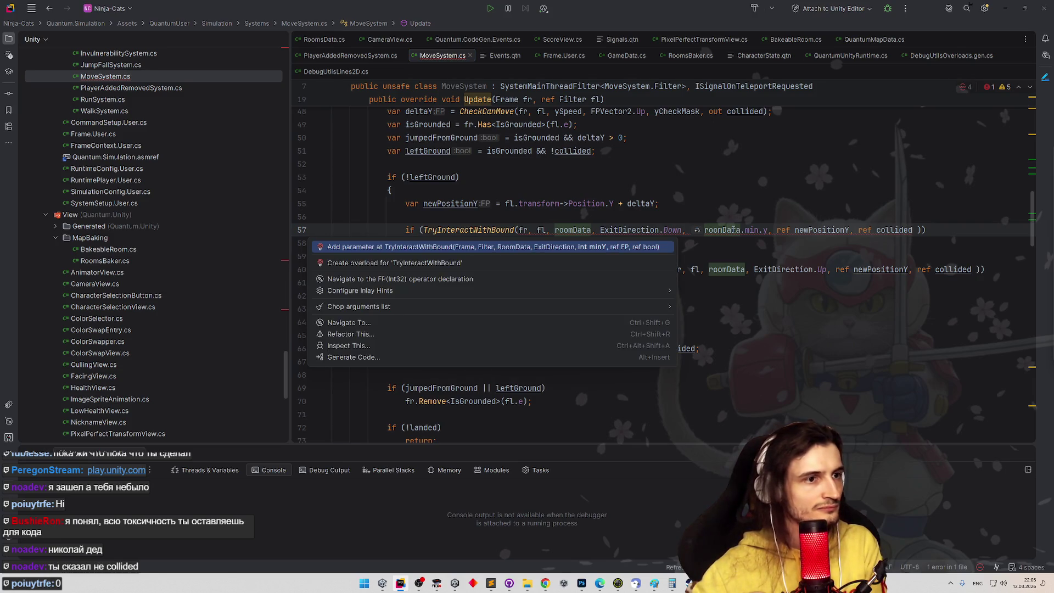
key(Return)
Pass roomData.max.y after ExitDirection.Up on line 60 and delete its upper-bound comparison
click(560, 270)
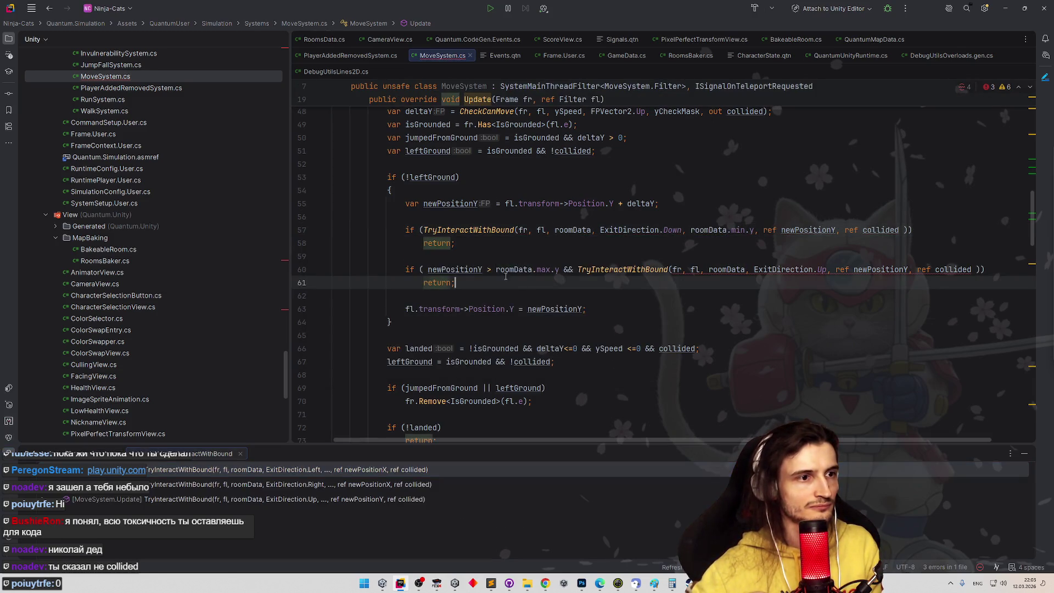
key(ctrl+w)
key(ctrl+w)
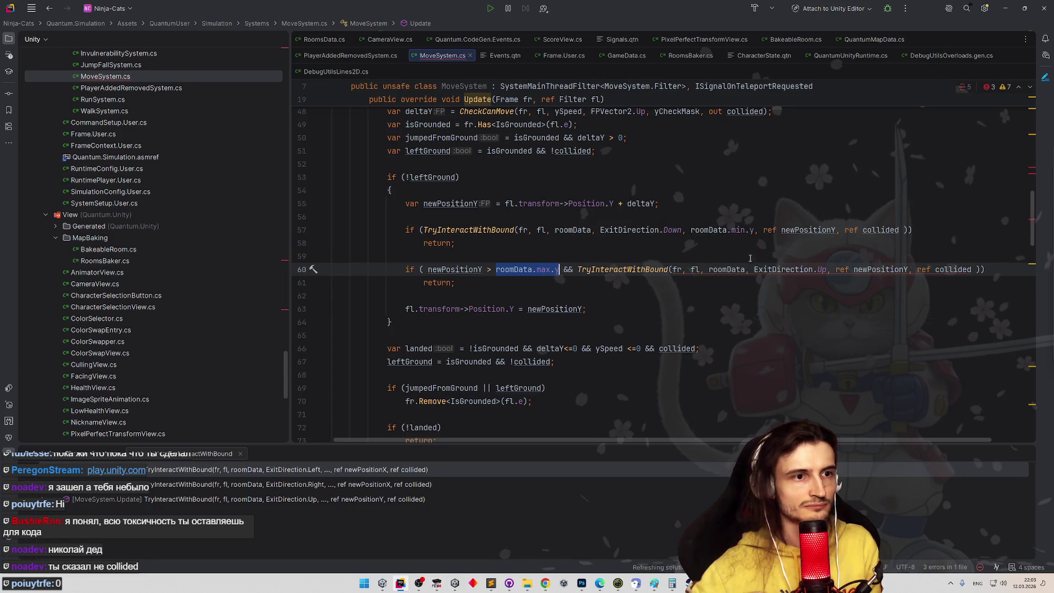
key(ctrl+c)
click(835, 270)
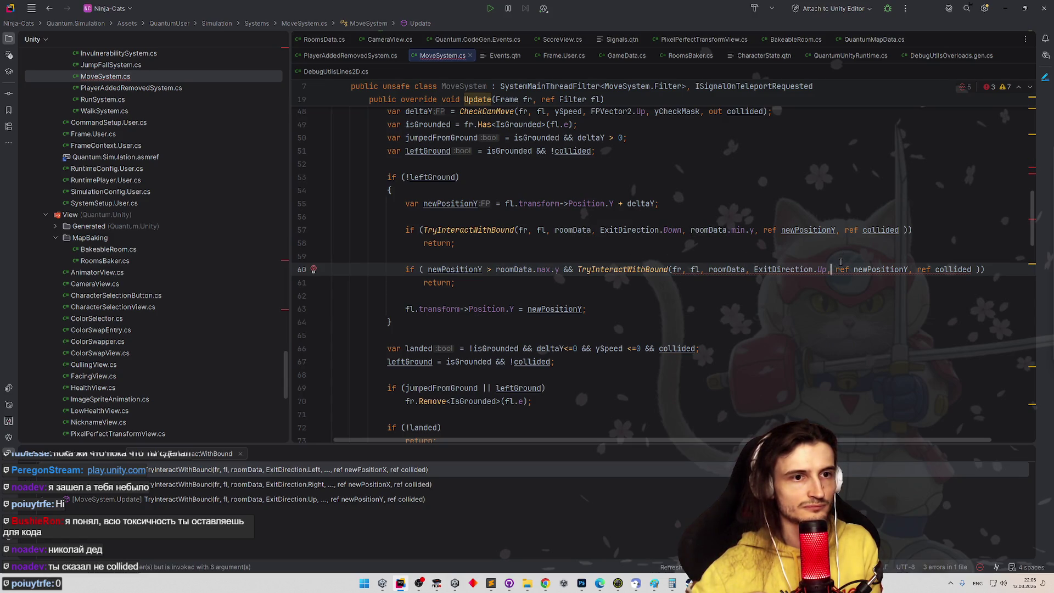
key(ctrl+v)
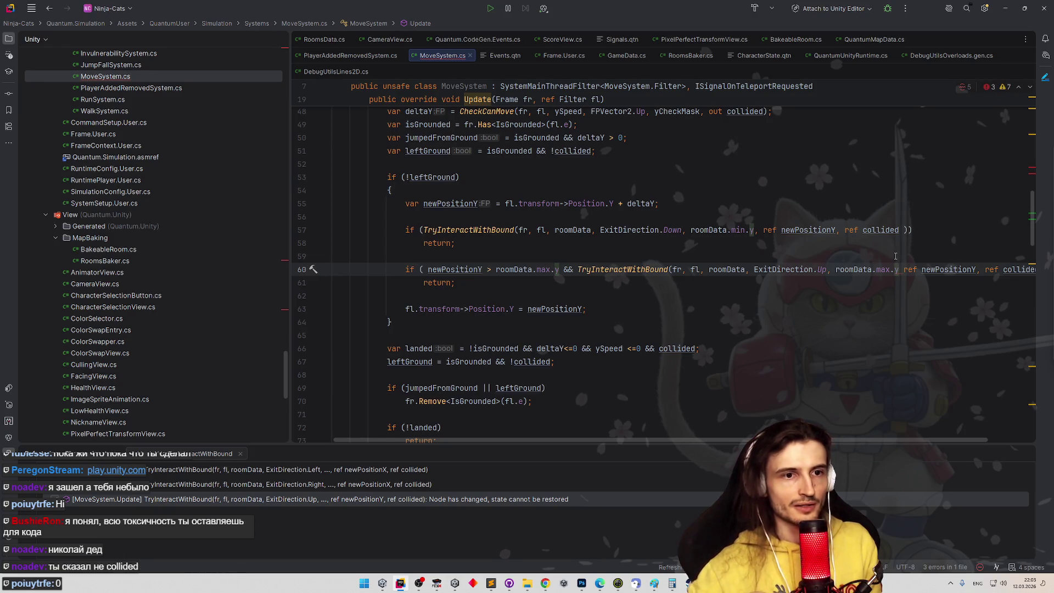
text(,)
click(896, 257)
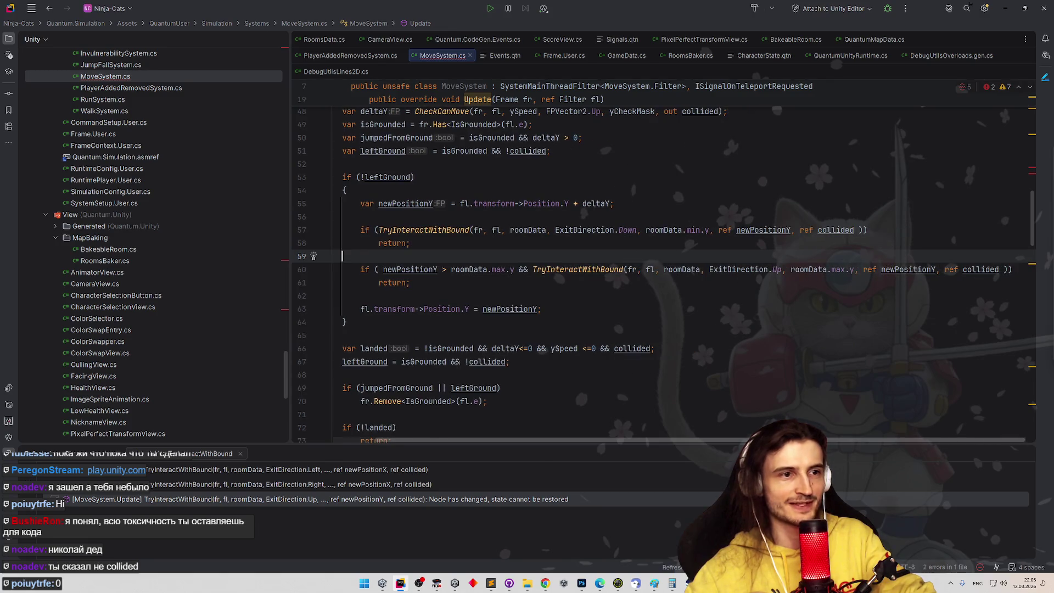
key(Down)
key(Down)
key(Down)
drag(578, 269, 423, 270)
key(BackSpace)
click(471, 245)
click(573, 285)
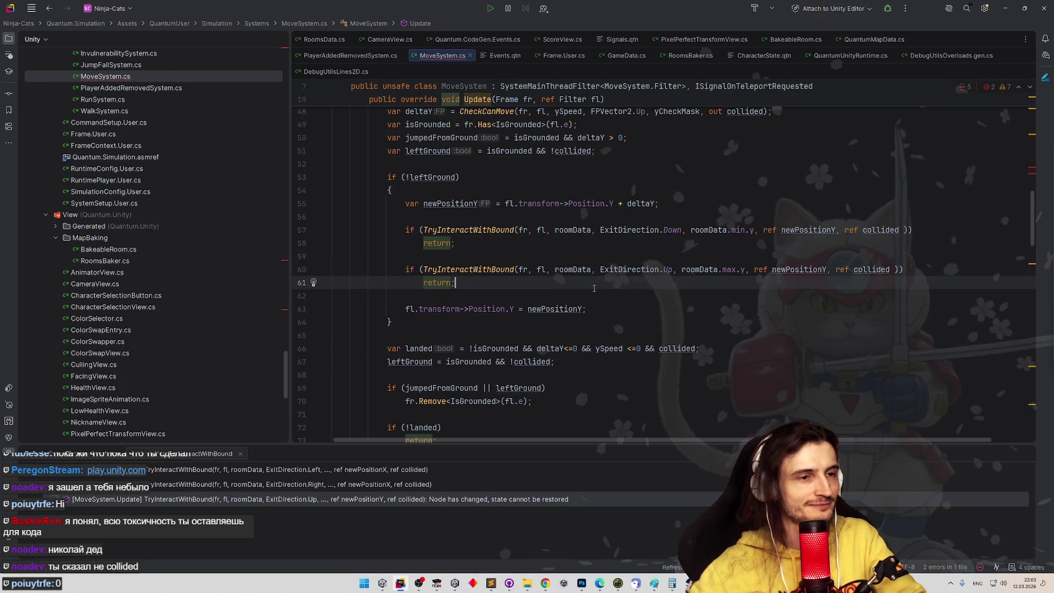
Undo the last two edits to the vertical bound-check calls
scroll(564, 303, down, 1)
scroll(564, 303, up, 6)
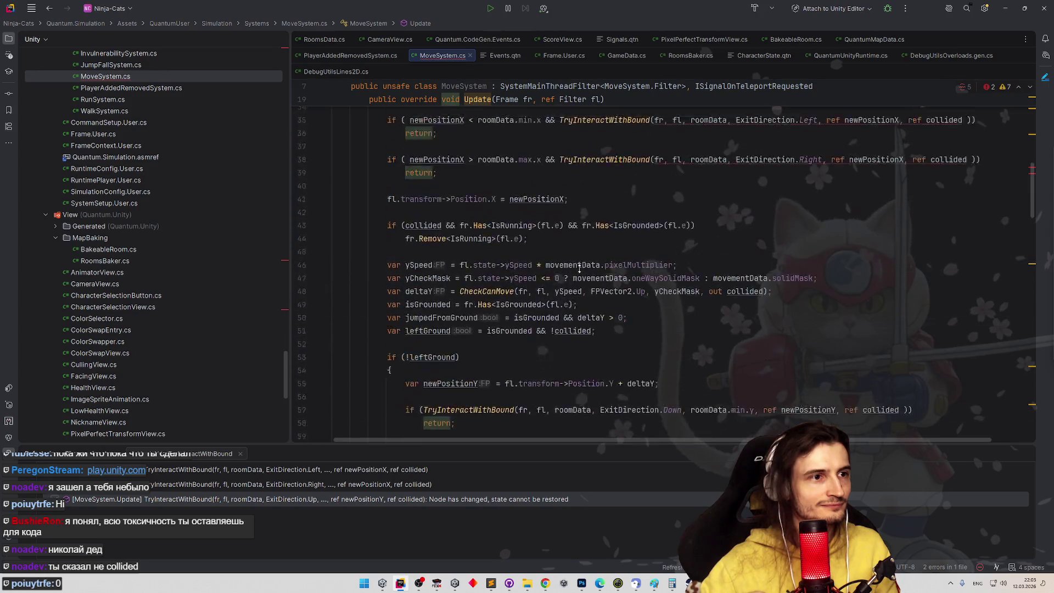
scroll(588, 281, up, 1)
drag(478, 210, 542, 209)
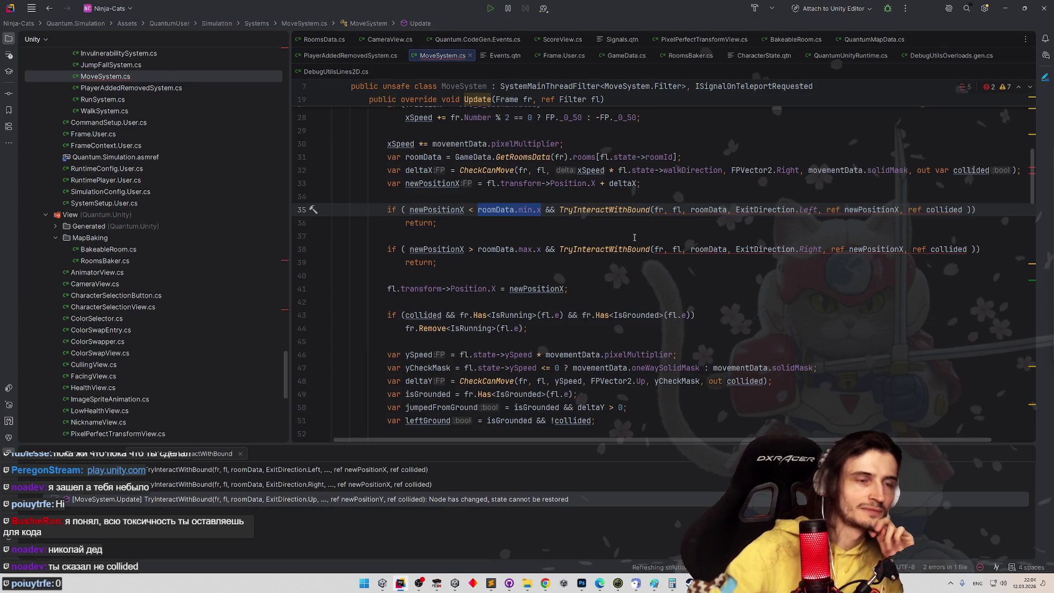
key(ctrl+z)
key(ctrl+z)
key(ctrl+z)
key(ctrl+z)
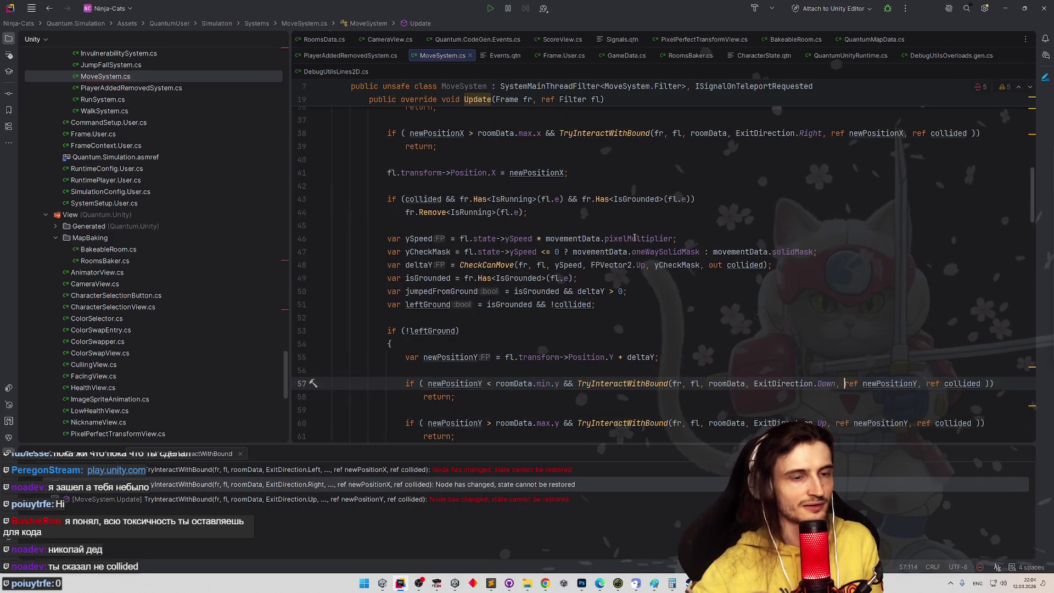
key(ctrl+z)
Navigate back to the earlier spot and review the four TryInteractWithBound calls in Update
scroll(627, 276, down, 10)
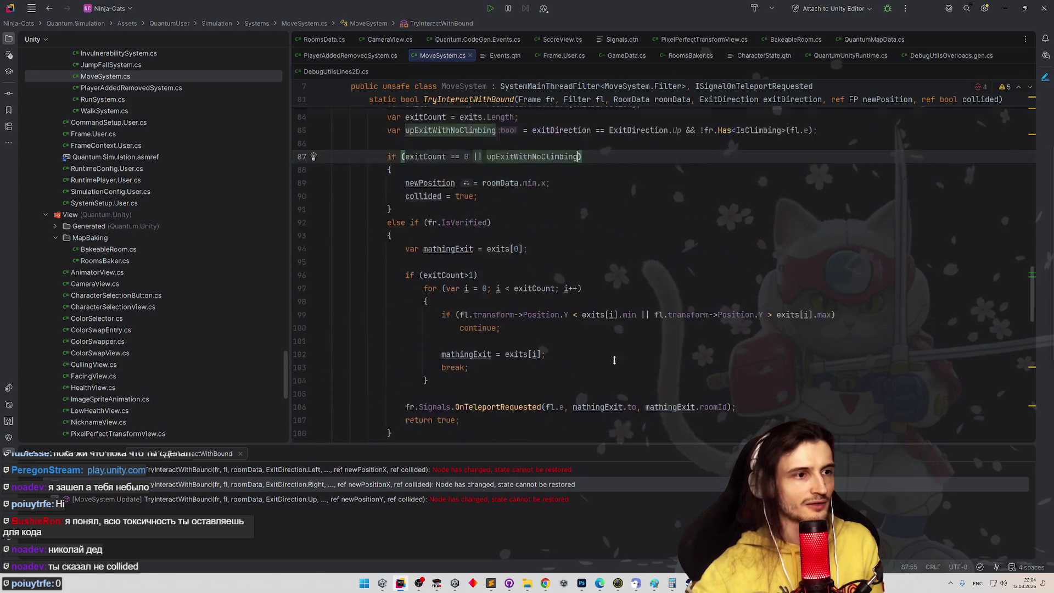
scroll(638, 242, up, 4)
key(ctrl+alt+Left)
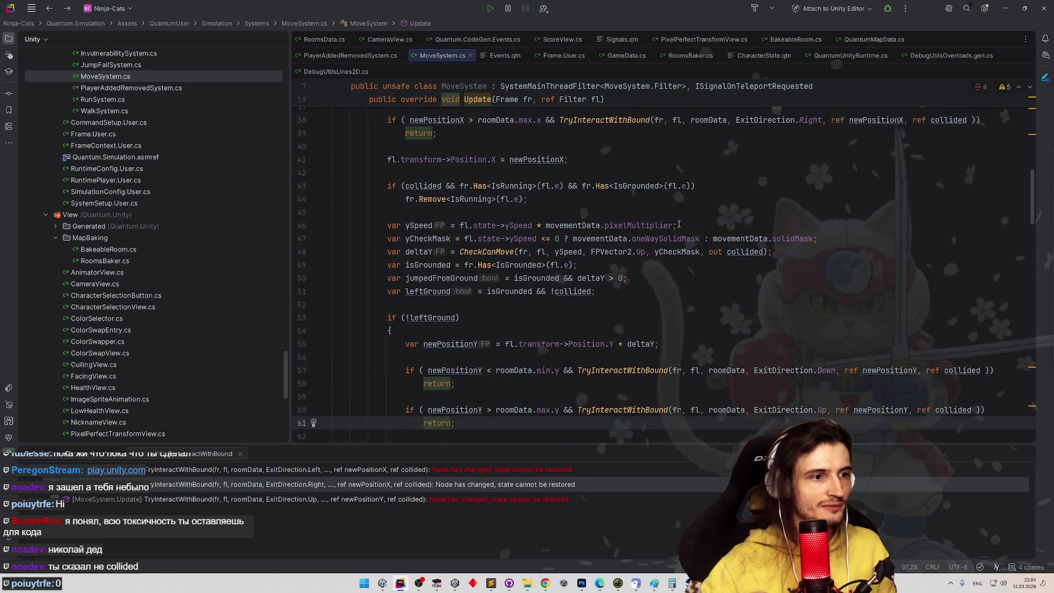
scroll(681, 230, down, 10)
scroll(699, 265, down, 5)
scroll(701, 228, up, 4)
scroll(701, 228, up, 13)
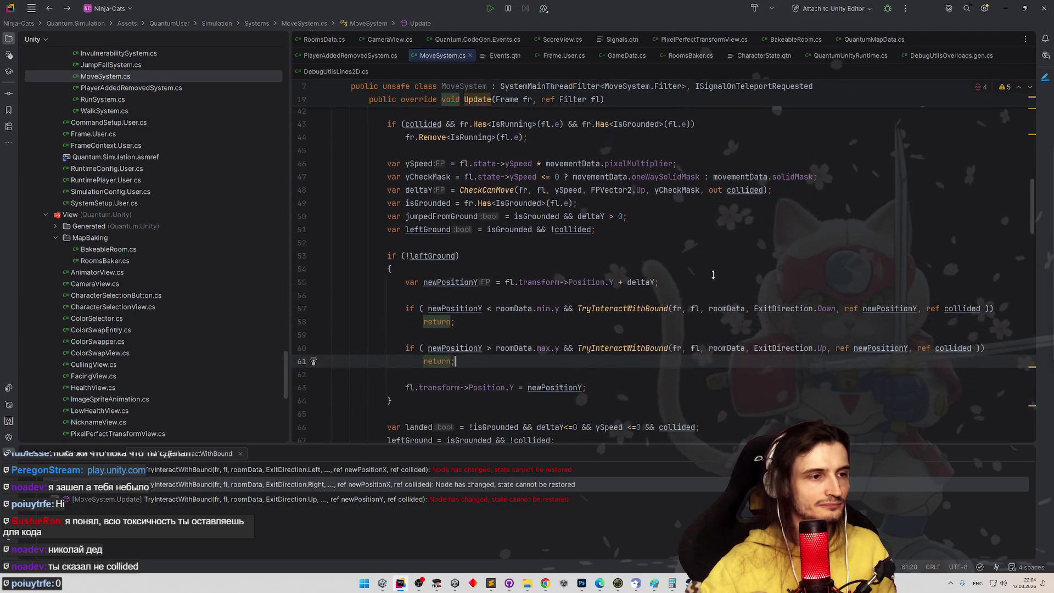
scroll(711, 278, down, 1)
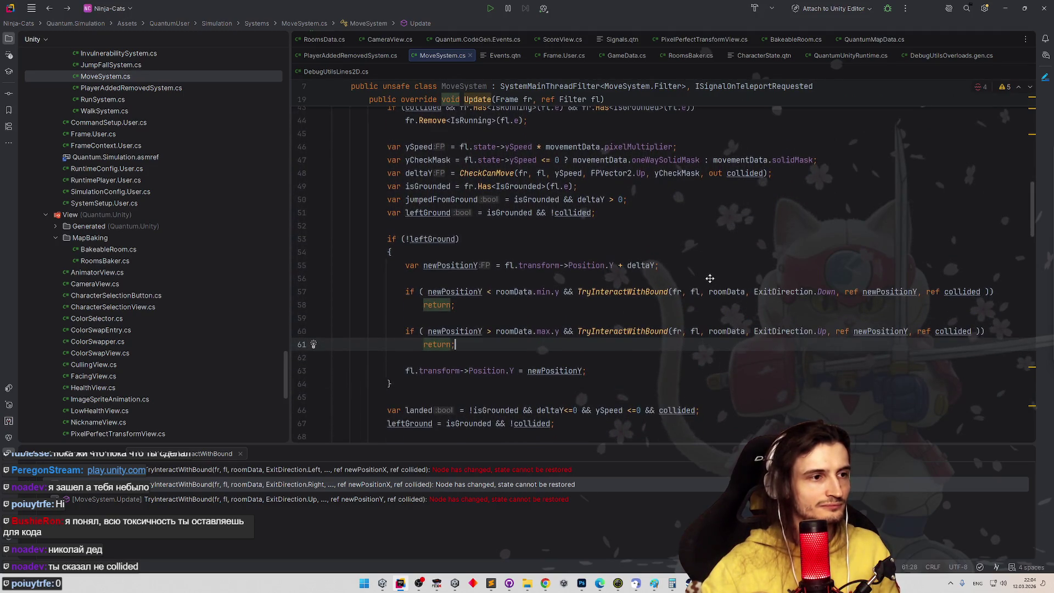
scroll(710, 279, up, 7)
scroll(720, 276, down, 7)
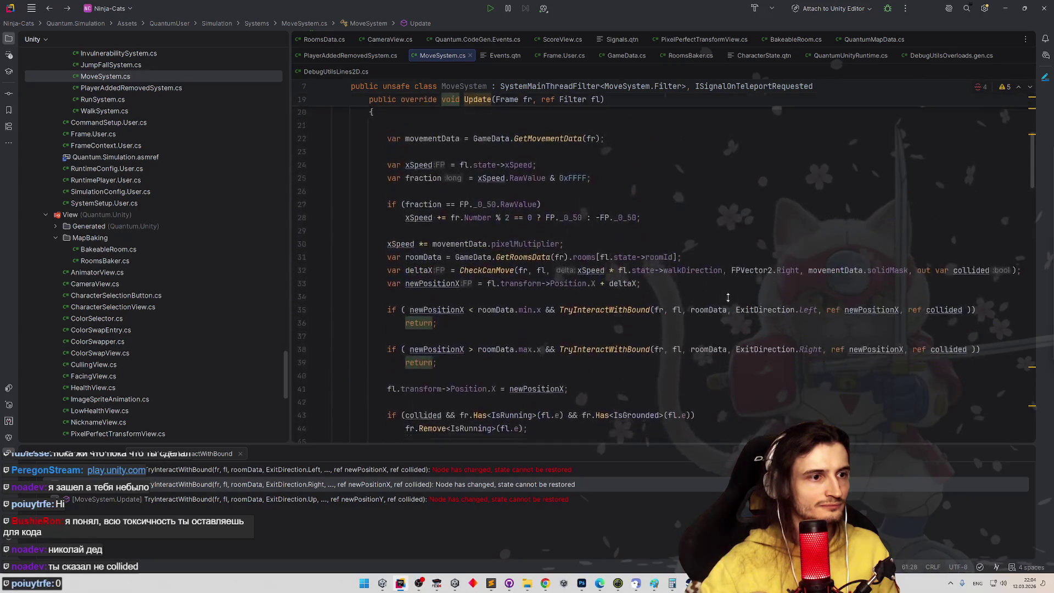
scroll(731, 273, up, 7)
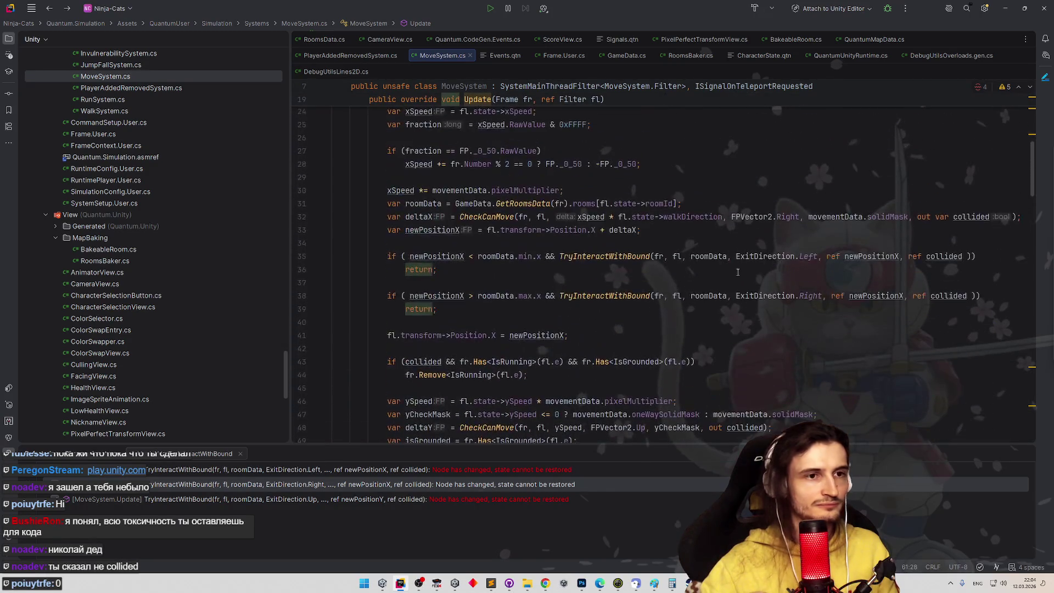
click(821, 257)
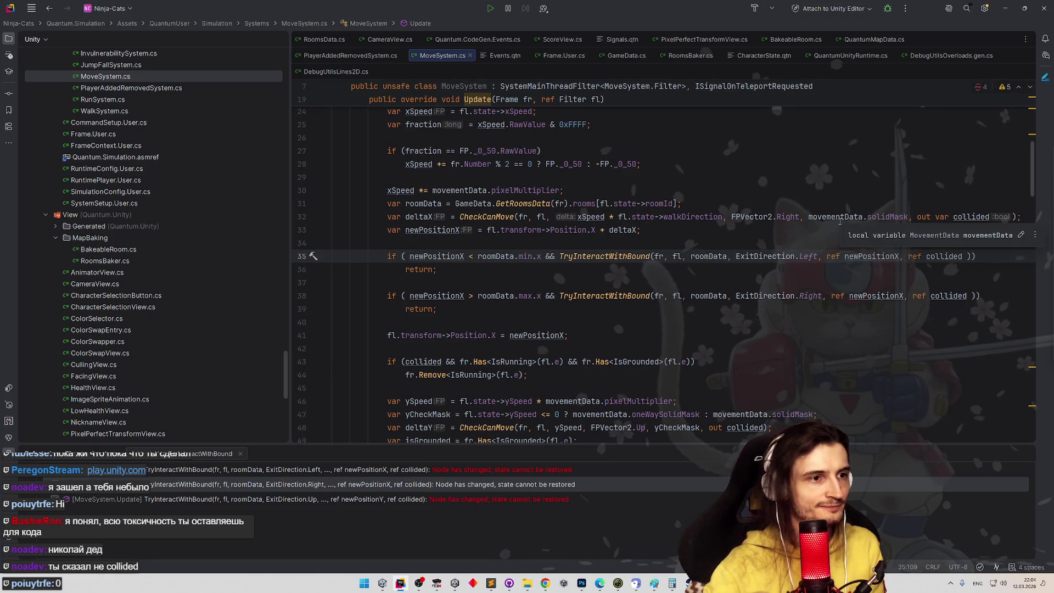
Copy roomData.min.x and pass it after ExitDirection.Left in the left-bound call
drag(479, 256, 535, 256)
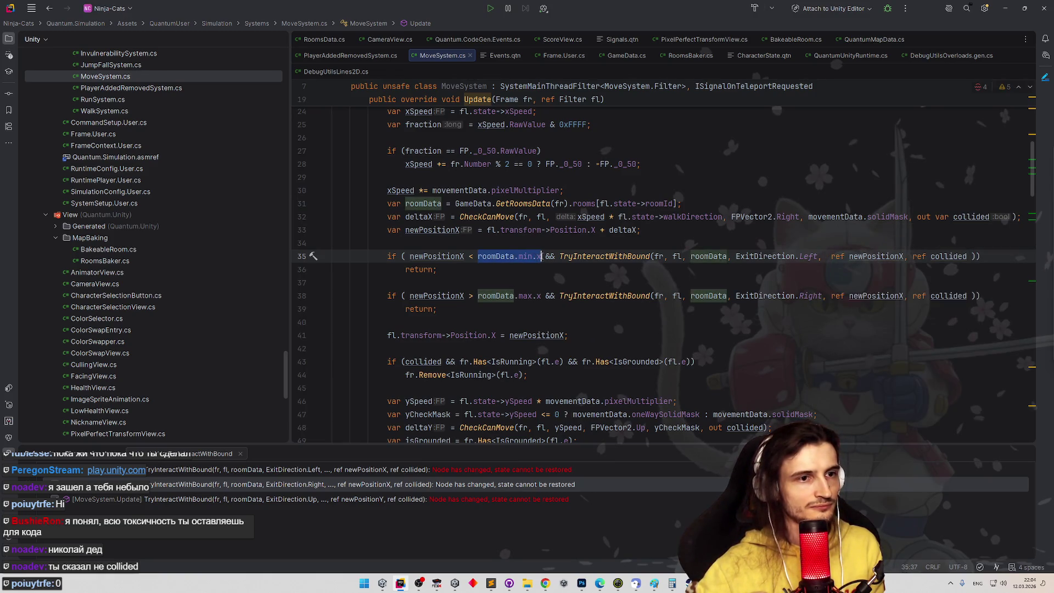
key(ctrl+c)
click(829, 257)
key(ctrl+v)
text(,)
Pass roomData.max.x after ExitDirection.Right in the right-bound call
mouse_move(478, 296)
mouse_down()
mouse_move(555, 296)
mouse_move(540, 297)
mouse_up()
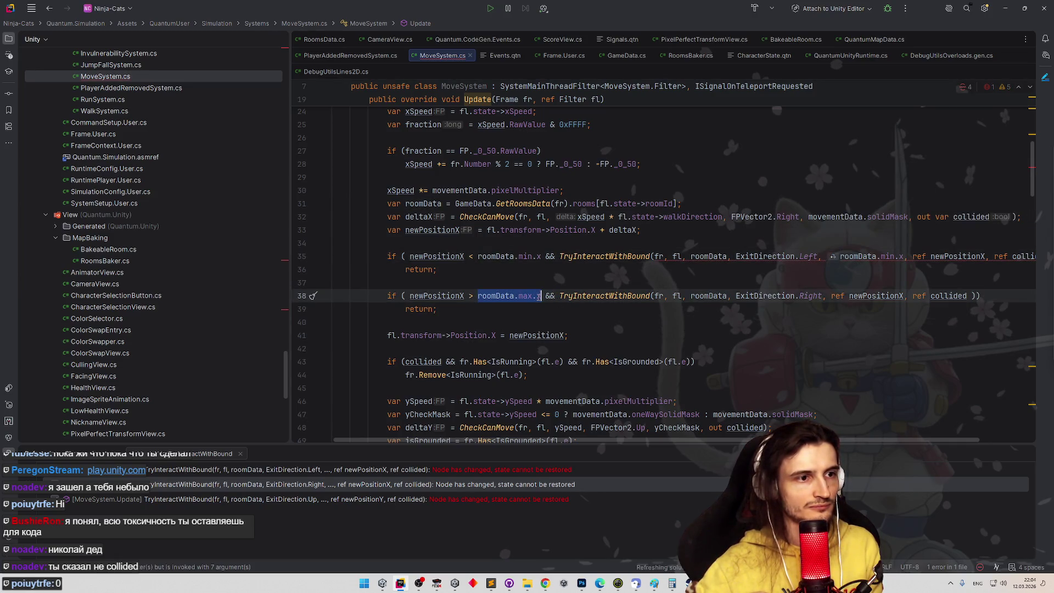
click(837, 282)
click(830, 296)
key(ctrl+v)
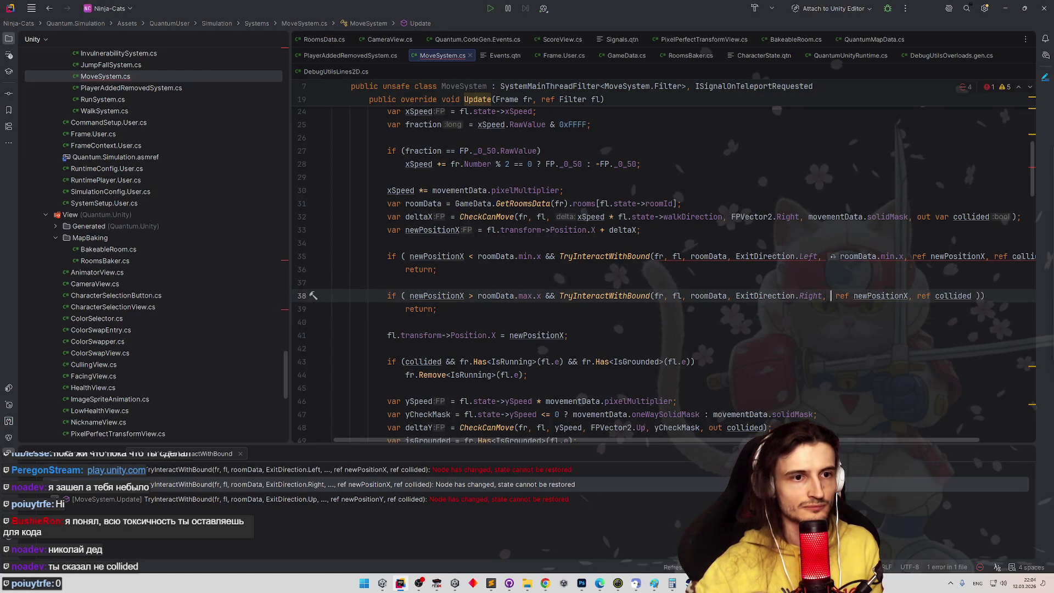
text(, r)
click(810, 296)
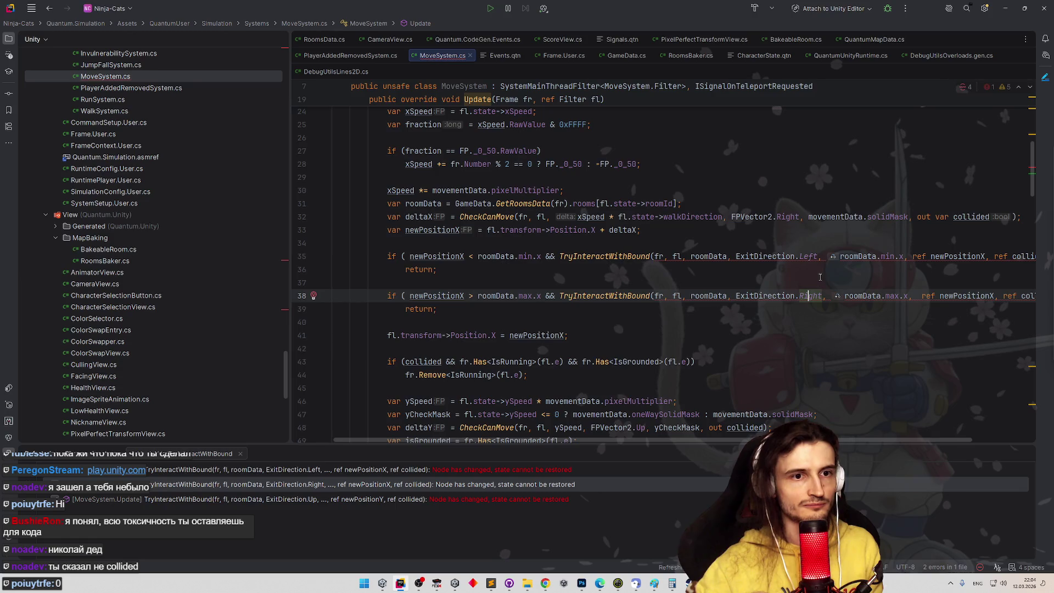
scroll(829, 318, down, 1)
click(836, 316)
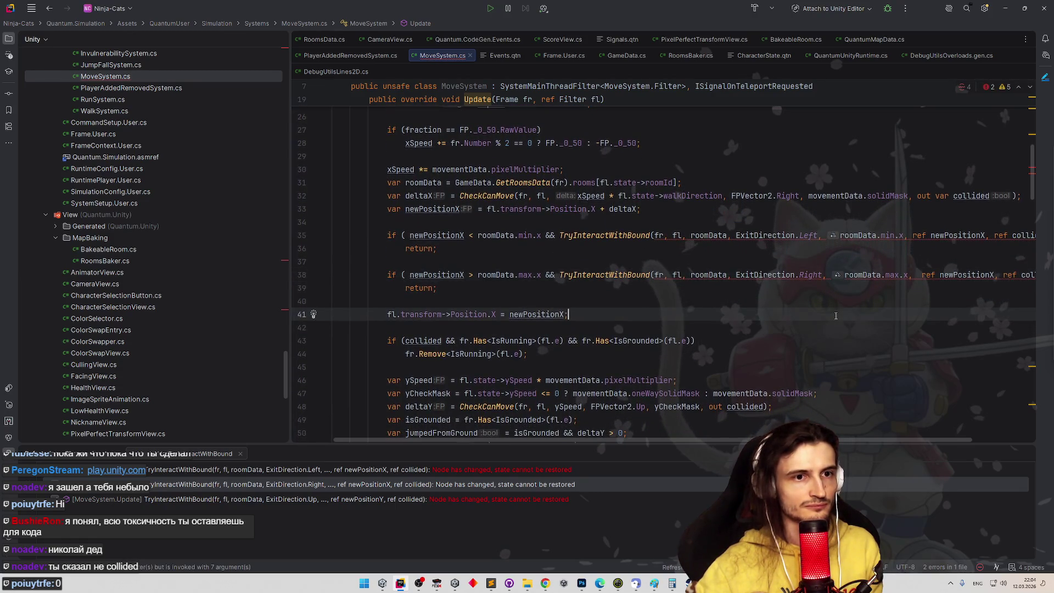
Remove the extra comma and fix spacing around the roomData.max.x argument
click(923, 278)
key(BackSpace)
key(BackSpace)
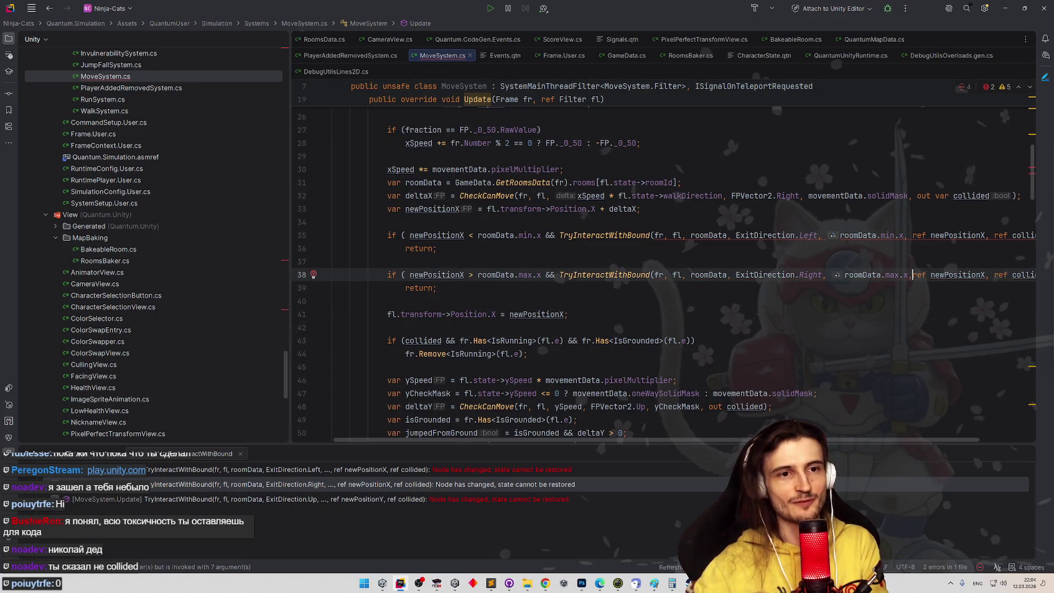
click(831, 274)
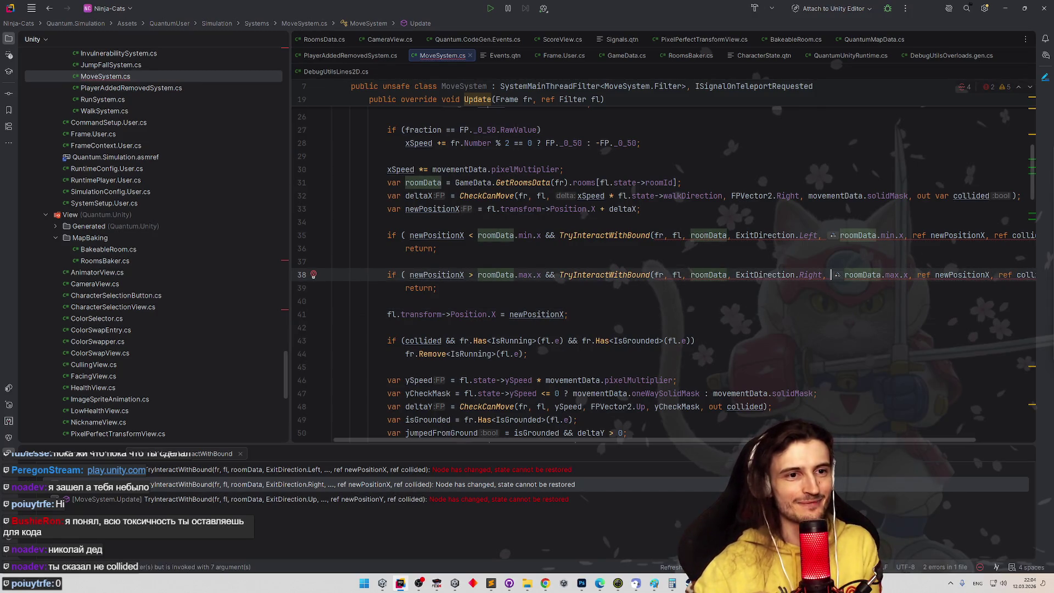
click(834, 301)
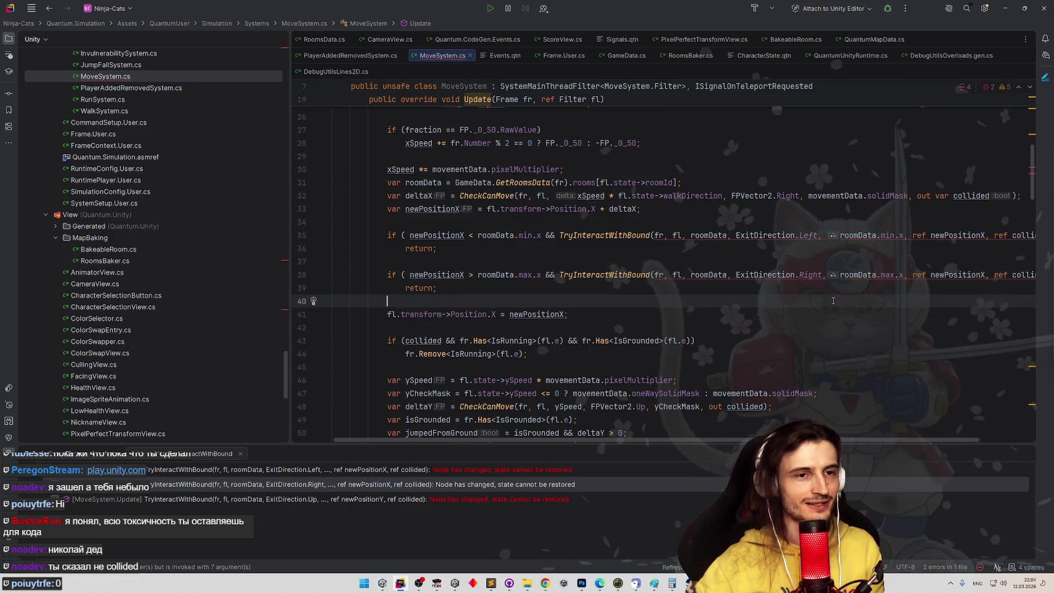
scroll(834, 302, down, 1)
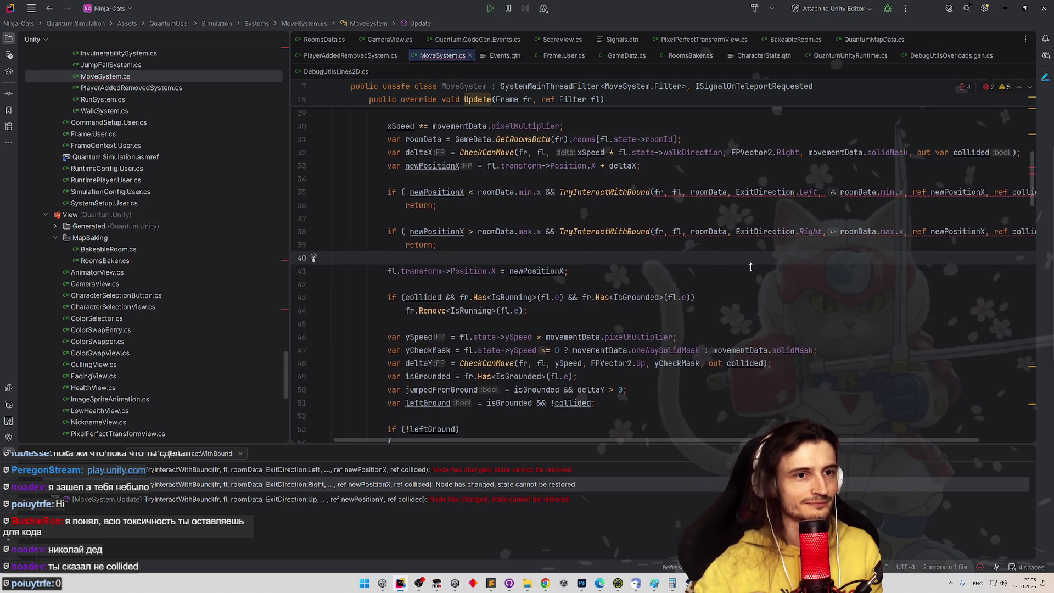
scroll(769, 236, down, 1)
drag(840, 174, 897, 174)
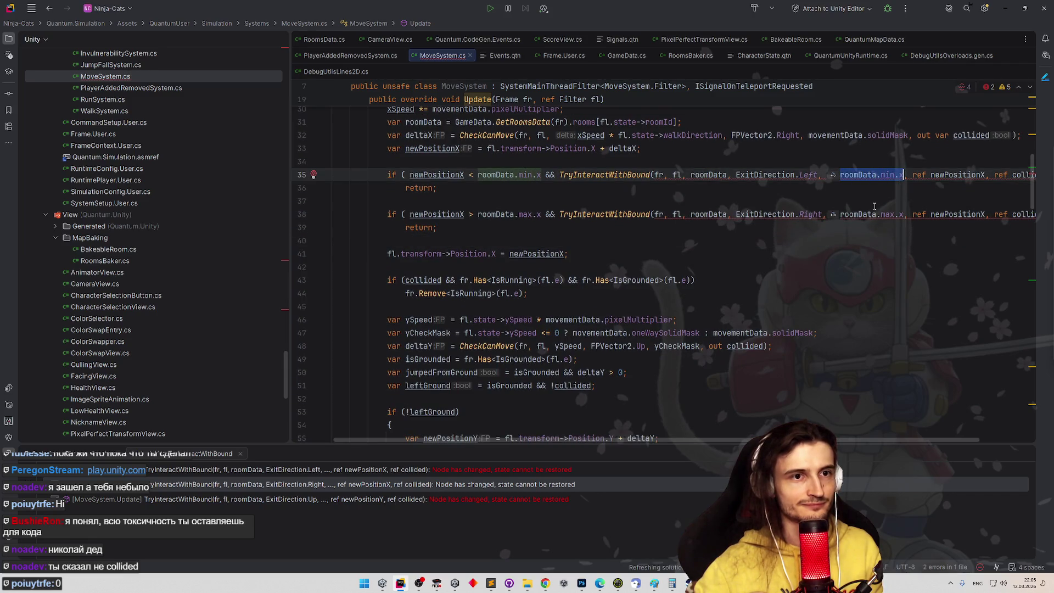
Add roomData.min.y to the Down call and roomData.max.y to the Up call as new arguments
scroll(714, 248, down, 5)
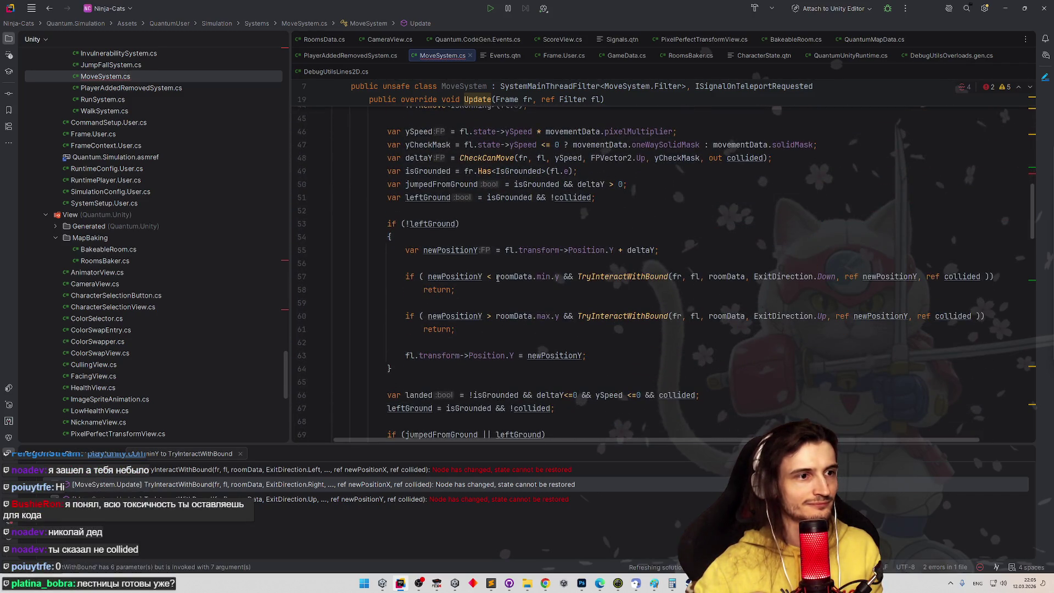
drag(497, 277, 560, 278)
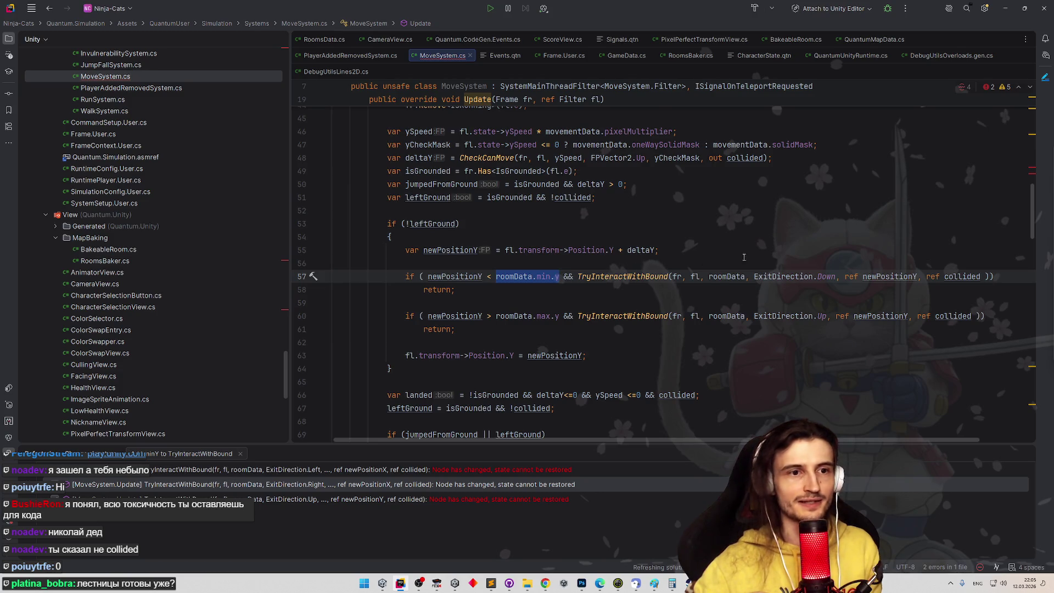
click(843, 278)
key(ctrl+v)
text(,)
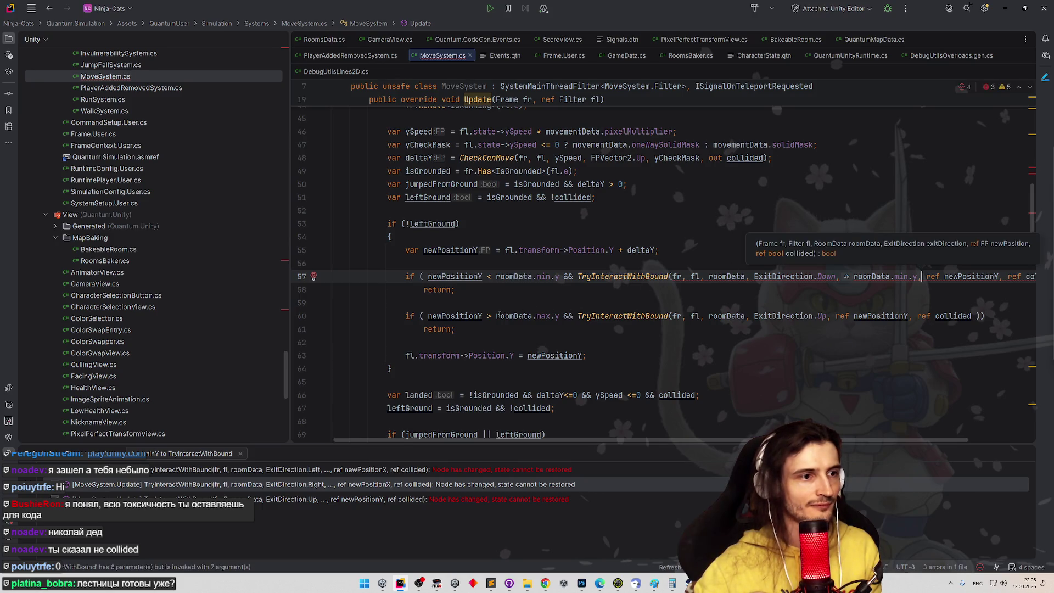
drag(497, 316, 559, 316)
click(827, 316)
text(,)
key(ctrl+v)
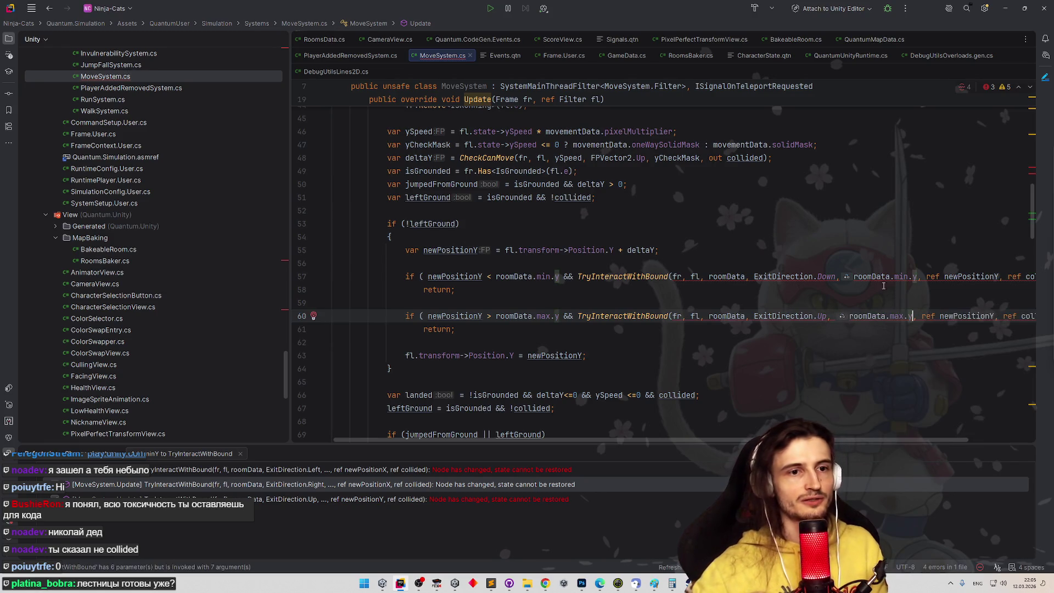
Use the quick-fix on the new argument to add an int minY parameter to TryInteractWithBound
click(894, 271)
key(alt+Return)
key(Escape)
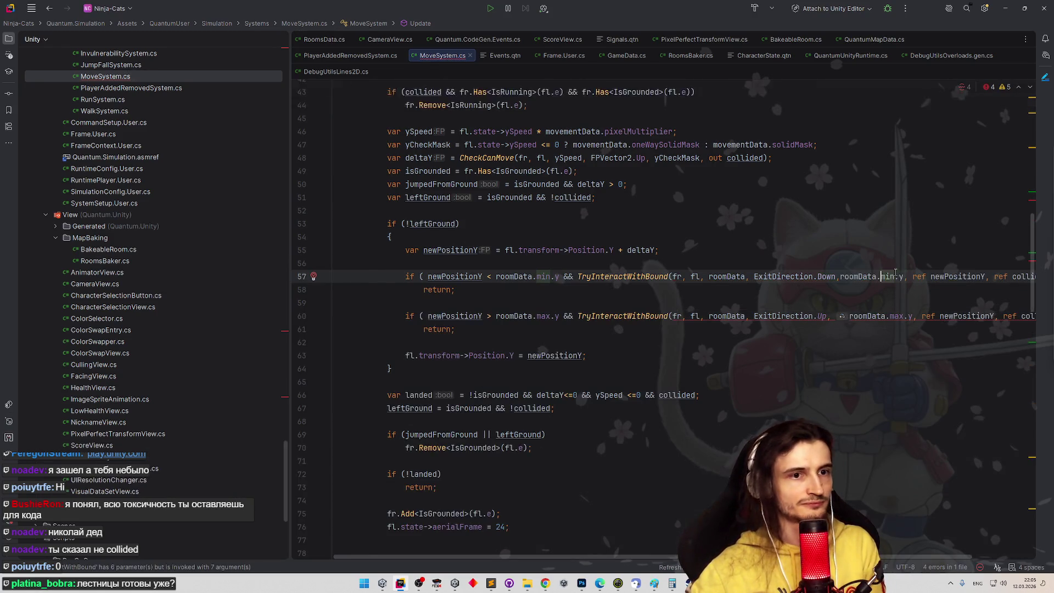
scroll(1032, 266, down, 8)
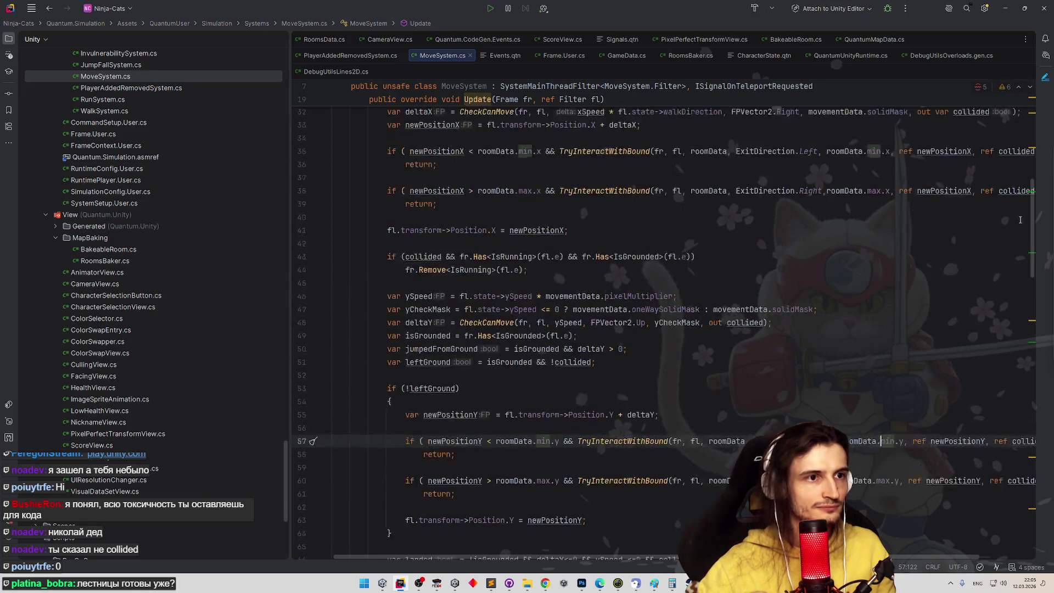
scroll(1002, 332, down, 1)
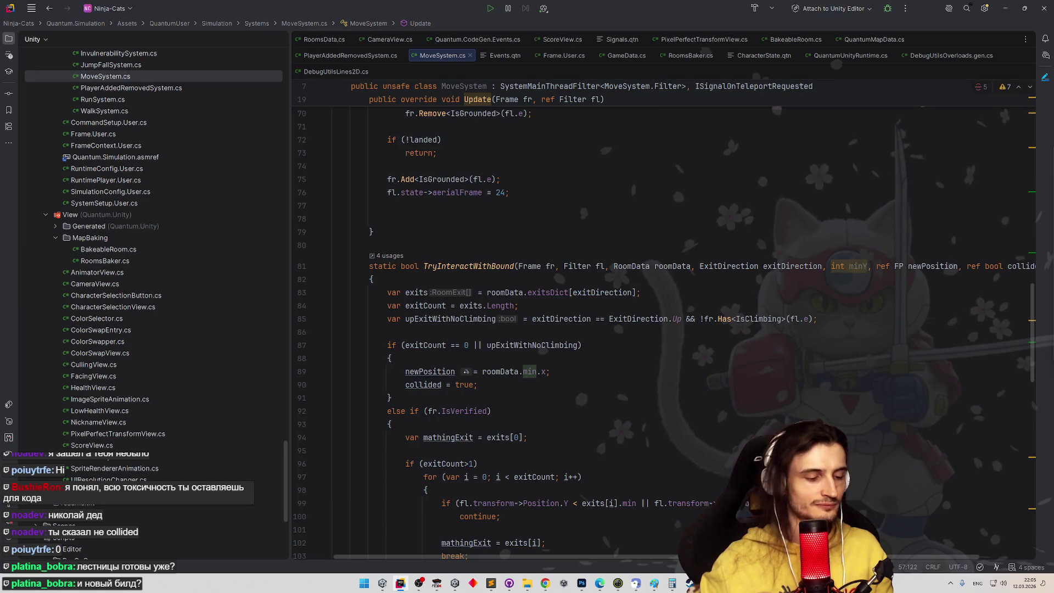
Rename the minY parameter to boundValue in the method signature
double_click(851, 267)
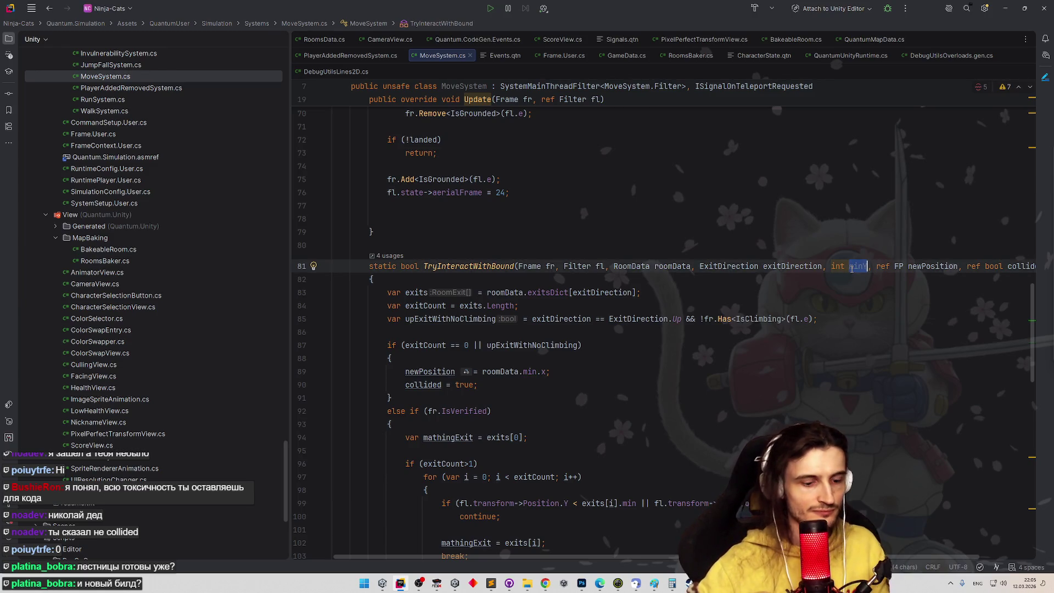
text(boundValu)
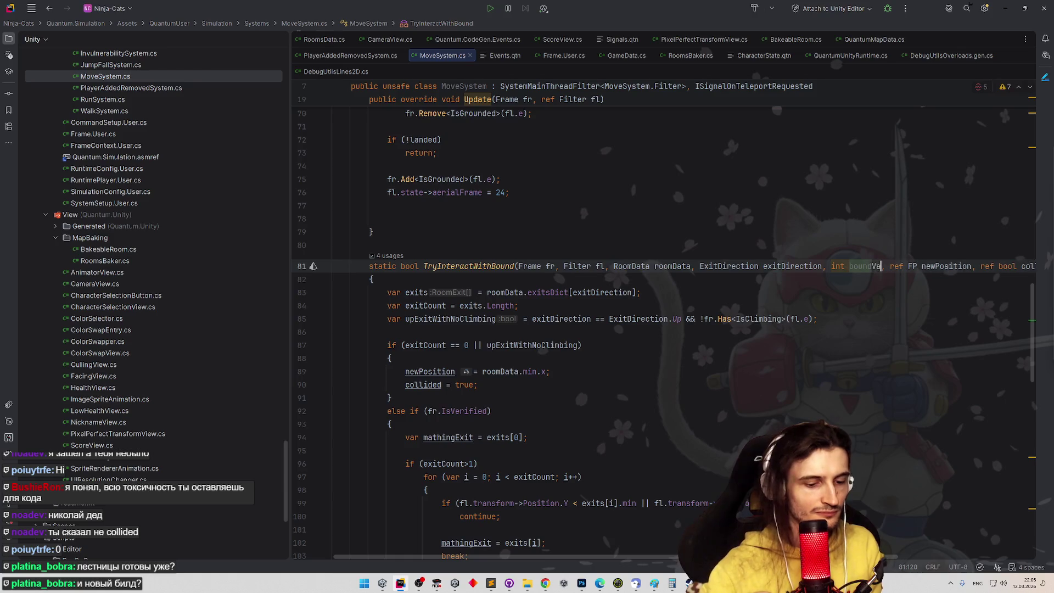
text(e)
key(ctrl+w)
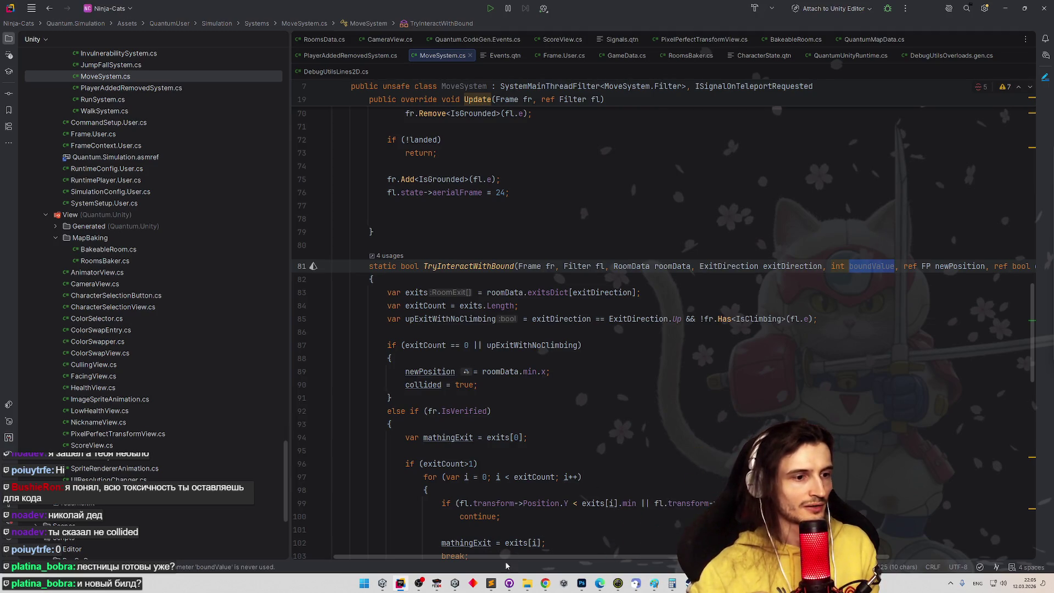
Bring the tasks.todo list in Sublime Text to the front and look through it
click(491, 583)
scroll(513, 371, up, 5)
scroll(512, 371, down, 2)
scroll(500, 357, up, 1)
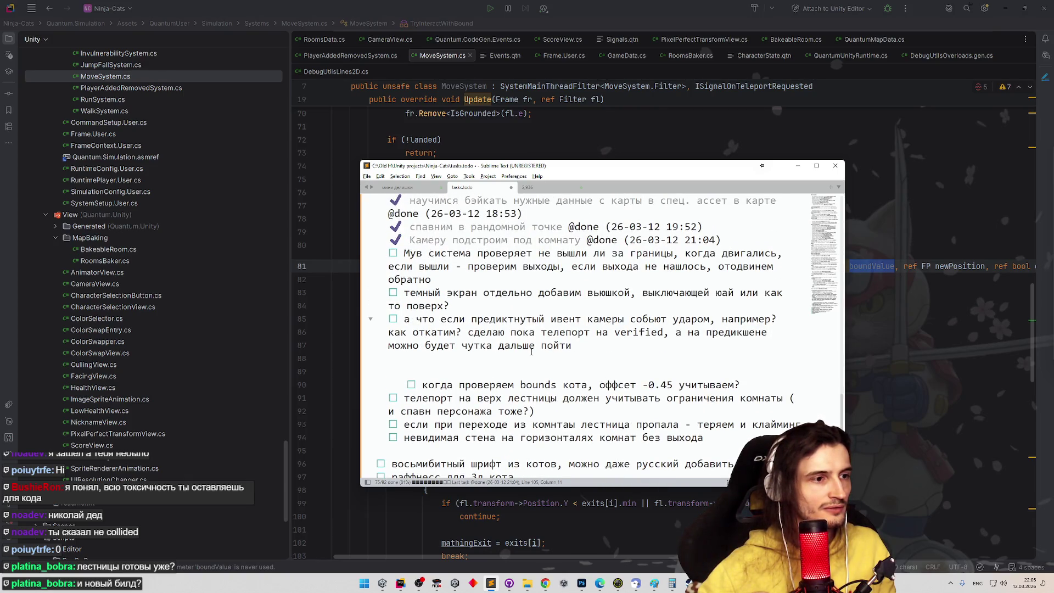
Remove the blank lines above the bounds task in tasks.todo
scroll(531, 351, down, 1)
drag(369, 397, 384, 294)
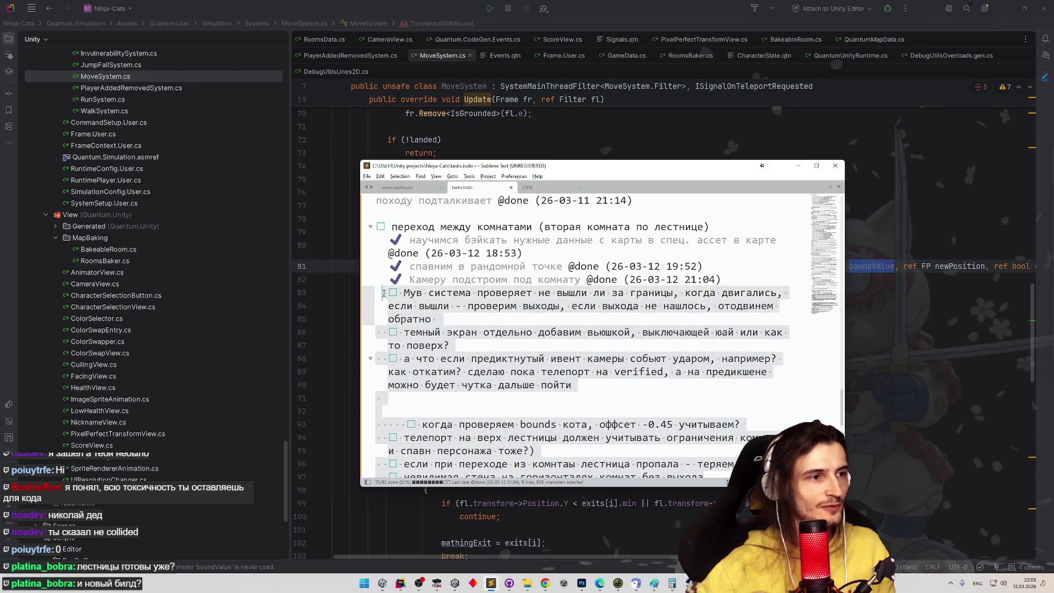
scroll(430, 334, down, 3)
scroll(430, 335, down, 1)
scroll(430, 335, up, 2)
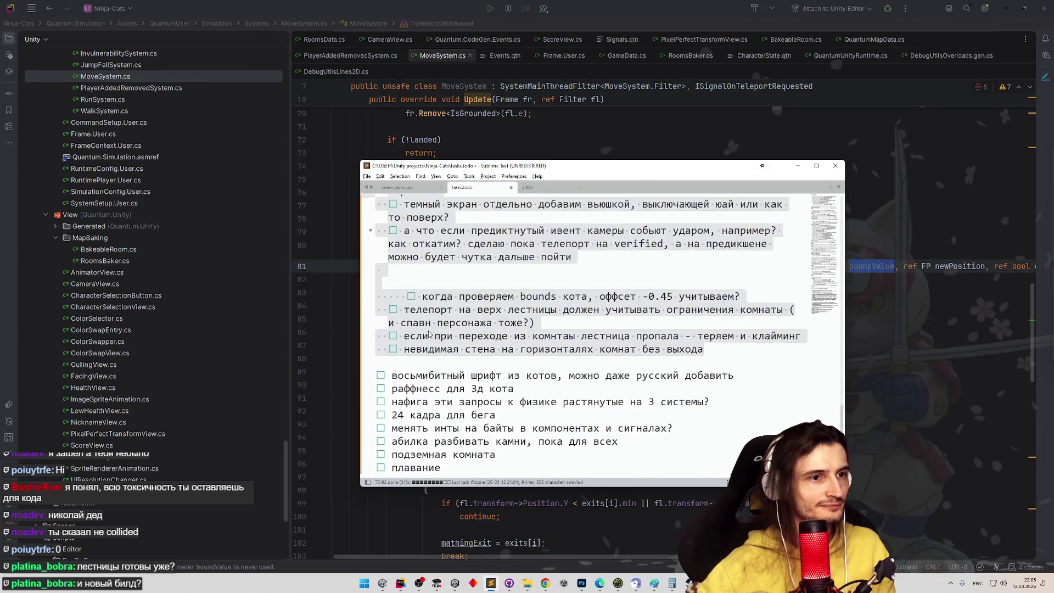
click(430, 334)
key(BackSpace)
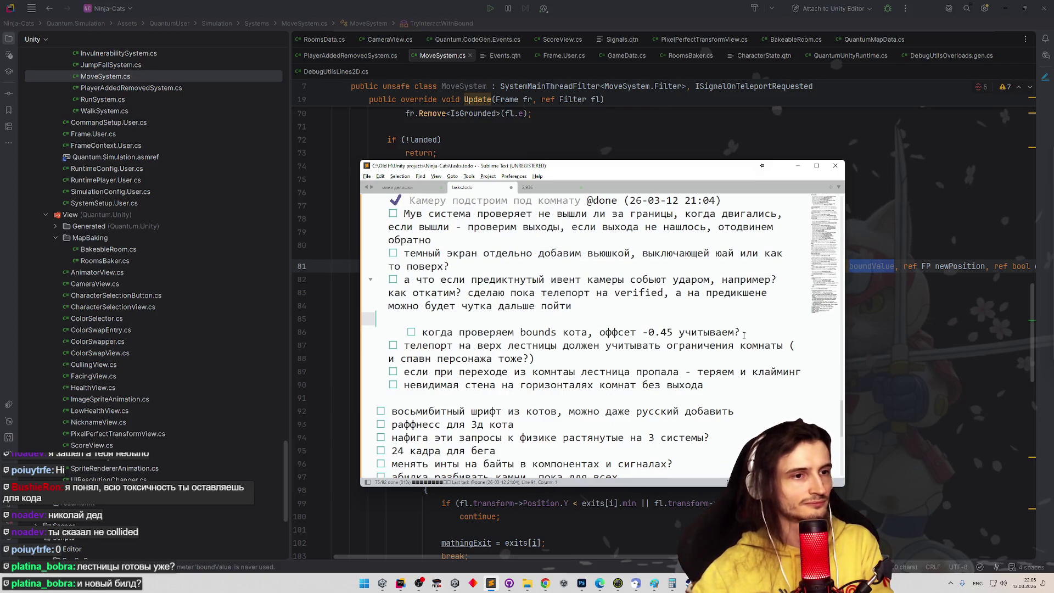
key(BackSpace)
Delete the wrapped 'а что если предиктнутый…' camera-event task
drag(742, 320, 377, 320)
click(425, 306)
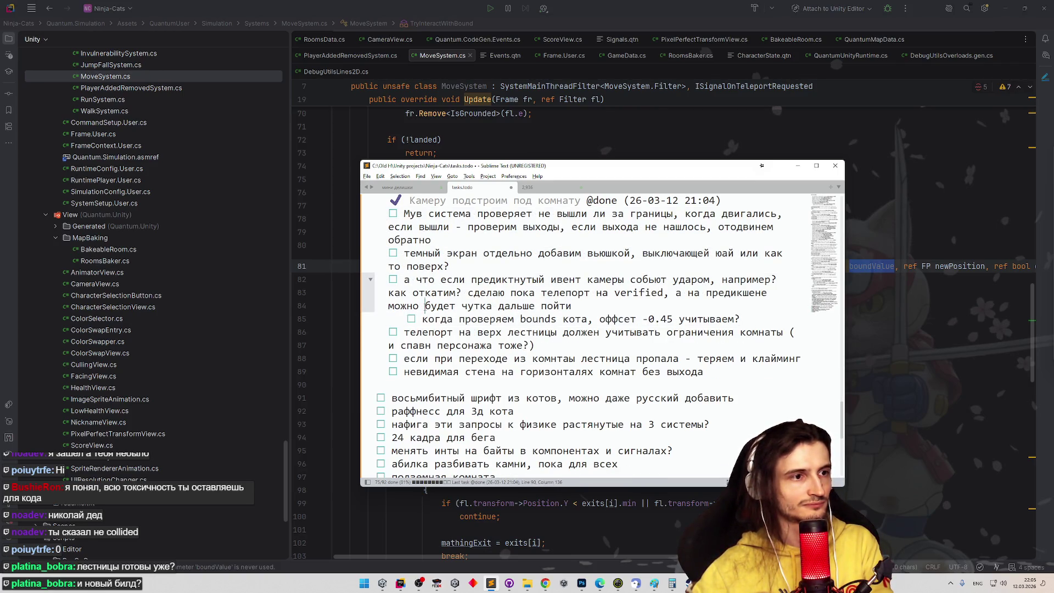
click(595, 308)
drag(595, 308, 359, 283)
key(BackSpace)
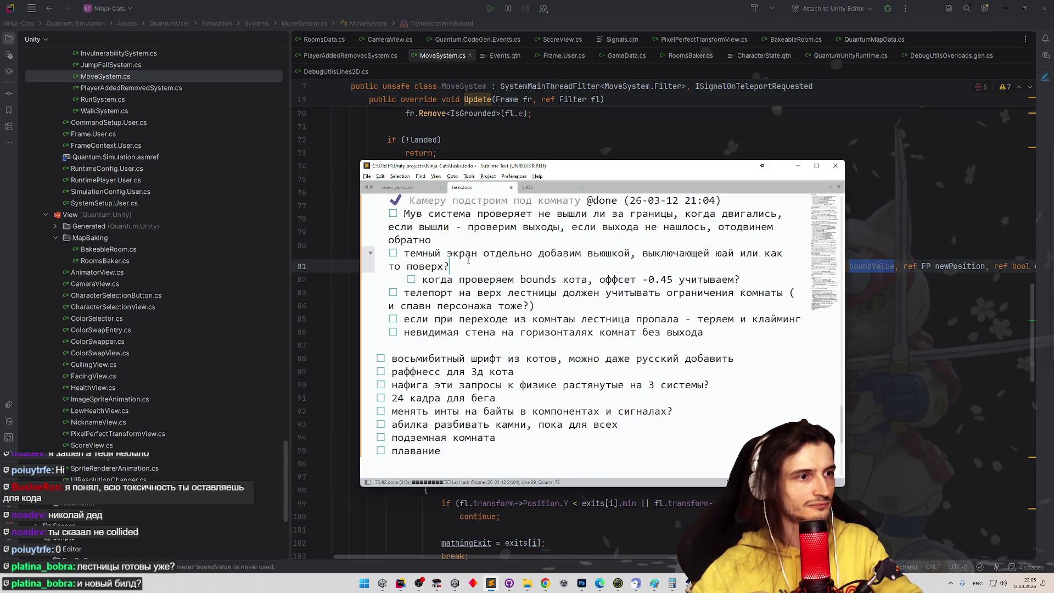
Check the move-system bounds and invisible wall tasks, then minimize Sublime Text
scroll(492, 270, up, 1)
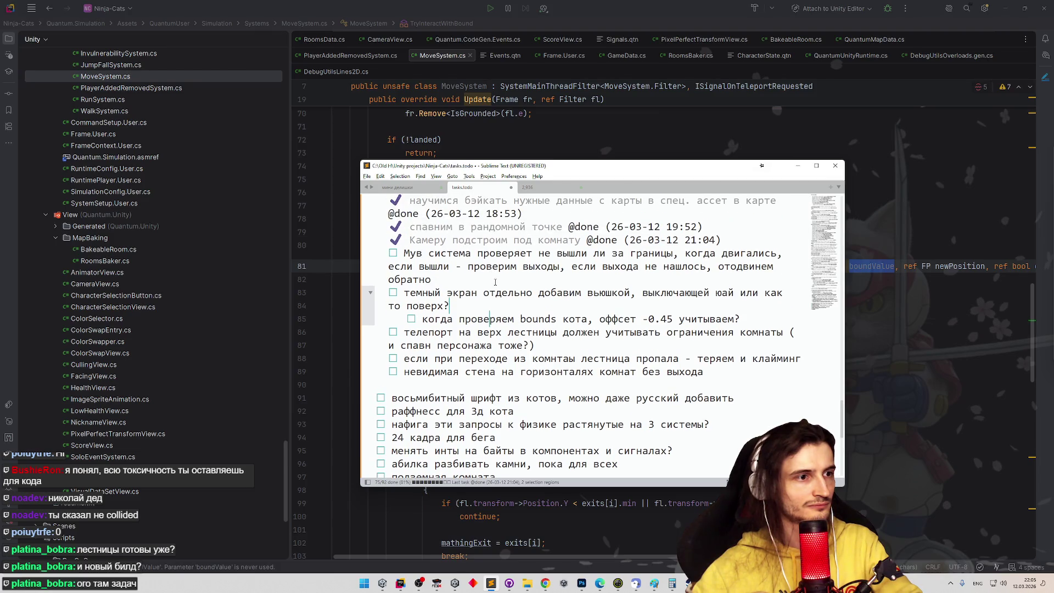
click(417, 282)
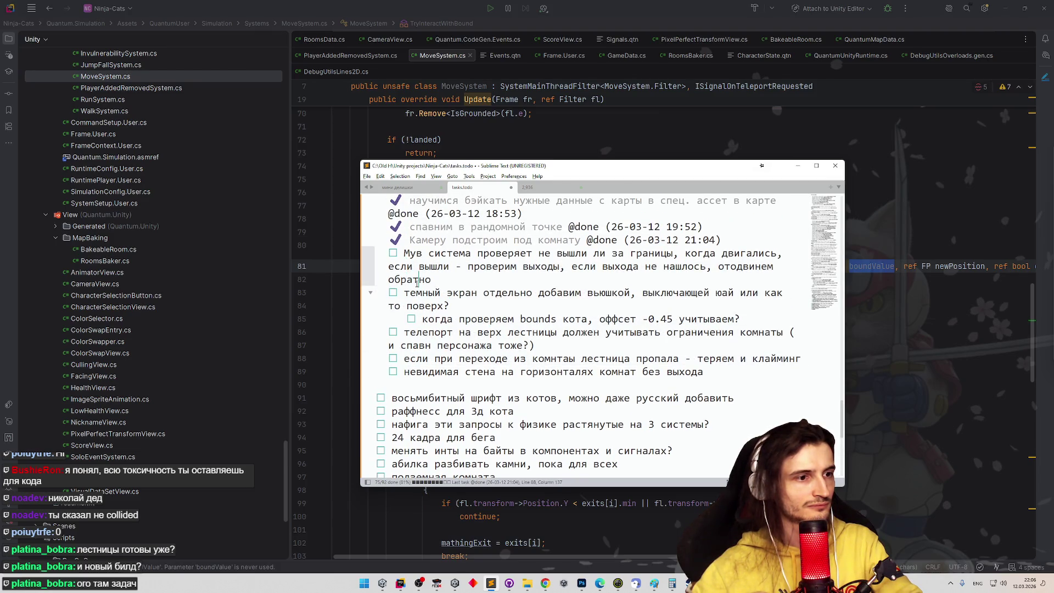
key(Down)
key(Down)
key(Down)
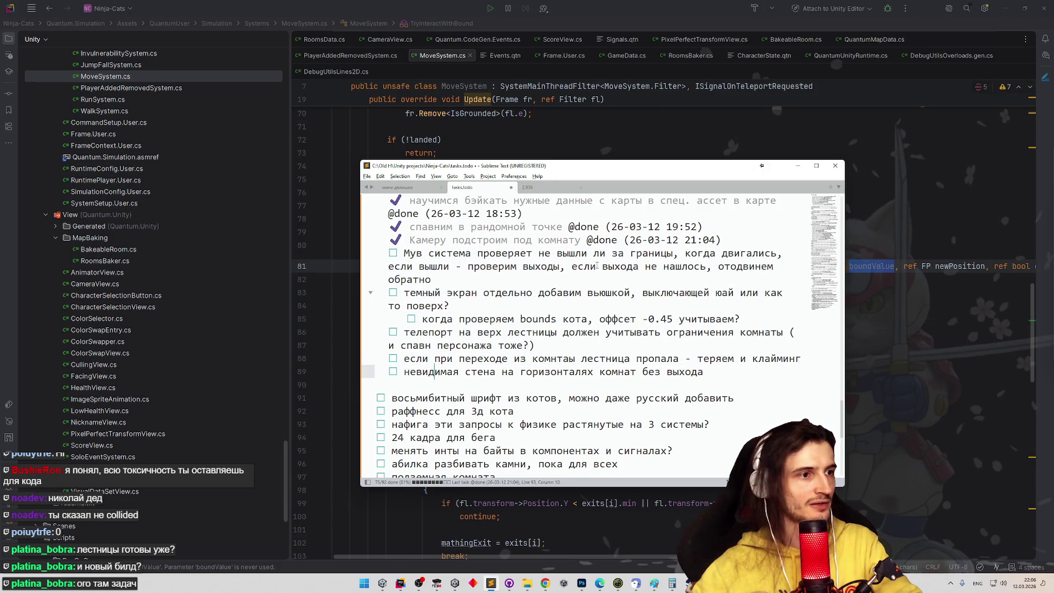
click(798, 165)
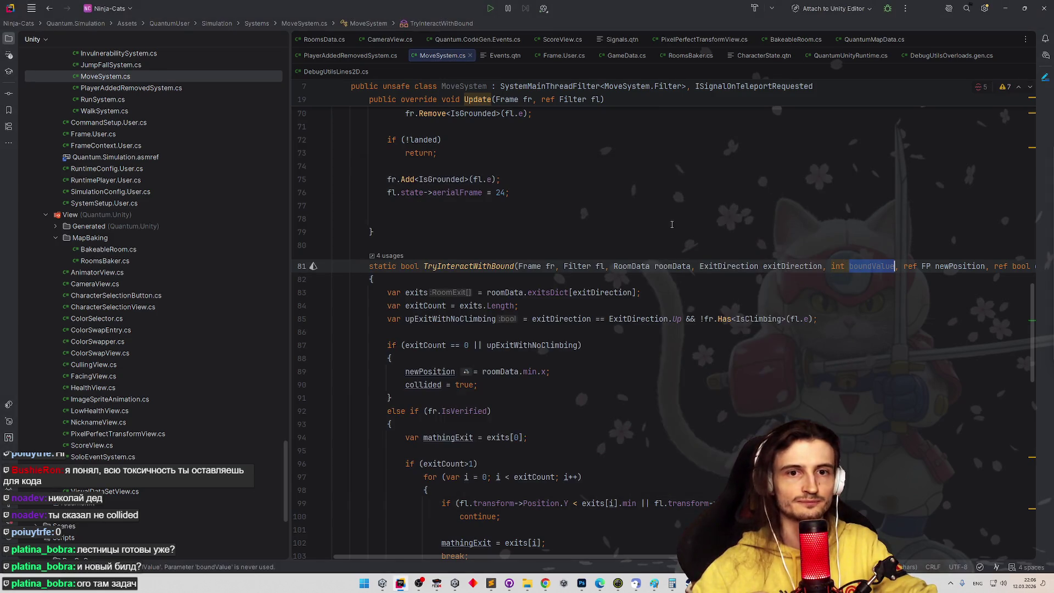
Replace roomData.min.x with boundValue in the no-exit assignment on line 89
scroll(730, 239, down, 1)
key(Down)
key(Down)
click(848, 237)
drag(483, 340, 544, 340)
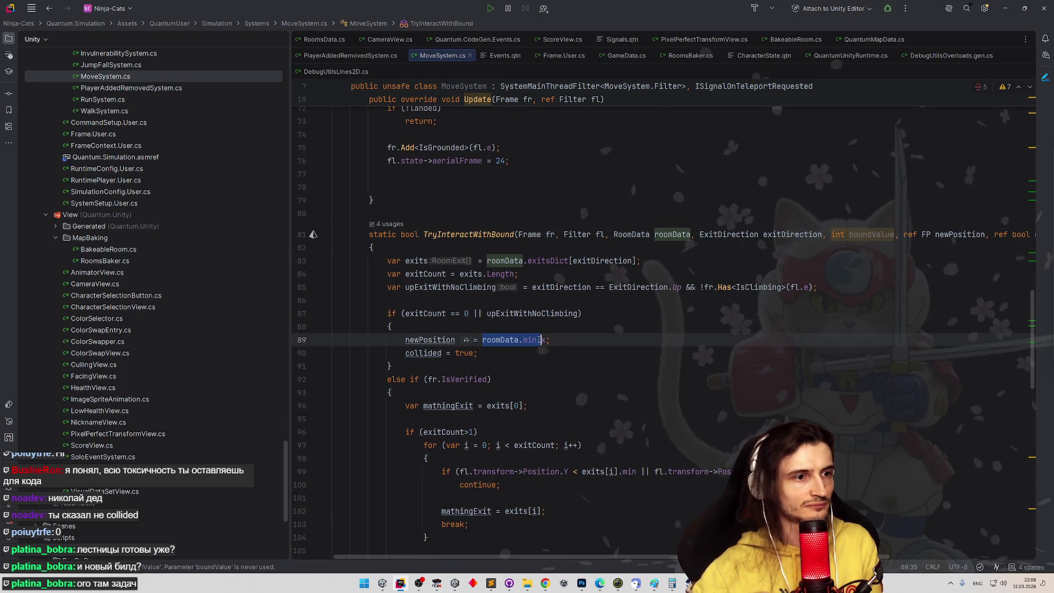
text(boundValue)
key(Down)
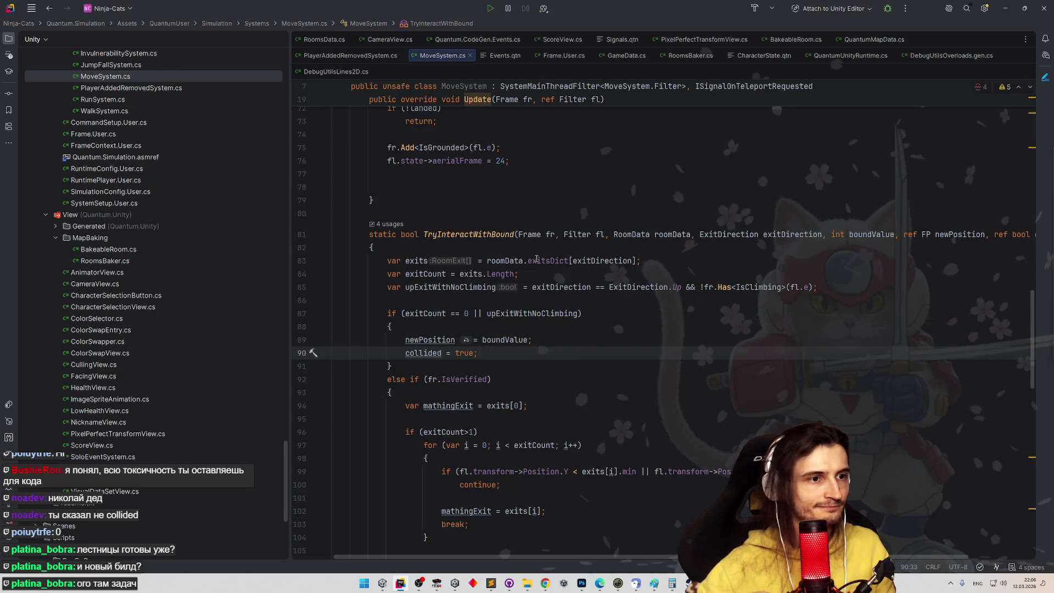
click(629, 340)
Highlight every use of exitDirection and review them, returning to the boundValue line
scroll(666, 339, down, 1)
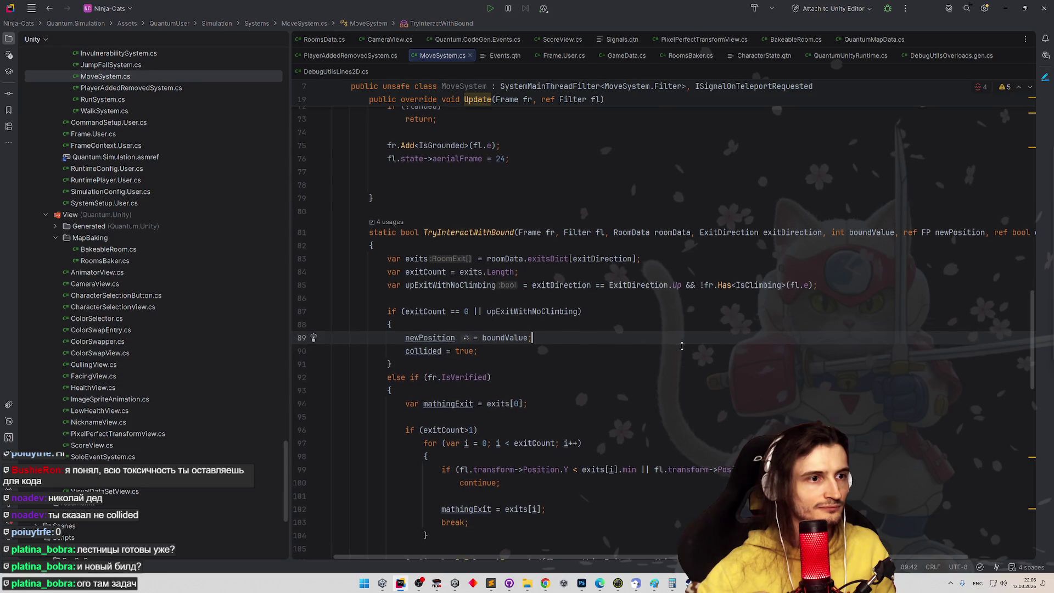
scroll(666, 340, right, 2)
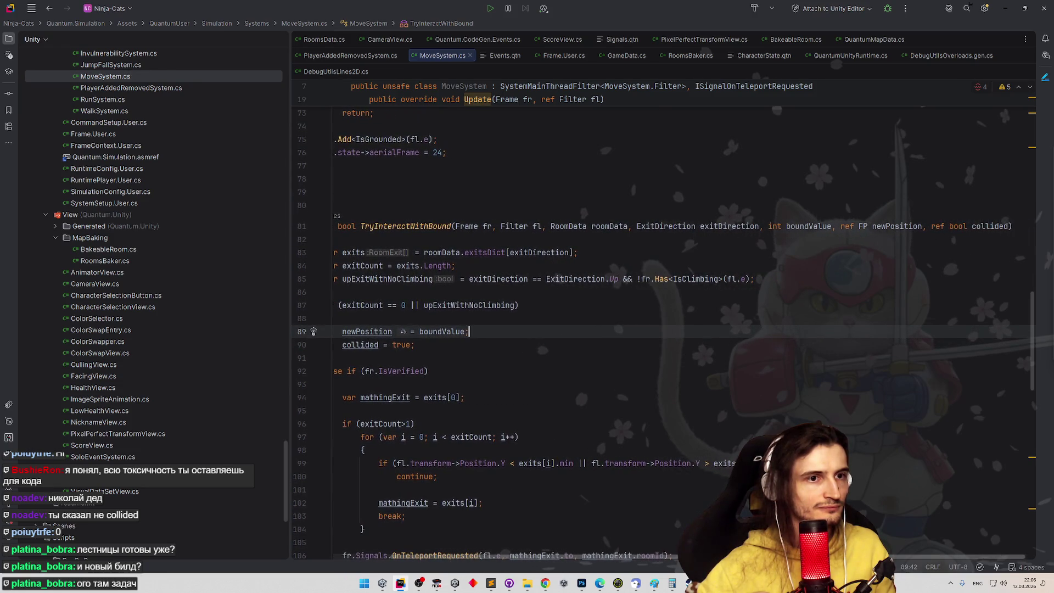
scroll(714, 340, left, 1)
double_click(769, 225)
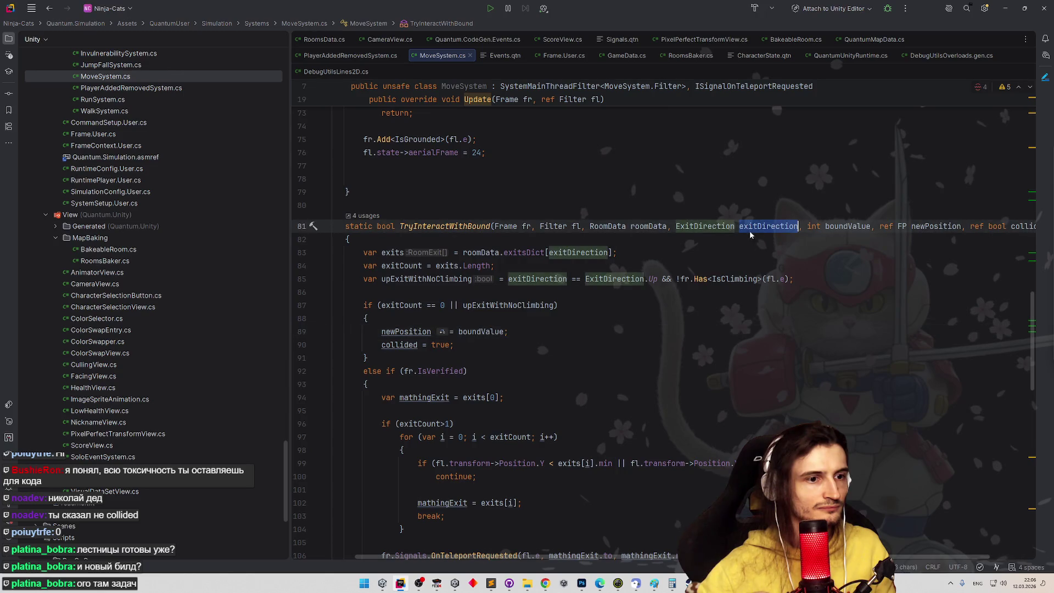
scroll(768, 343, down, 1)
scroll(769, 335, down, 5)
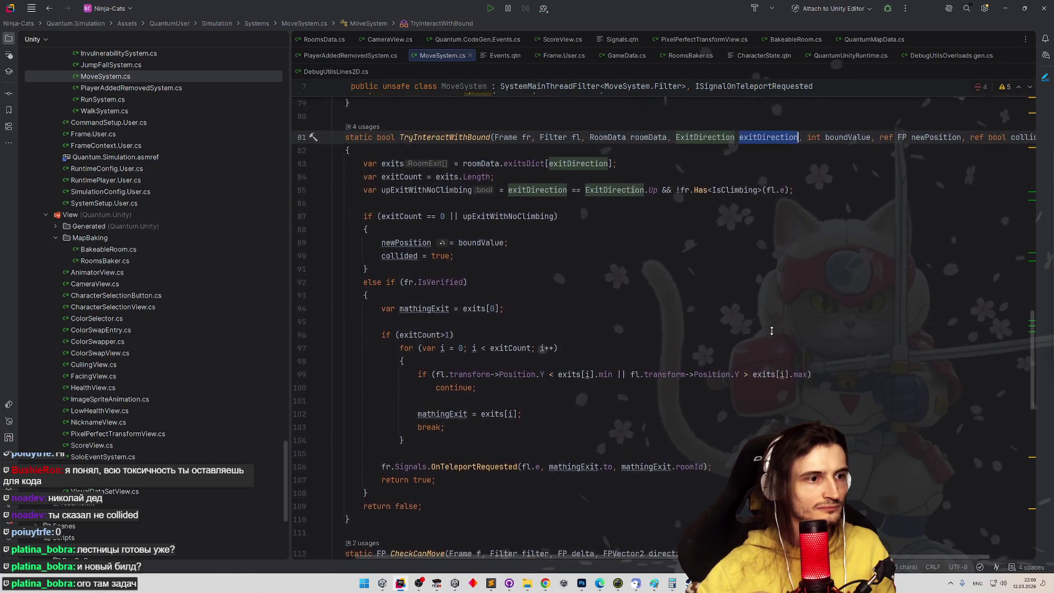
scroll(773, 317, up, 5)
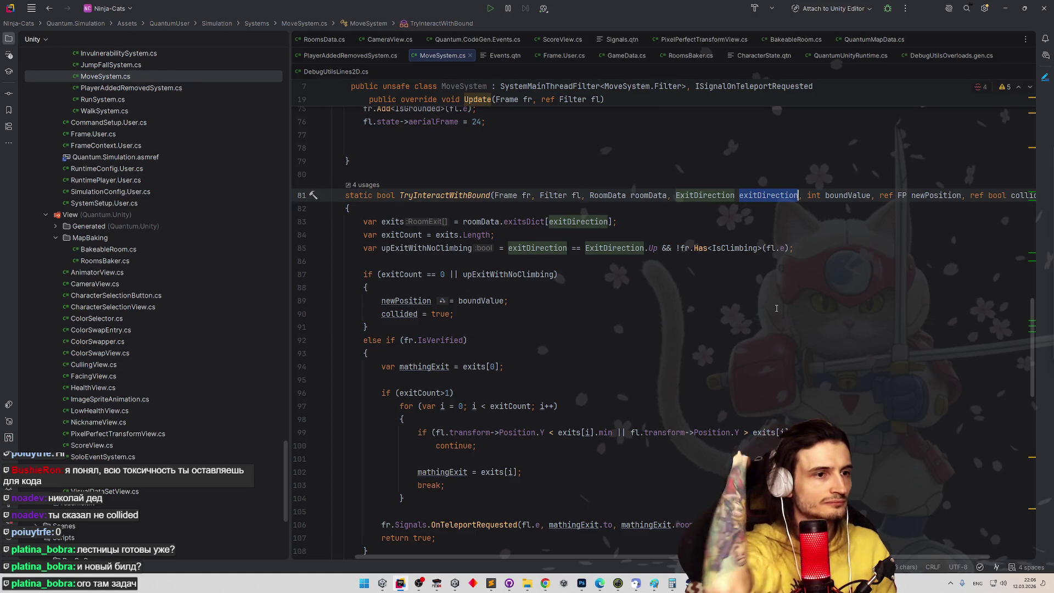
click(636, 306)
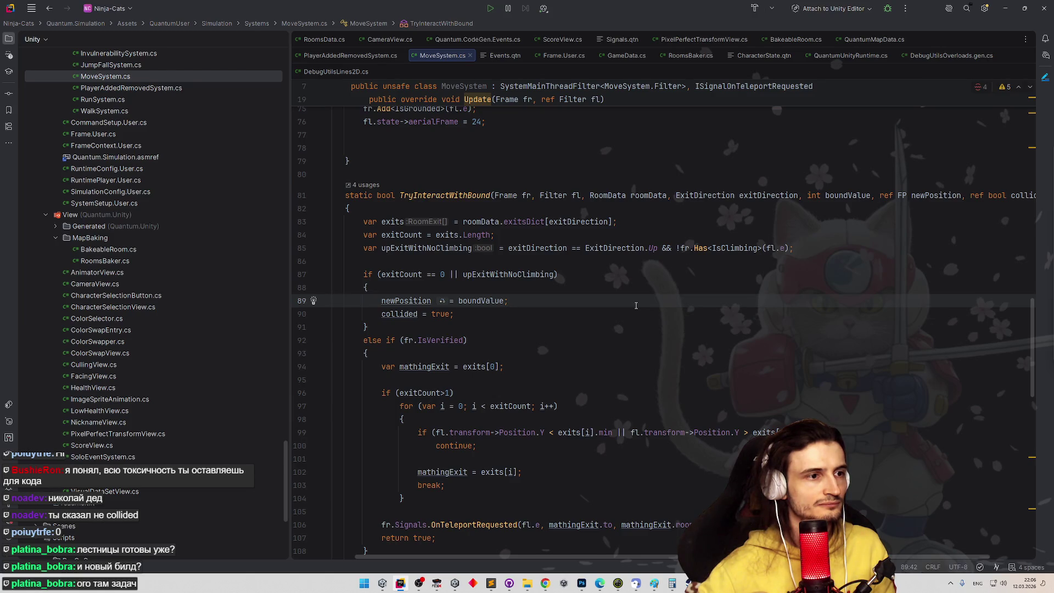
Review the four TryInteractWithBound calls in Update for their room min and max arguments
scroll(637, 313, down, 3)
scroll(604, 297, up, 1)
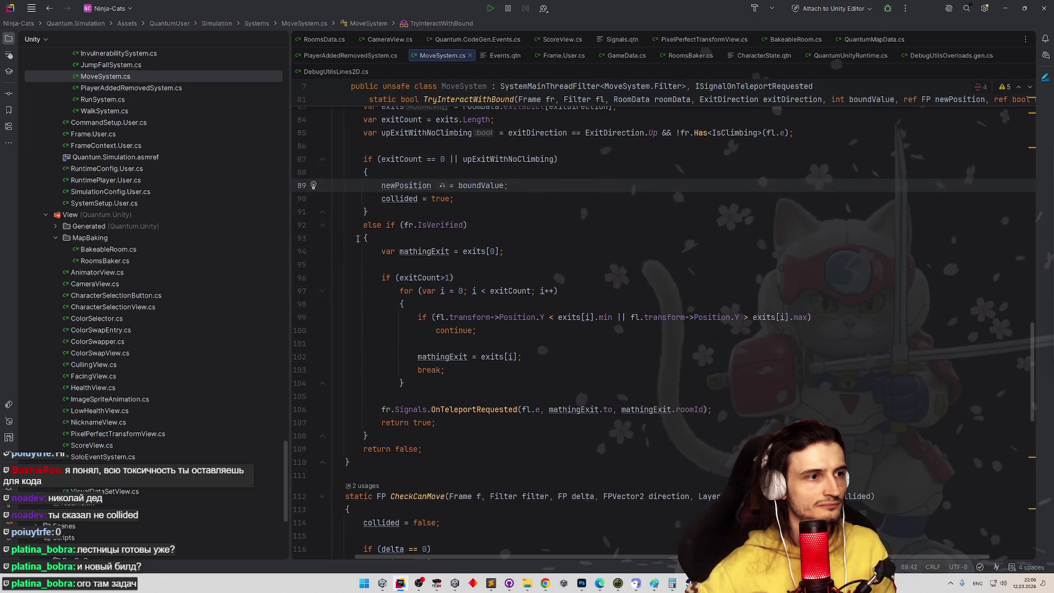
click(357, 239)
scroll(425, 266, up, 1)
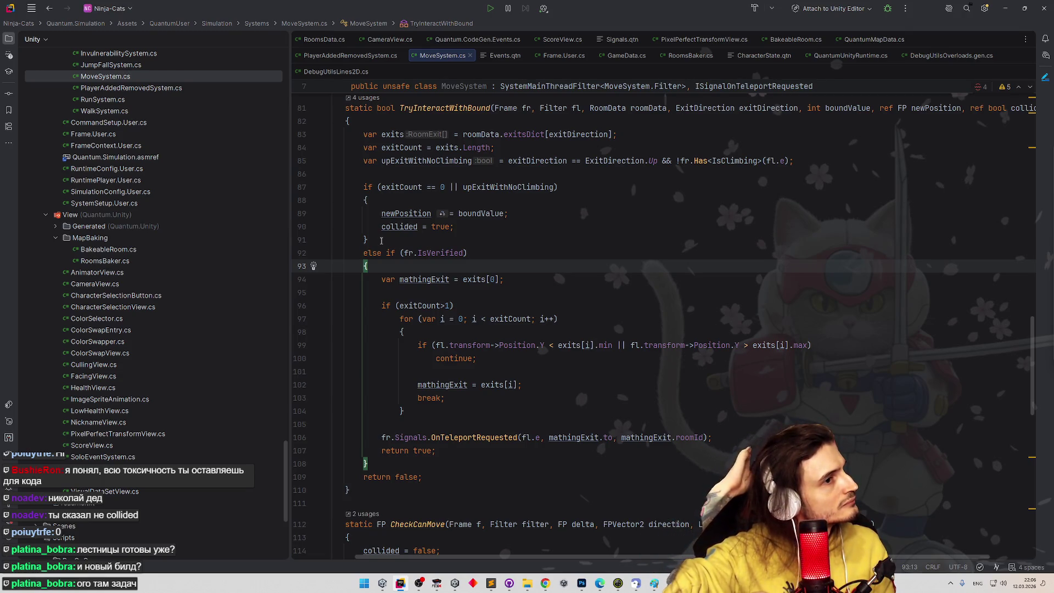
scroll(547, 188, up, 3)
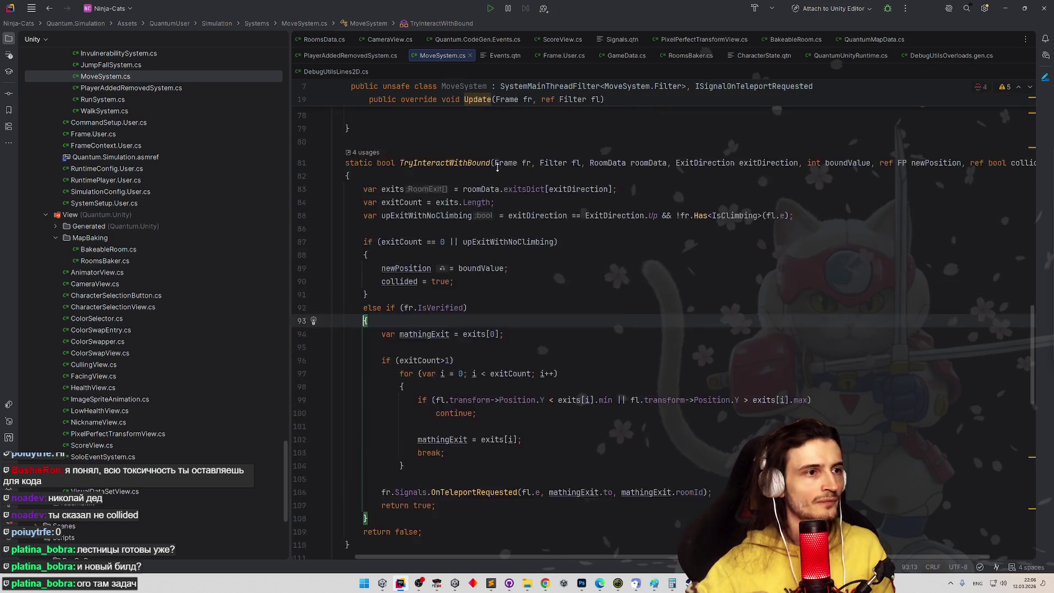
scroll(560, 193, up, 6)
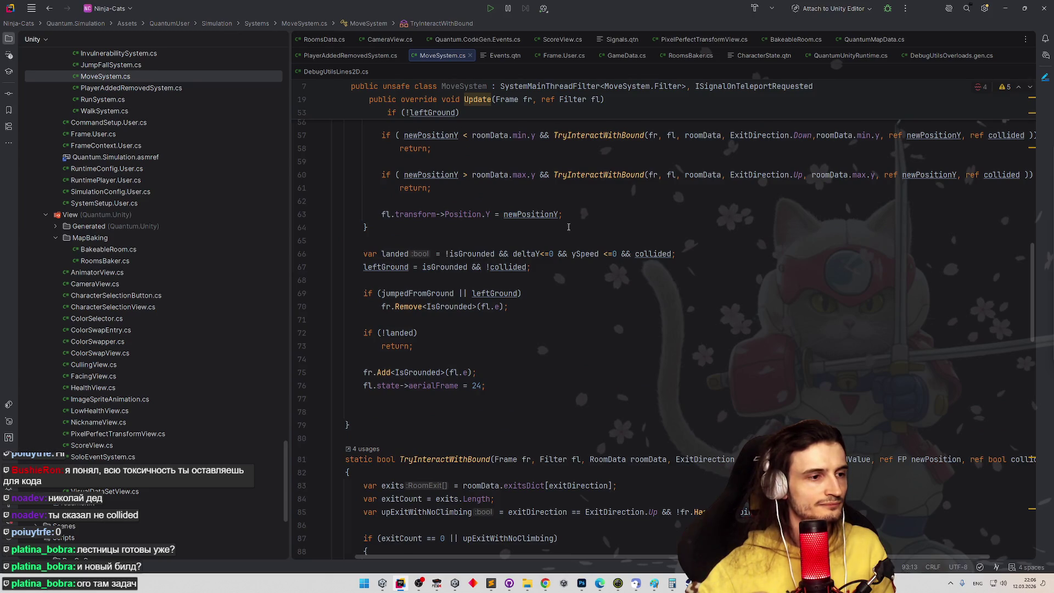
click(569, 226)
scroll(586, 235, up, 8)
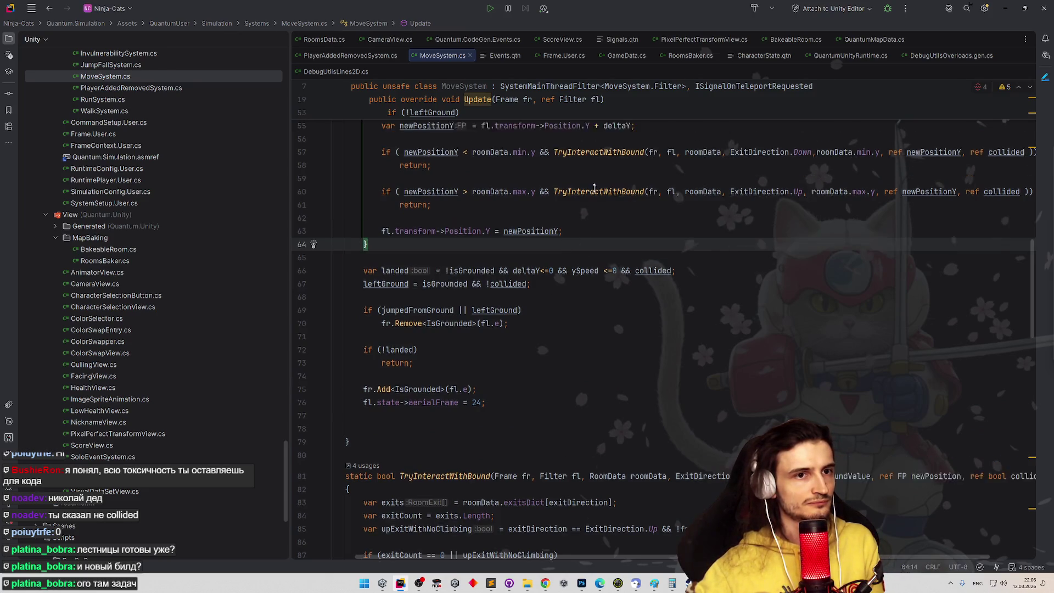
scroll(615, 230, up, 2)
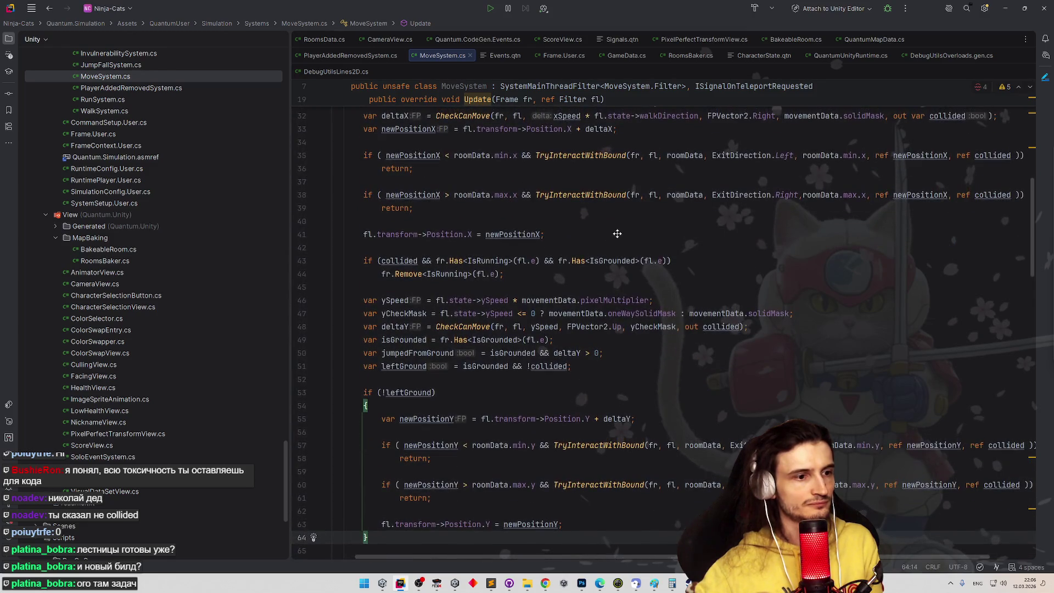
scroll(619, 222, down, 3)
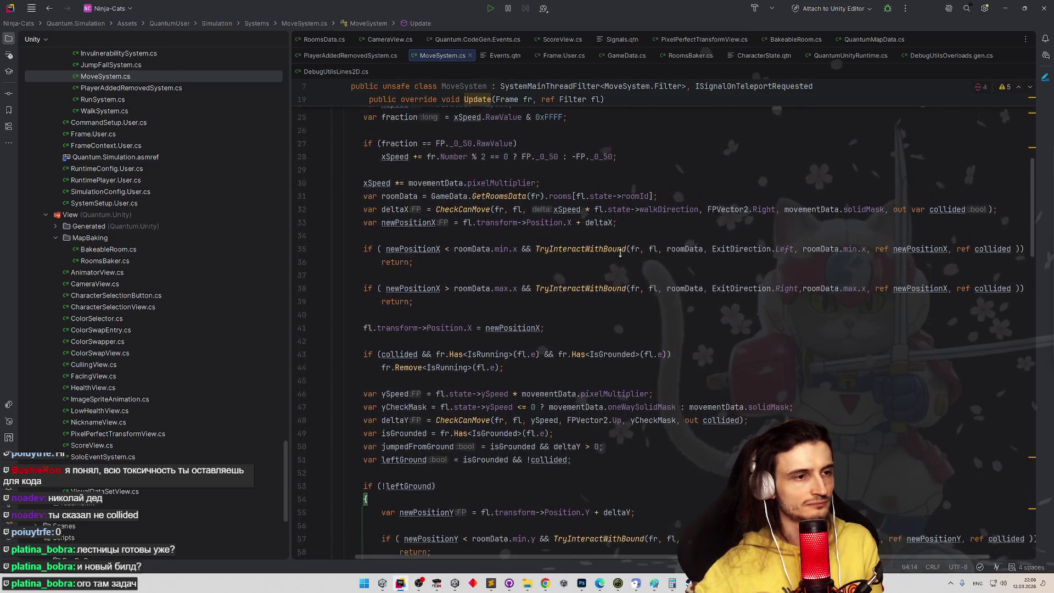
scroll(658, 555, up, 8)
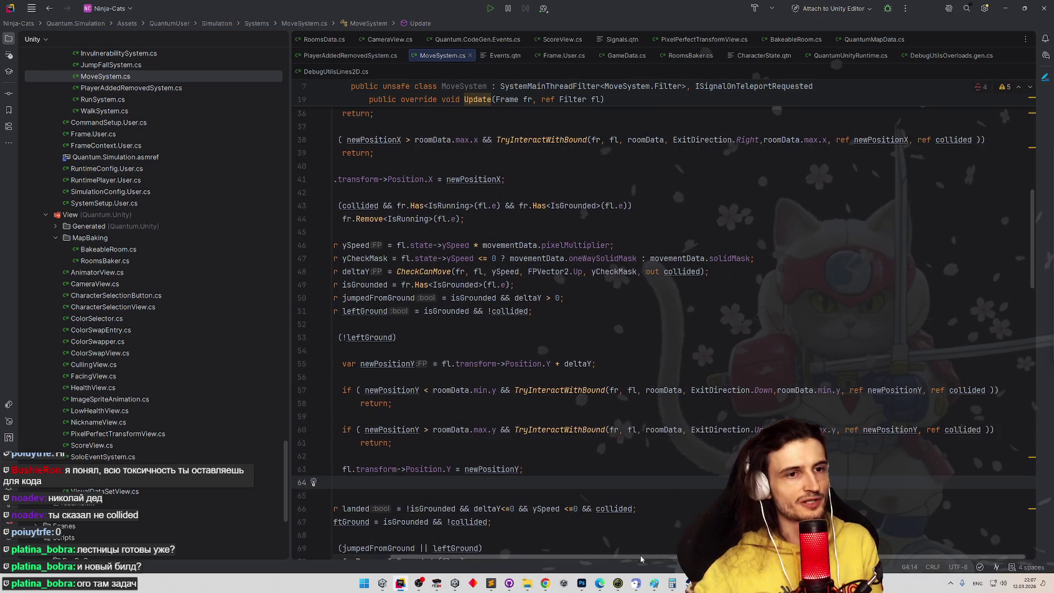
scroll(767, 348, down, 3)
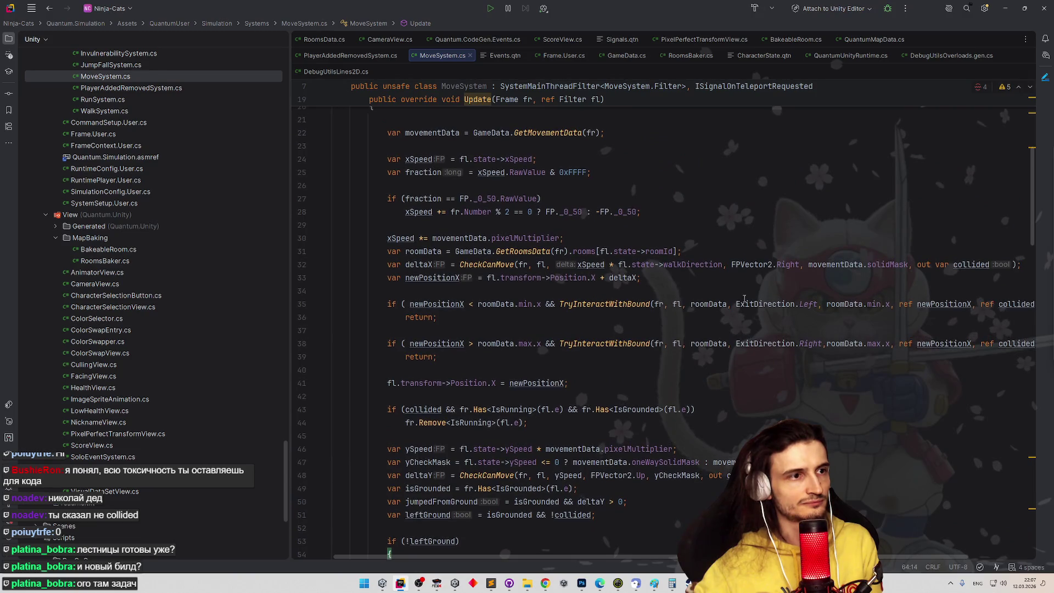
Minimize Rider and the browser to bring the Unity editor to the front
click(857, 212)
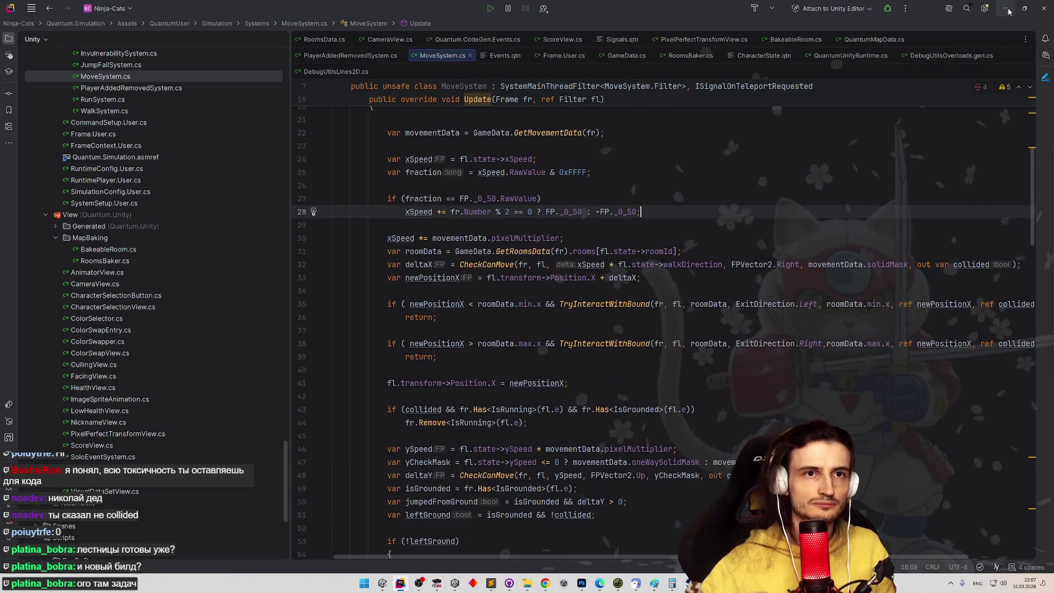
click(1006, 9)
click(1007, 8)
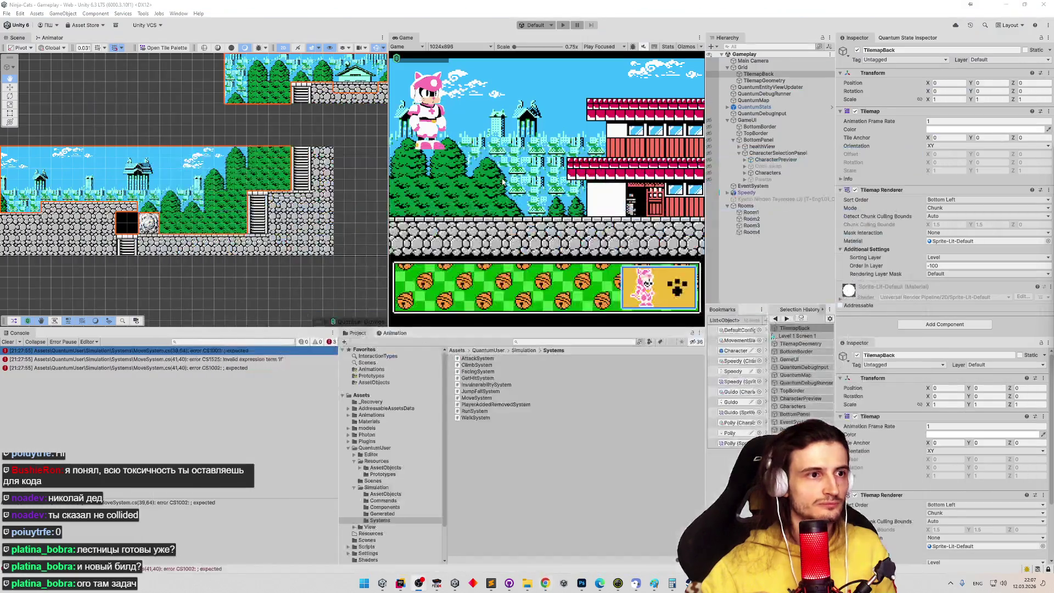
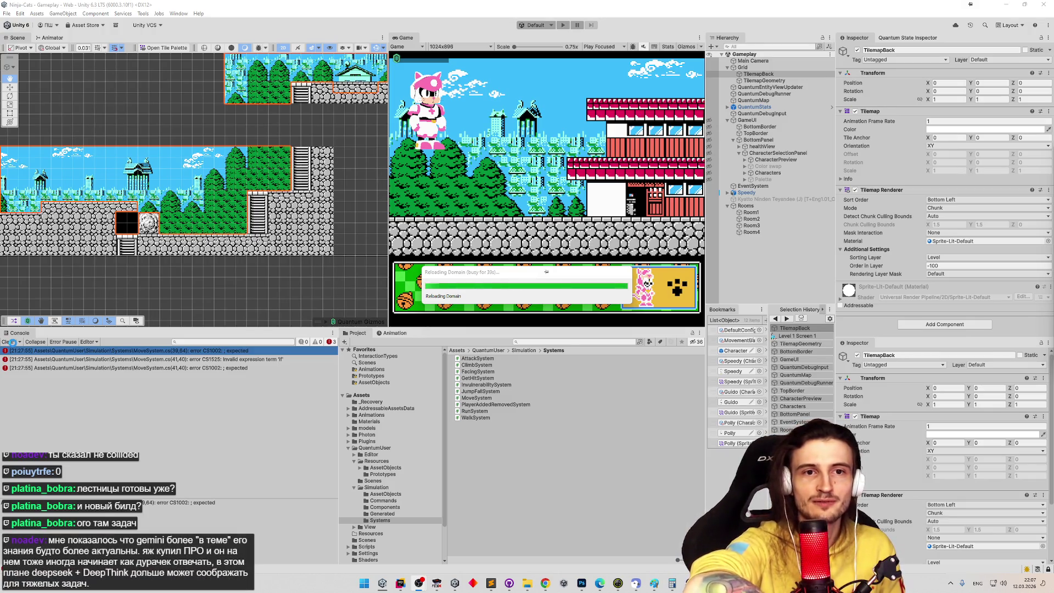
Replace the unfinished 'defa' on line 47 with a `_ => FPVector2.Zero` discard case
key(alt+Tab)
key(BackSpace)
key(BackSpace)
key(BackSpace)
text(_)
key(Tab)
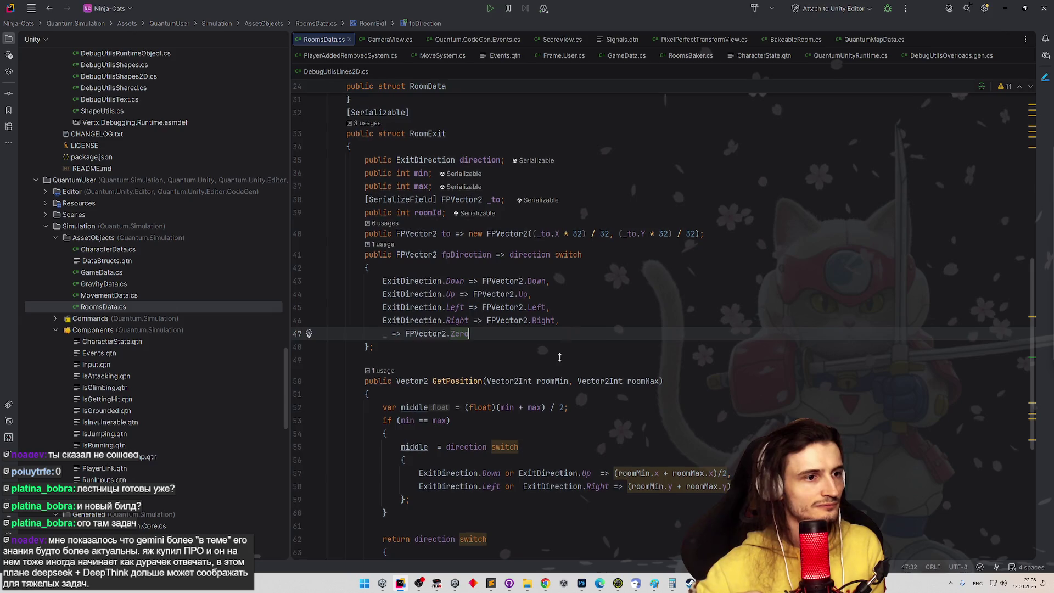
Add a `_ => Vector2.zero` discard case after line 67 of the last switch
scroll(545, 333, down, 3)
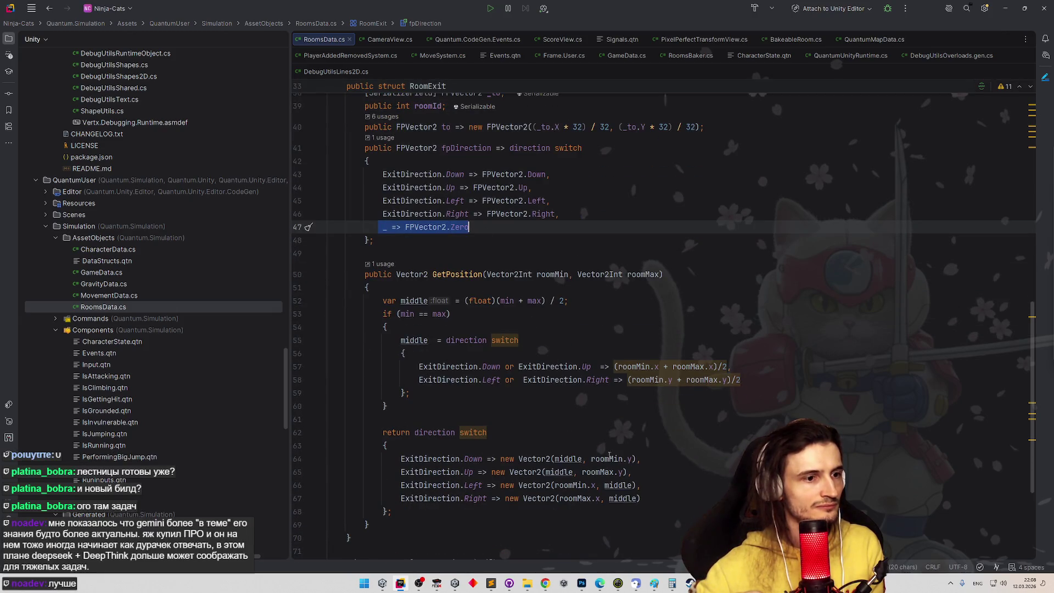
click(656, 499)
key(Return)
key(Tab)
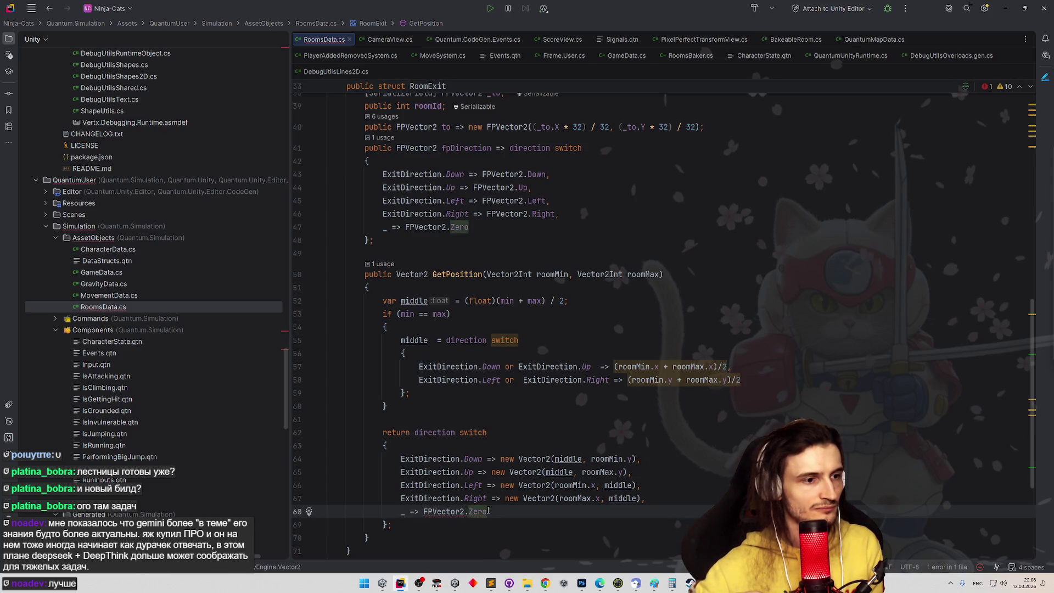
key(ctrl+w)
text(Vector2)
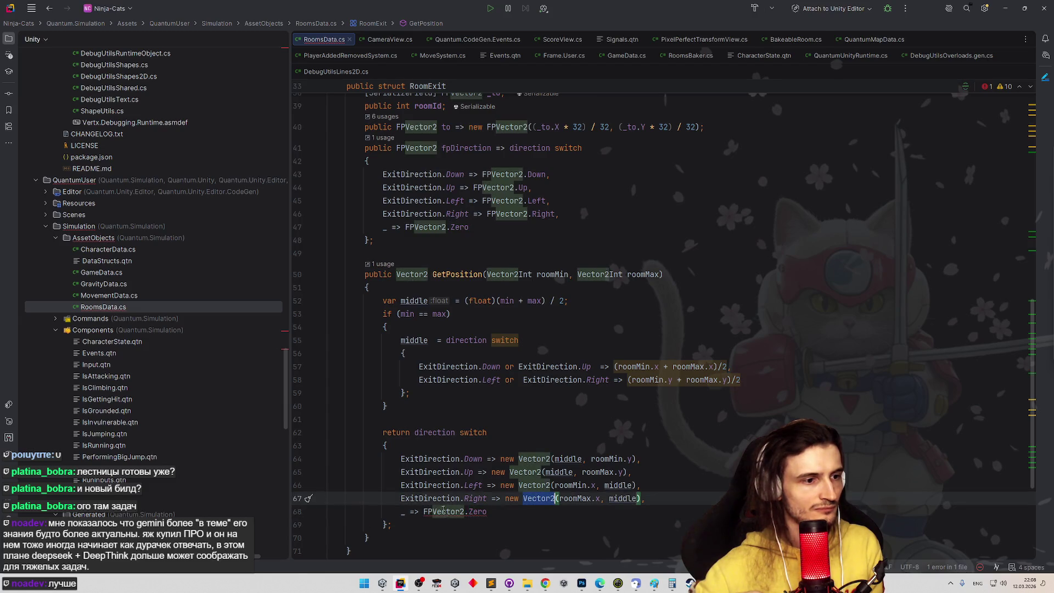
text(.zero)
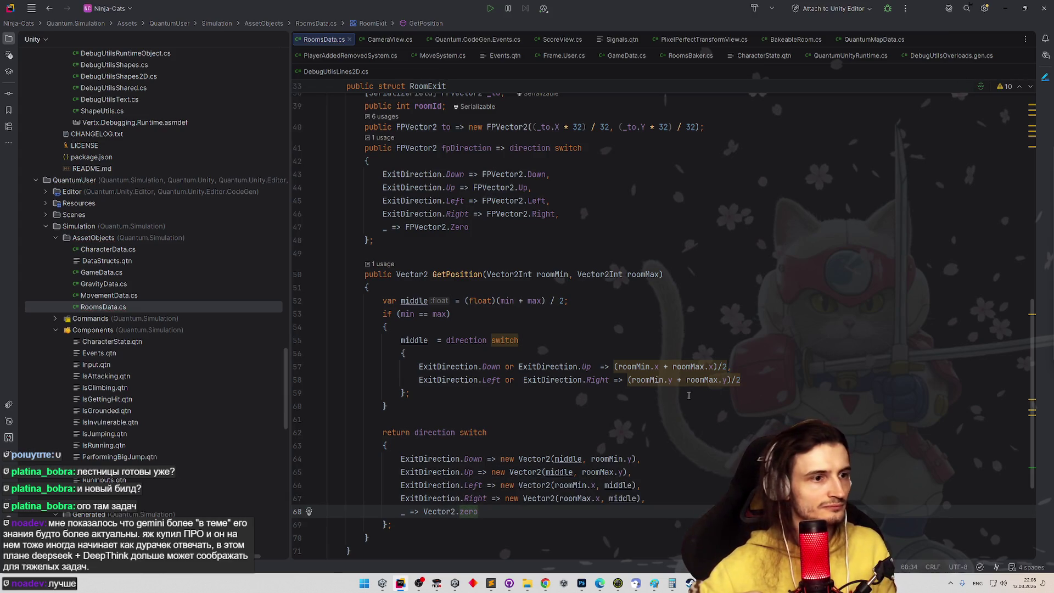
Add a `_ => 0` discard case after line 58 of the middle switch
click(753, 384)
text(,)
key(Return)
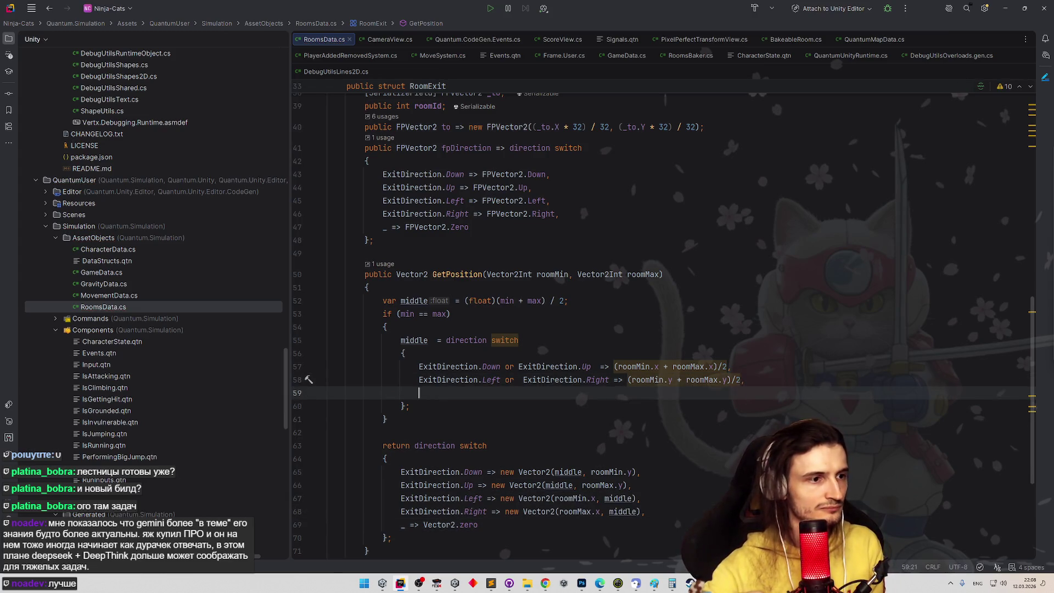
text(_ =>)
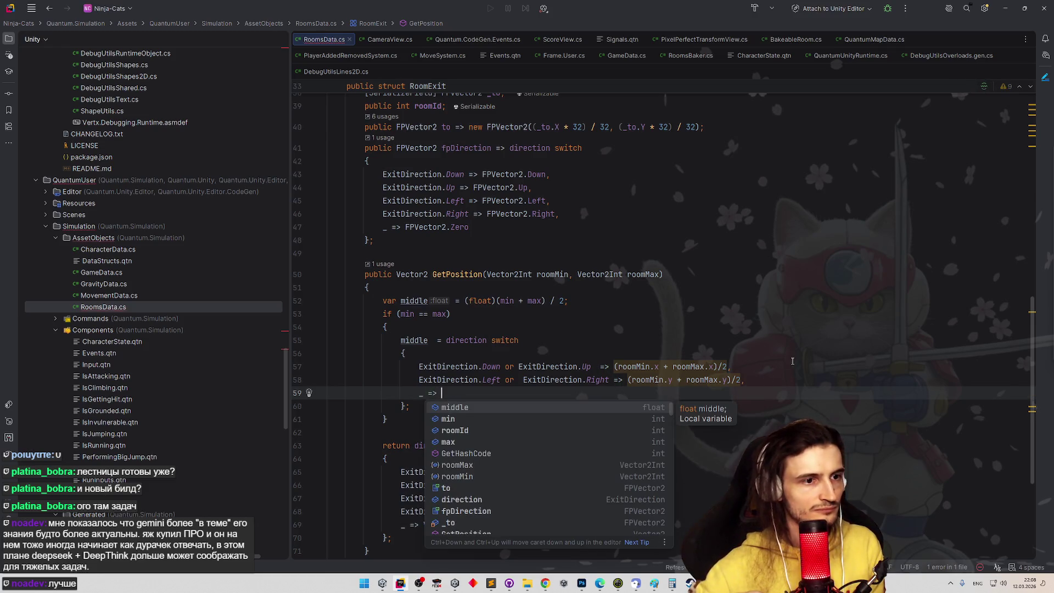
key(Escape)
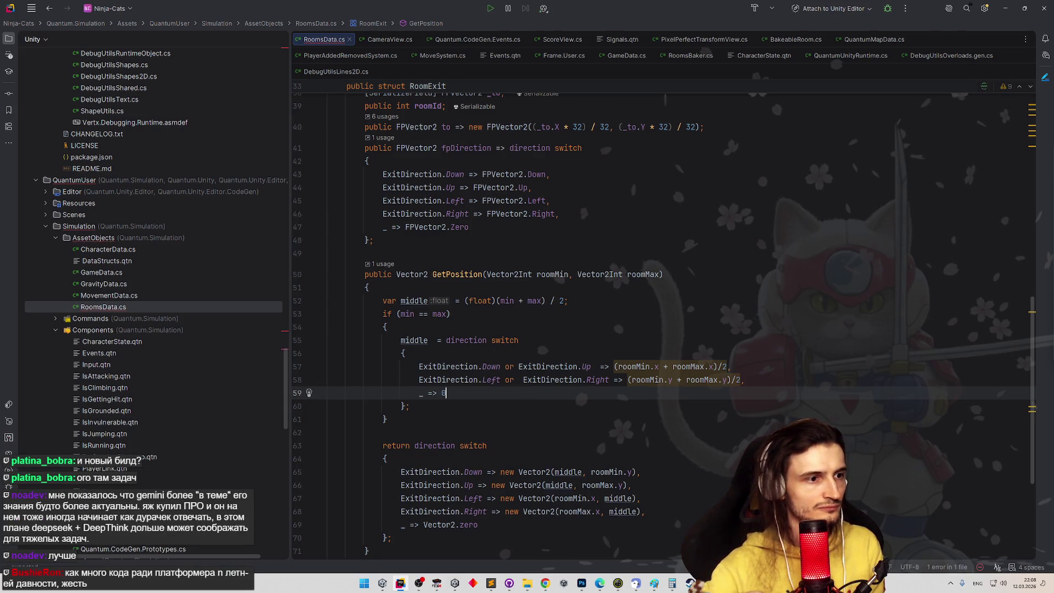
click(632, 301)
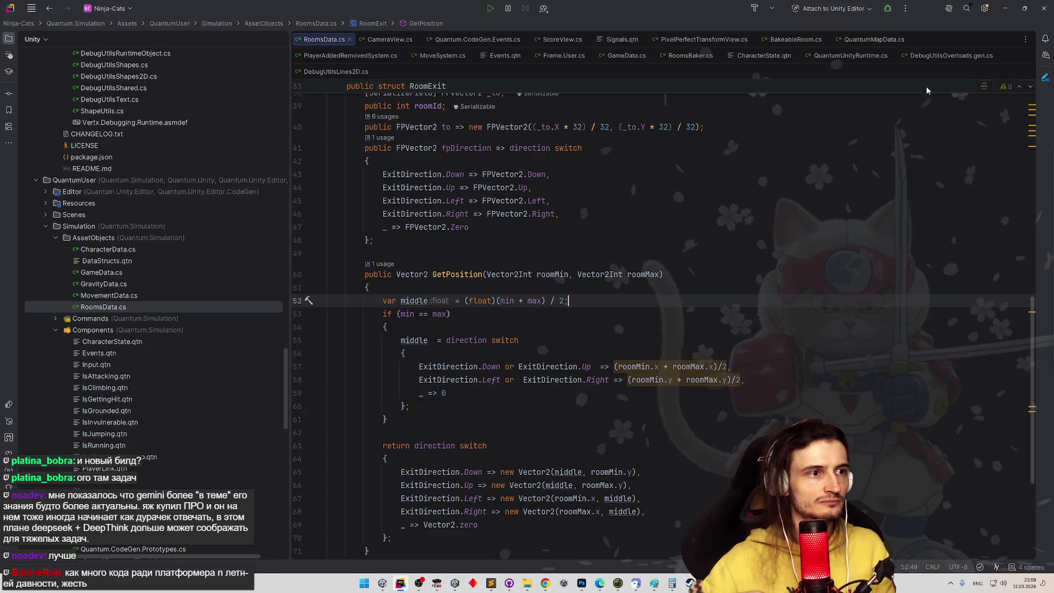
click(1004, 8)
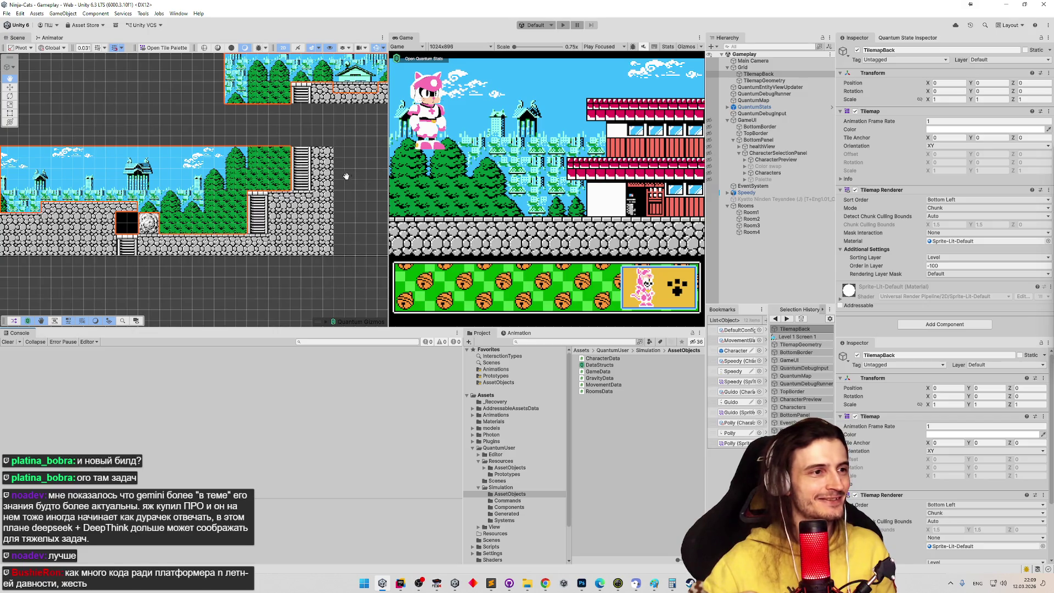
Widen the Game view and start Play mode with a chosen character
drag(388, 179, 319, 177)
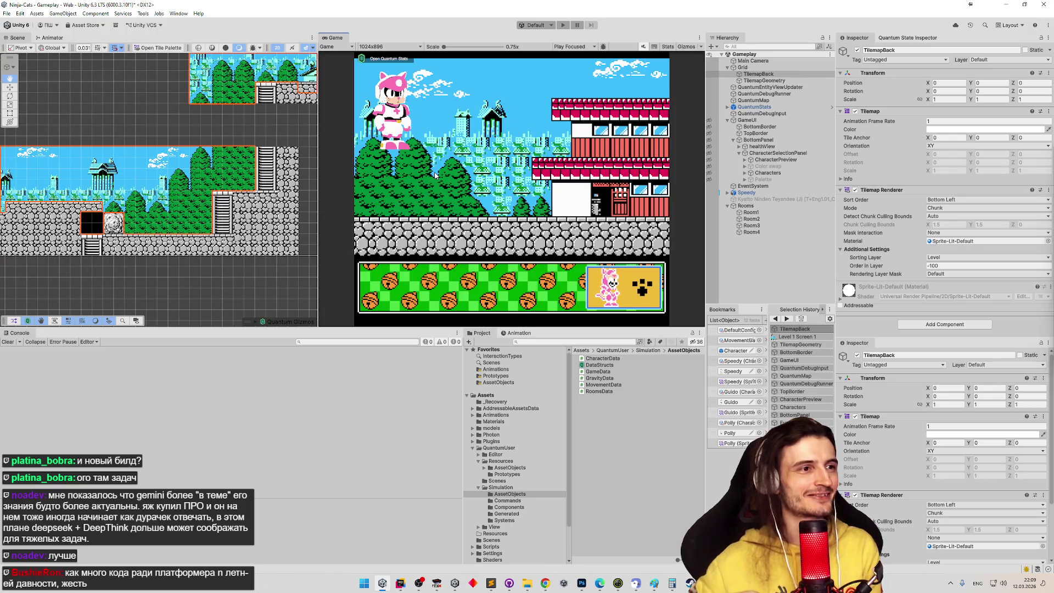
key(ctrl+p)
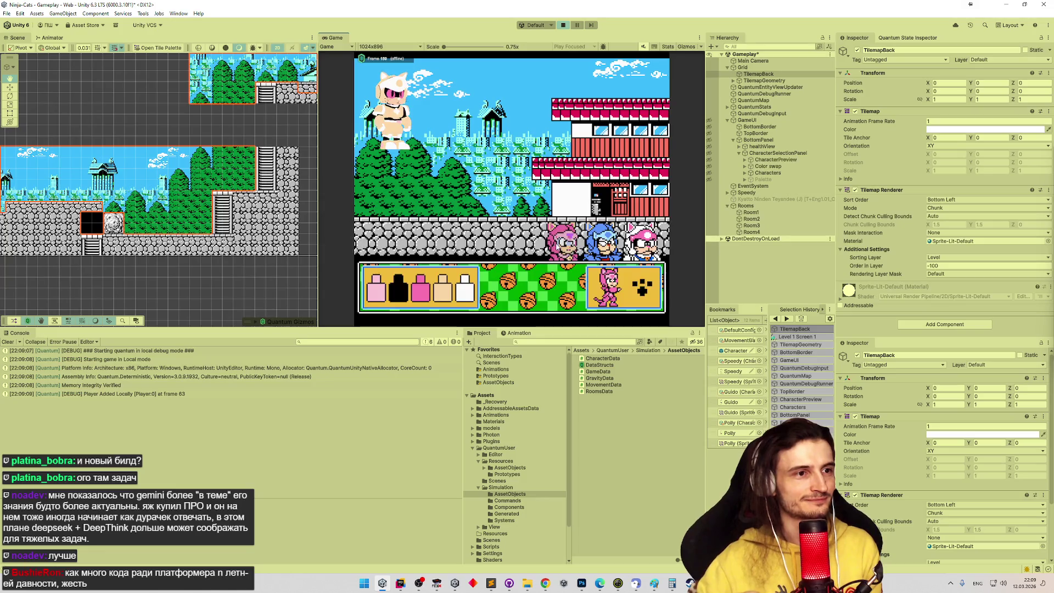
click(641, 282)
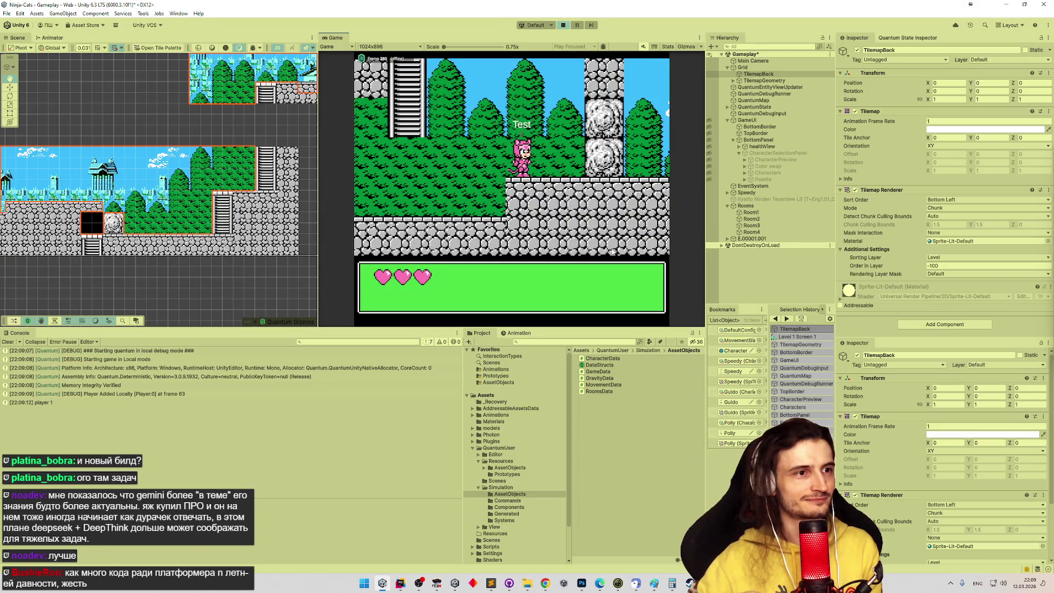
Walk the pink cat left and right and climb up and down the first ladder
key(Left)
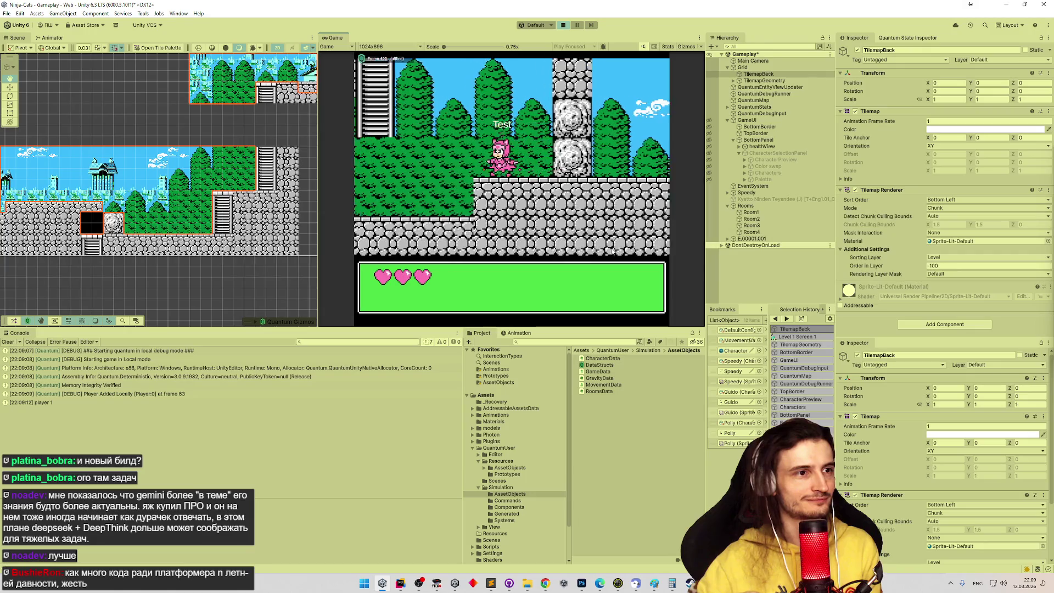
key(Left)
key(Right)
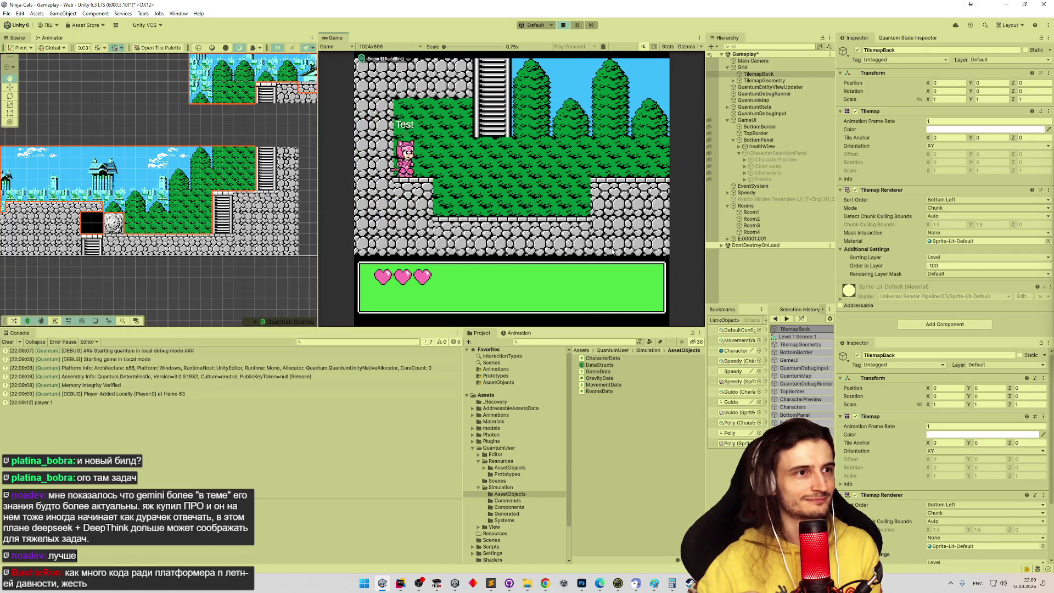
key(Right)
key(Left)
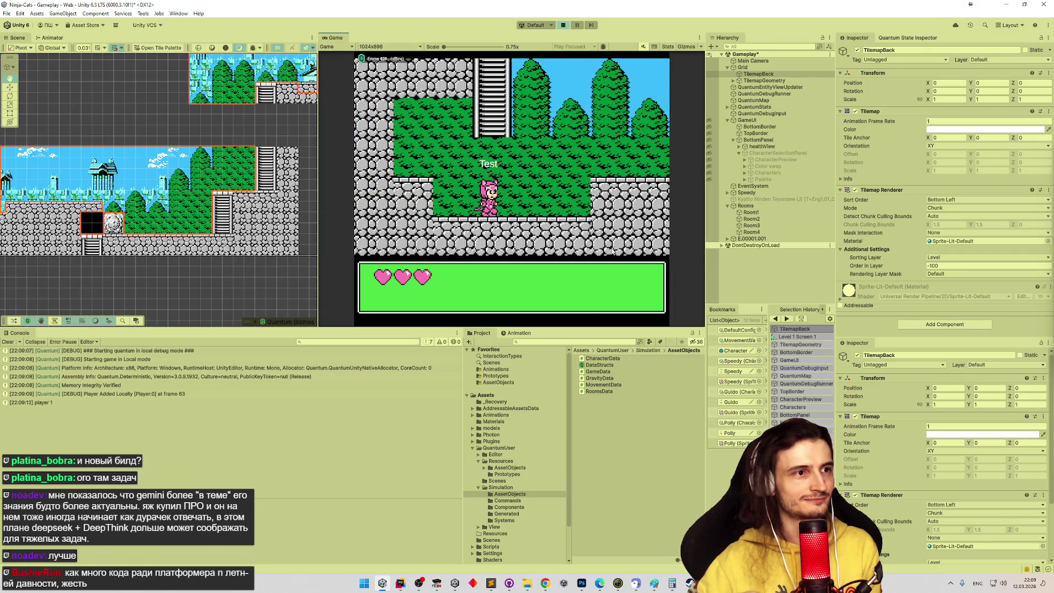
key(Left)
key(Right)
key(Up)
key(Down)
key(Left)
key(Left)
key(Right)
key(Left)
key(Right)
key(Right)
Climb the ladder again, stepping off and back on, then climb down and walk right
key(Up)
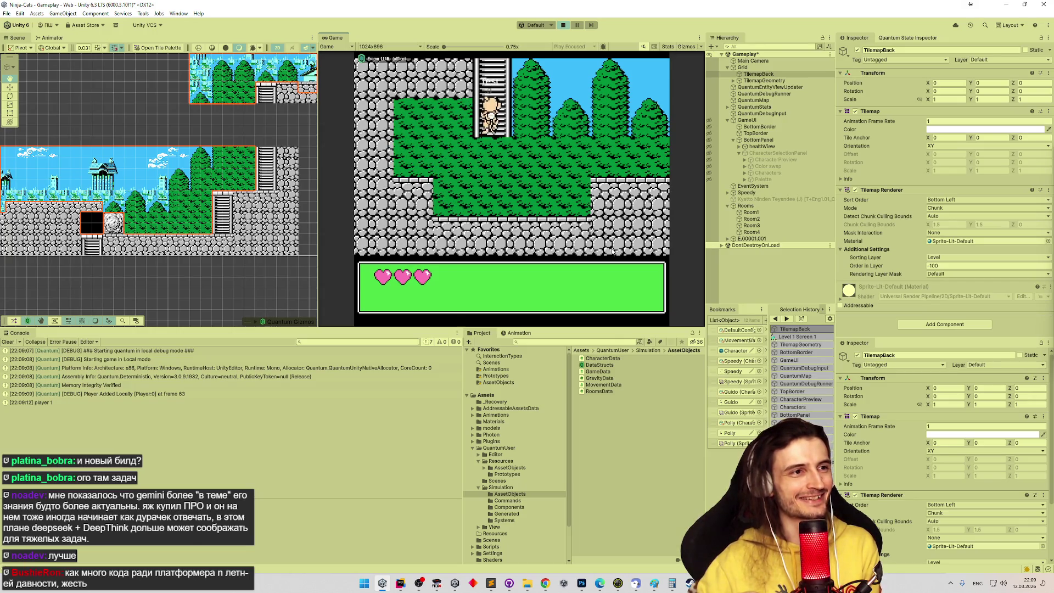
key(Down)
key(Left)
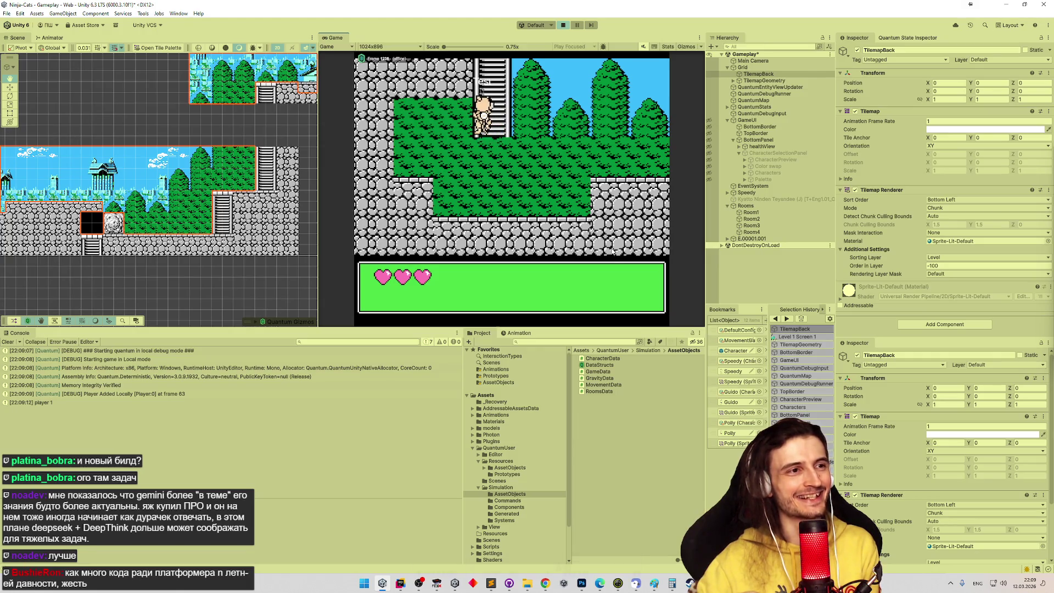
key(Right)
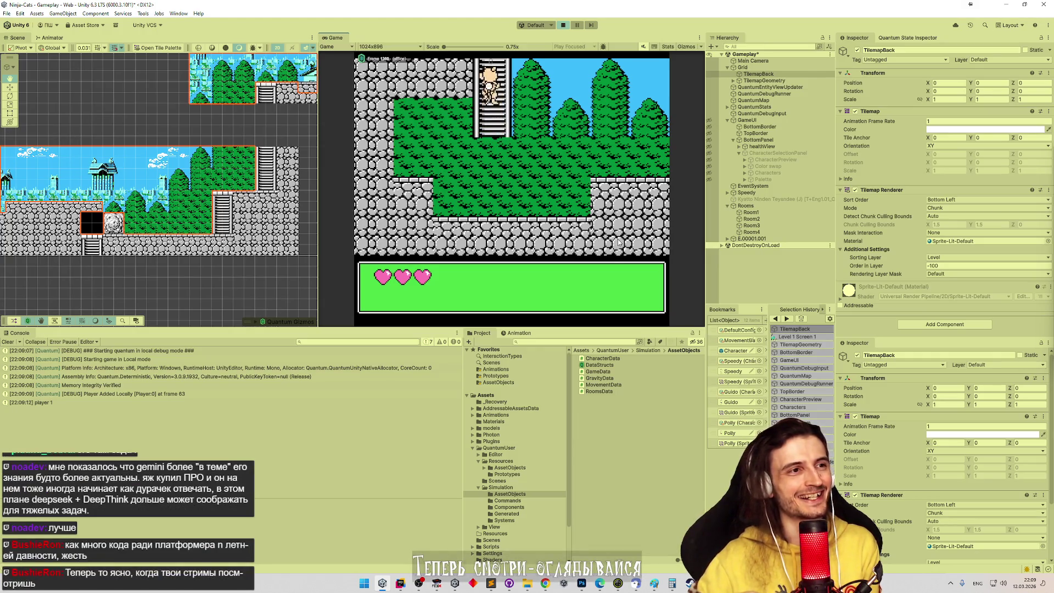
key(Up)
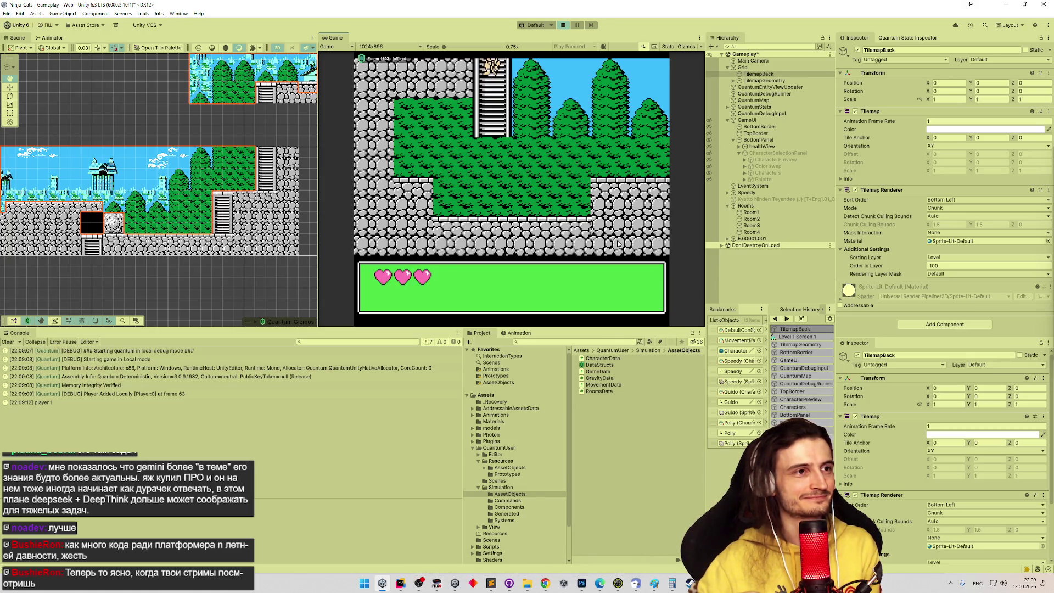
key(Down)
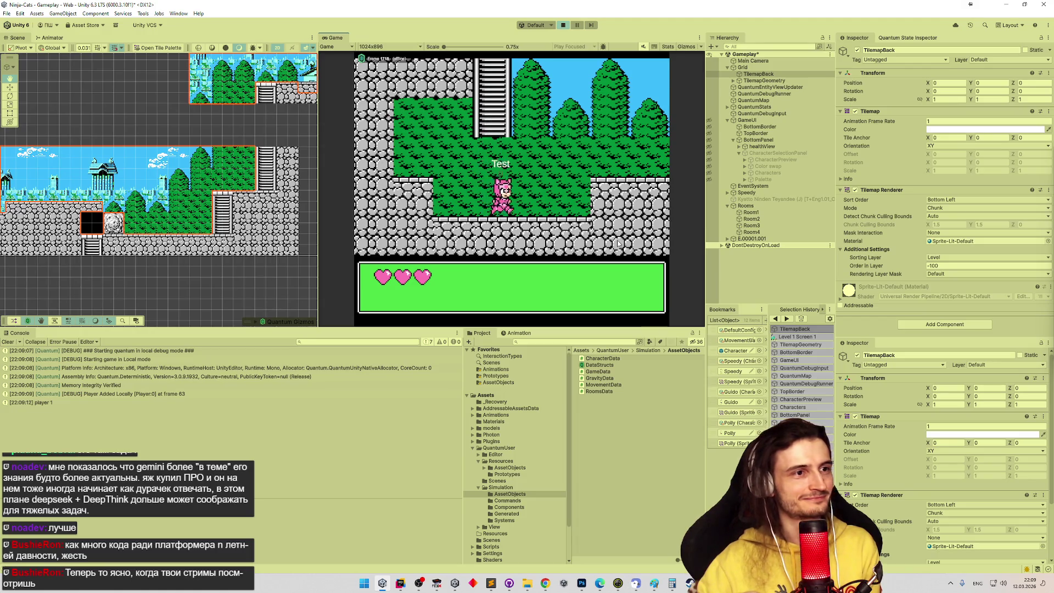
key(Right)
key(Right)
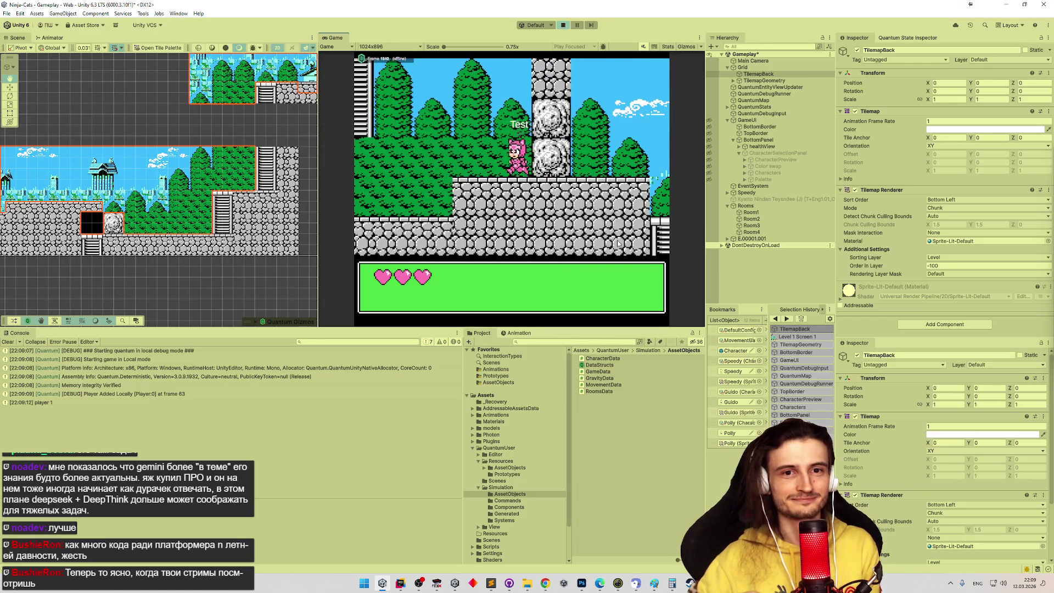
Jump onto the stone pillar, walk left, climb the ladder to the top, then stop Play
key(space)
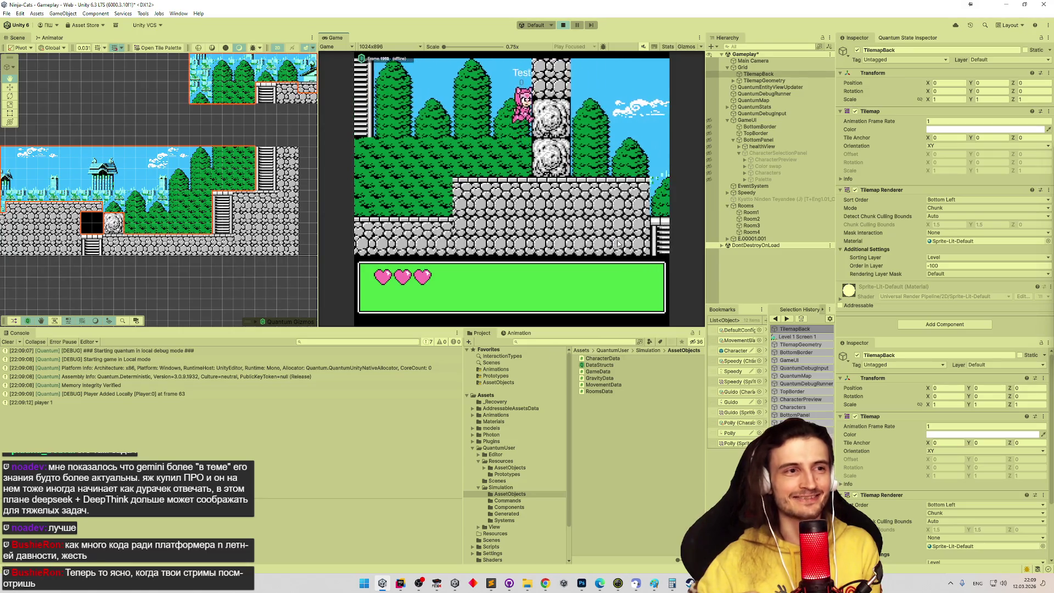
key(Left)
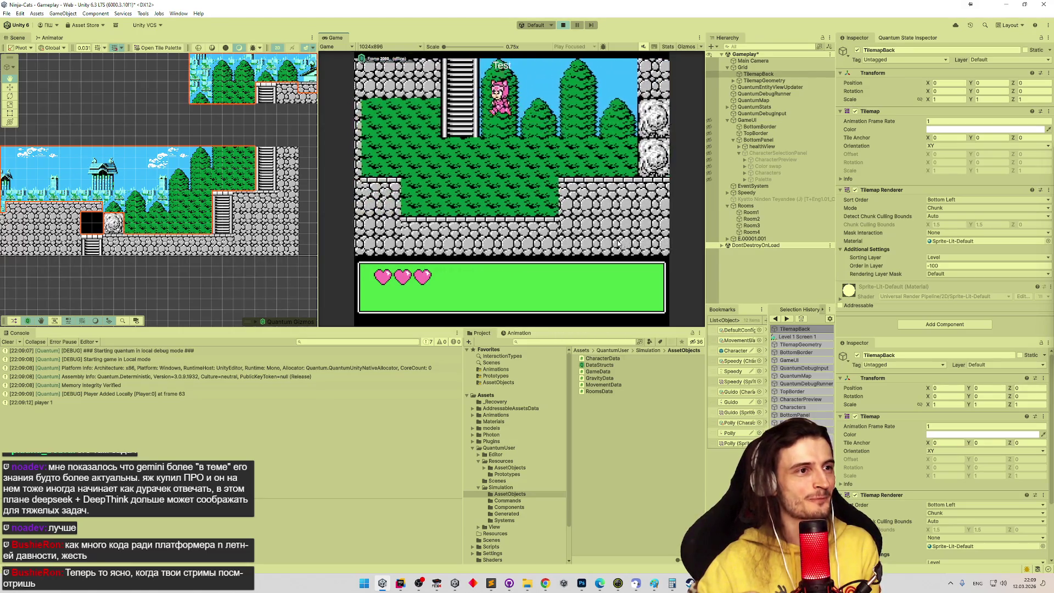
key(Left)
key(Right)
key(Left)
key(Right)
key(Up)
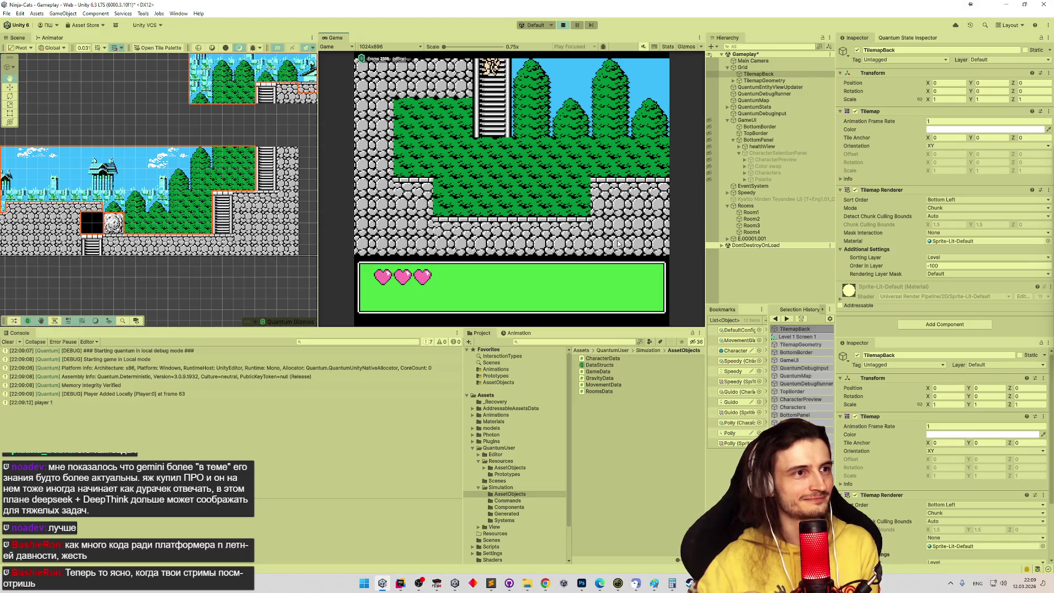
key(Up)
key(Up)
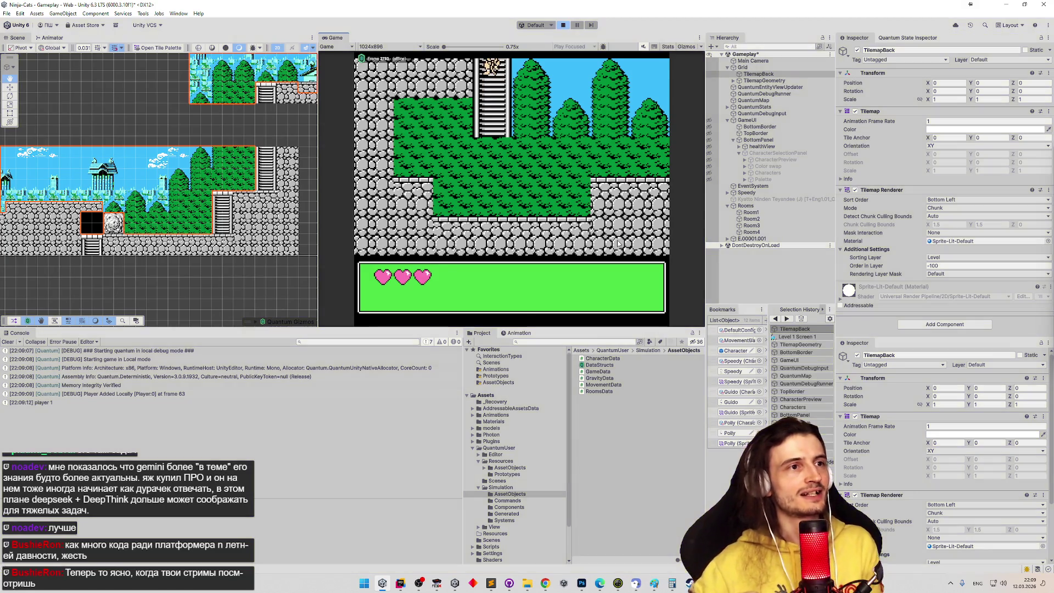
key(ctrl+p)
click(401, 584)
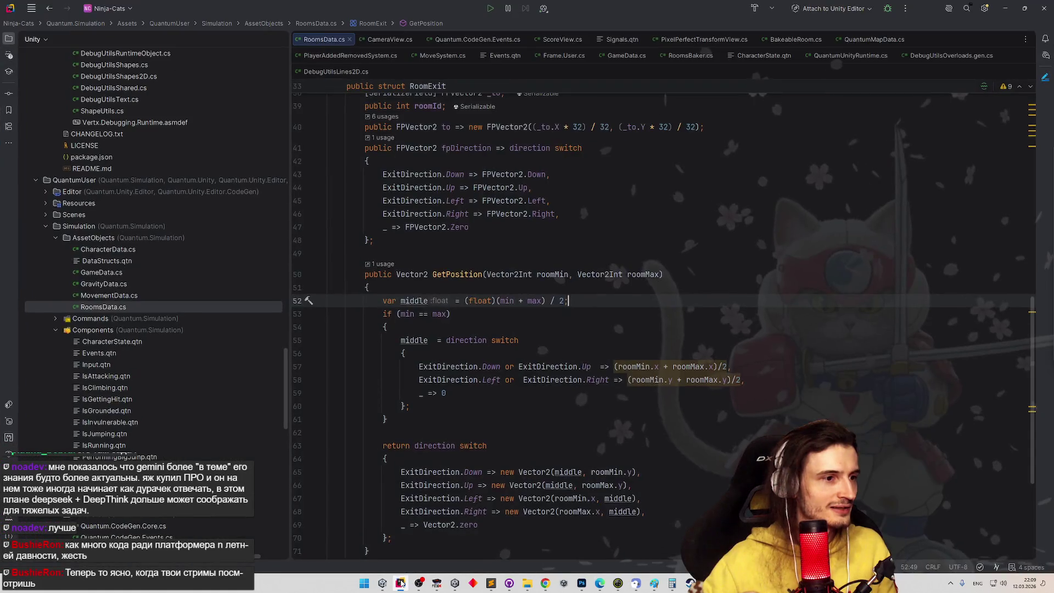
Glance over the finished RoomsData.cs switches in Rider, ending with Unity in front
click(401, 583)
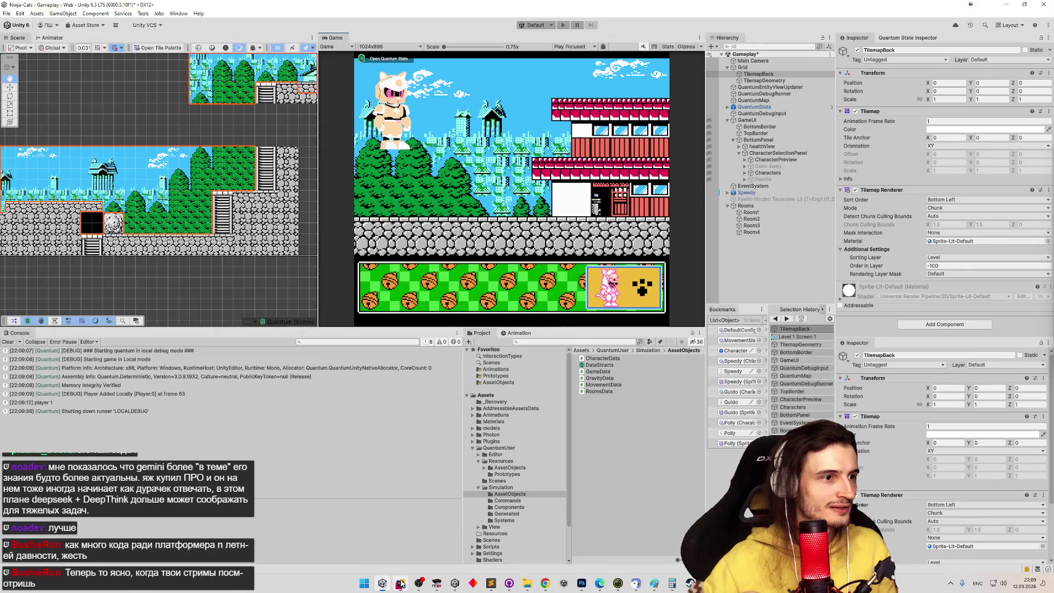
click(401, 583)
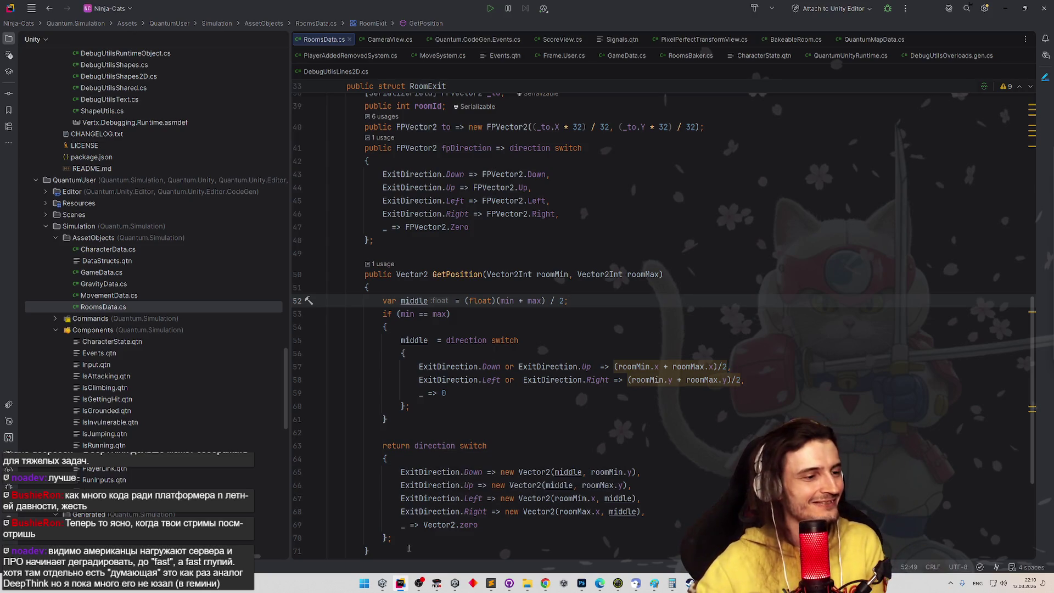
click(409, 582)
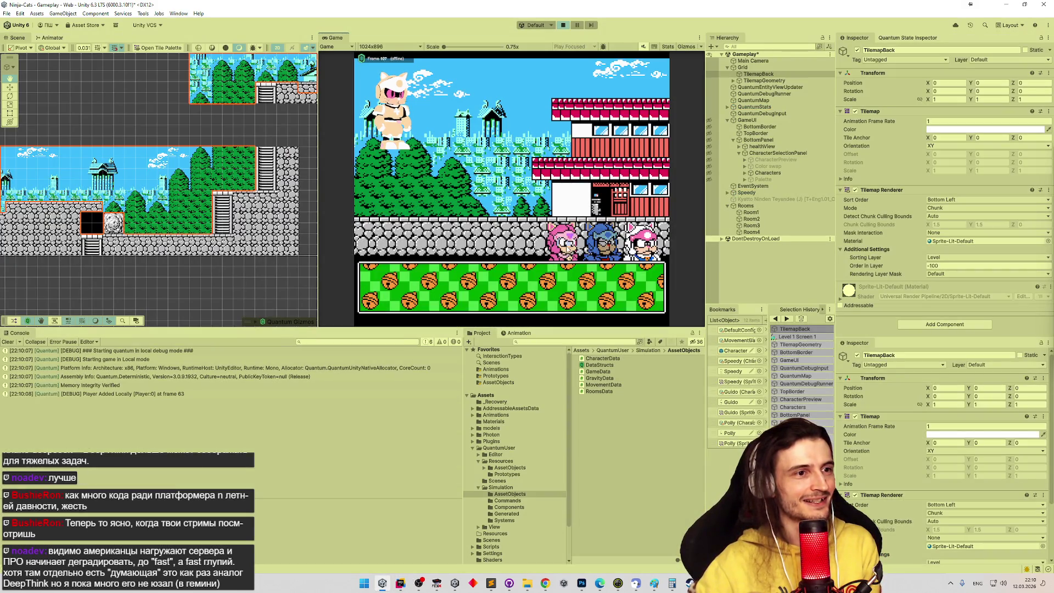
Pick a character colour and run it across the rooftop and onto the treetops
click(425, 297)
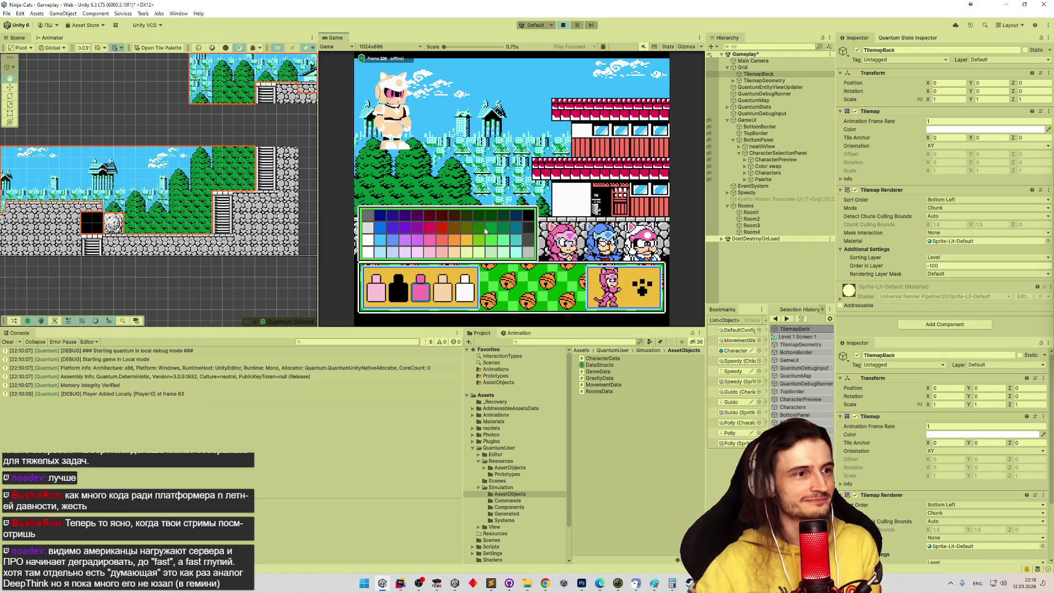
click(644, 288)
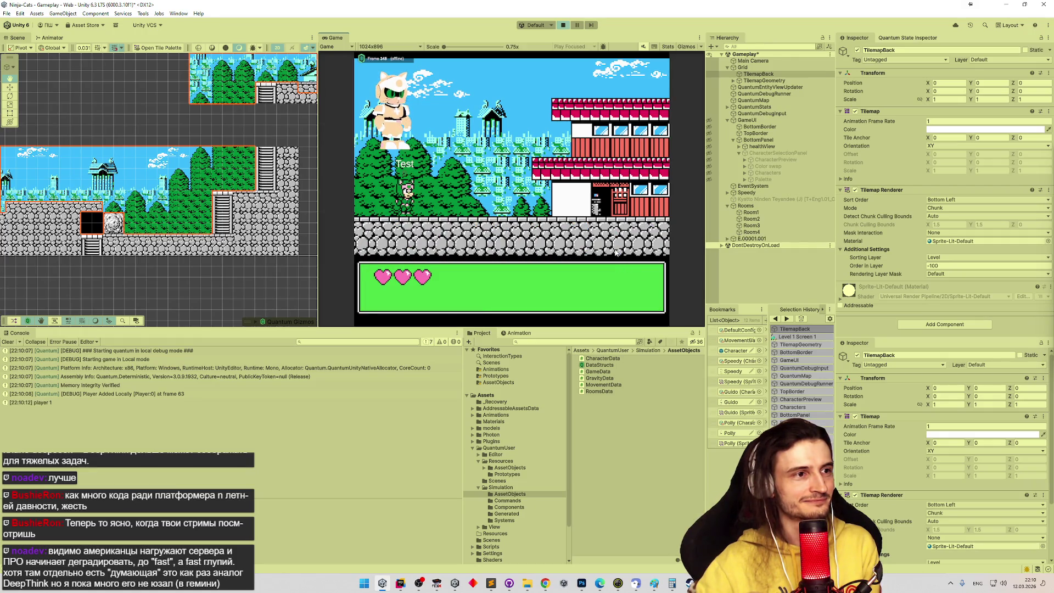
key(Right)
key(space)
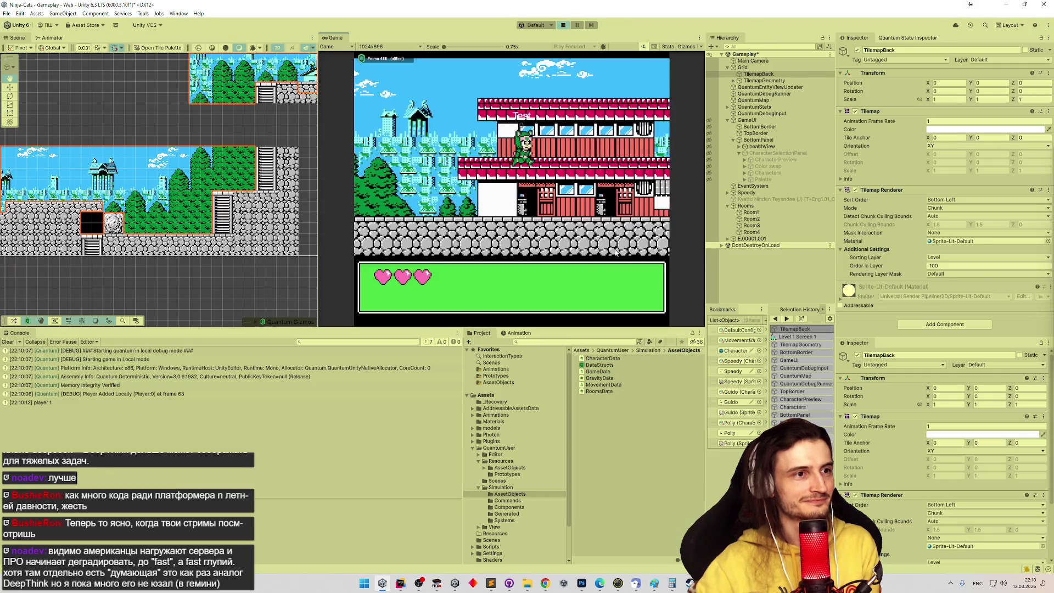
key(Left)
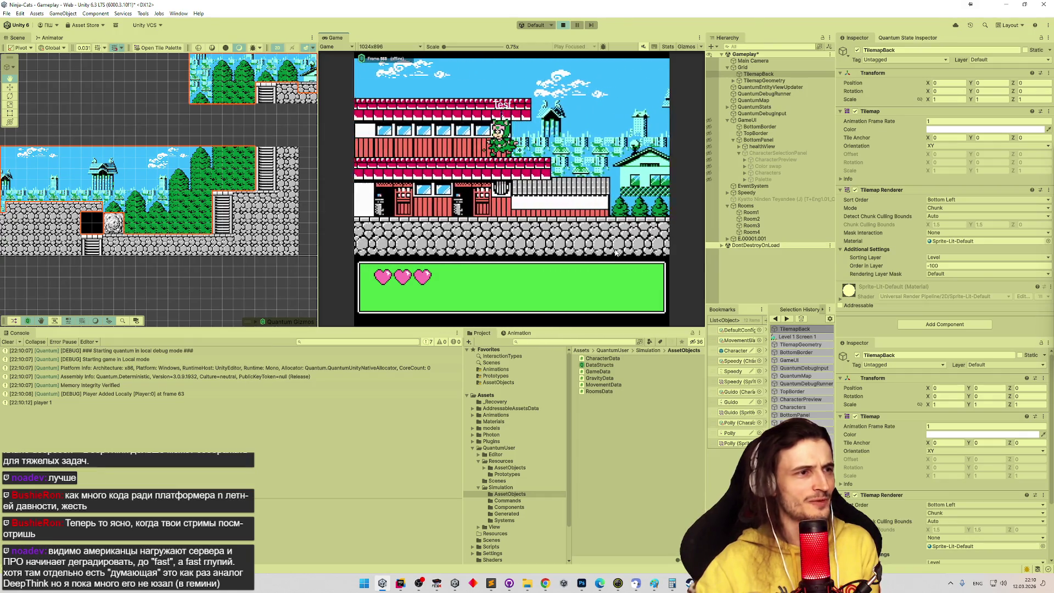
key(Right)
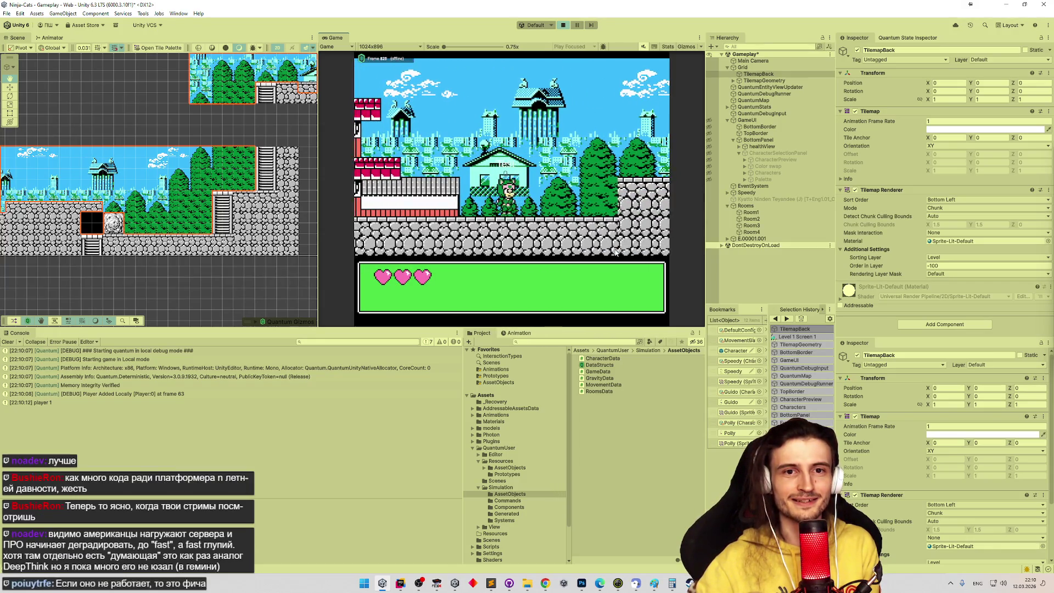
key(space)
Move right across the tower roof and ledges, climb the ladder down and up, then stop Play
key(Right)
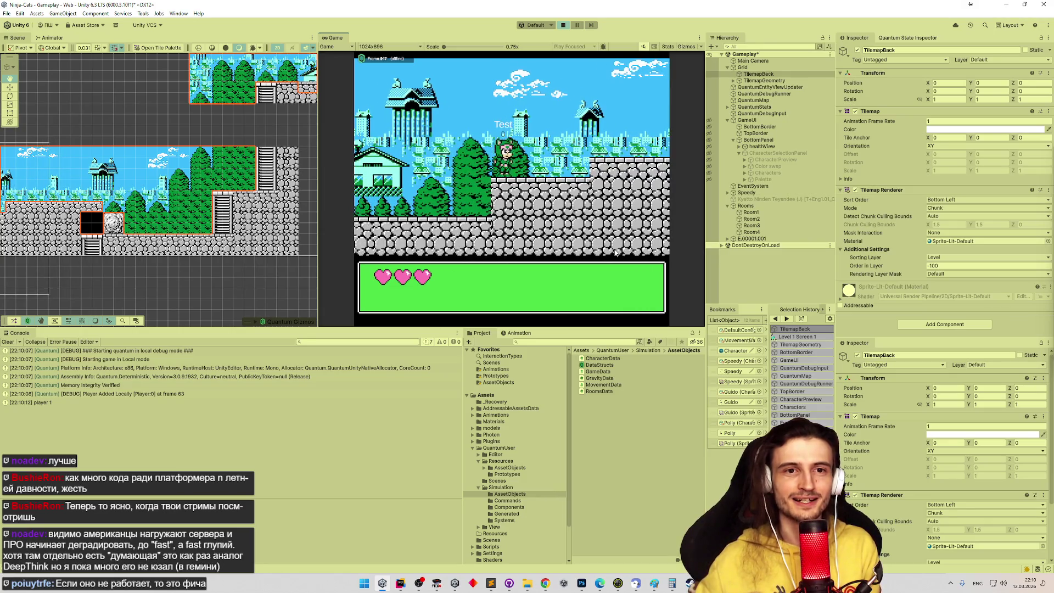
key(Right)
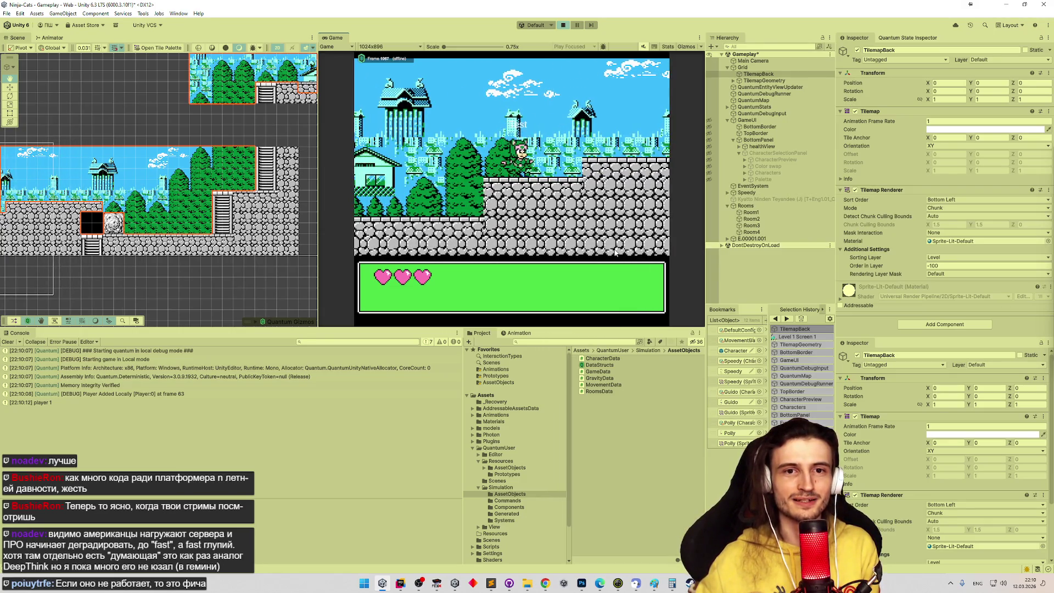
key(Right)
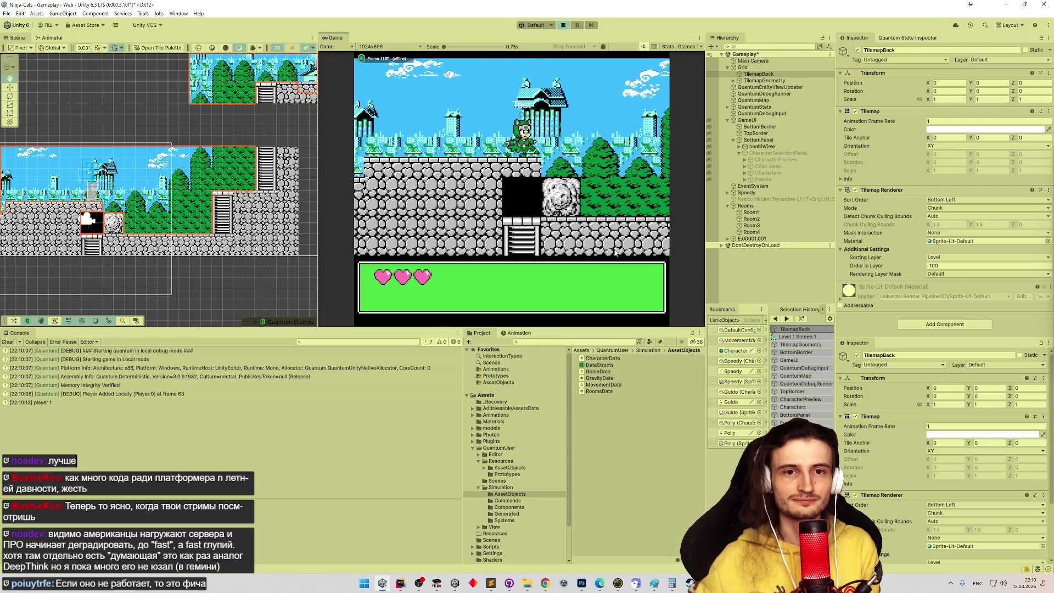
key(Right)
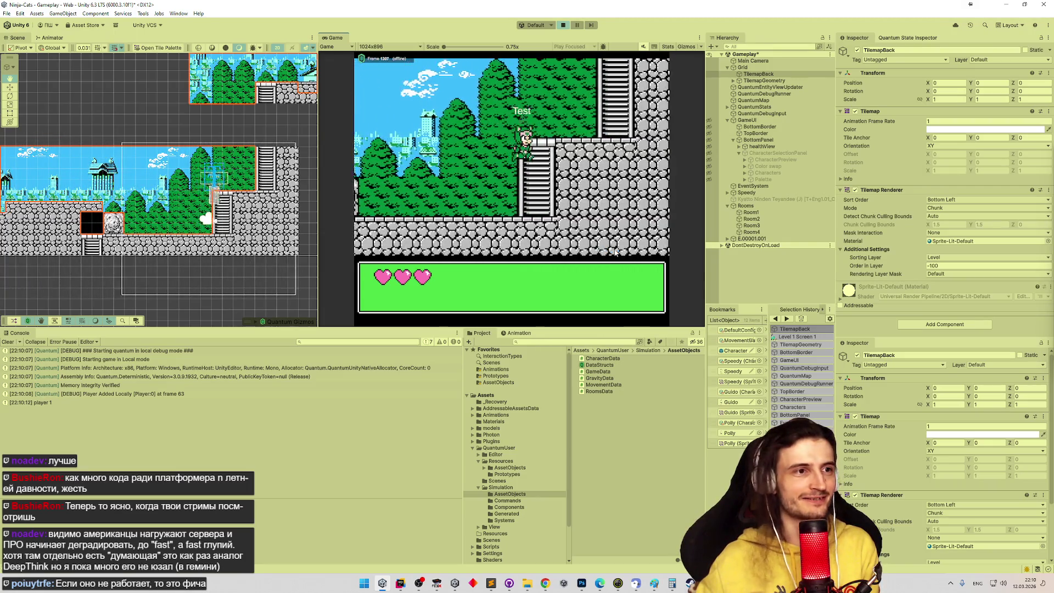
key(Down)
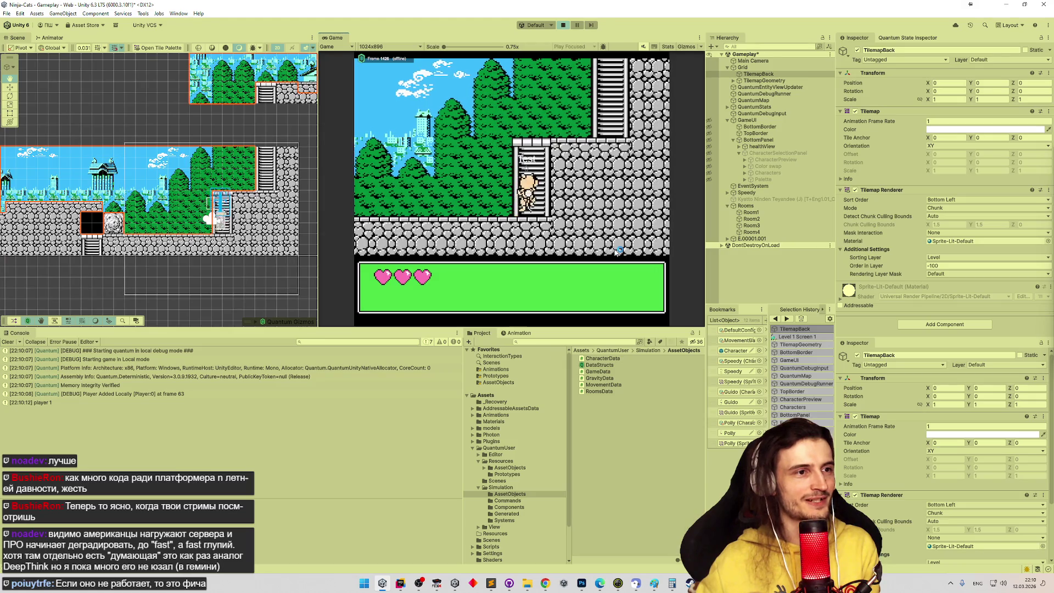
key(Up)
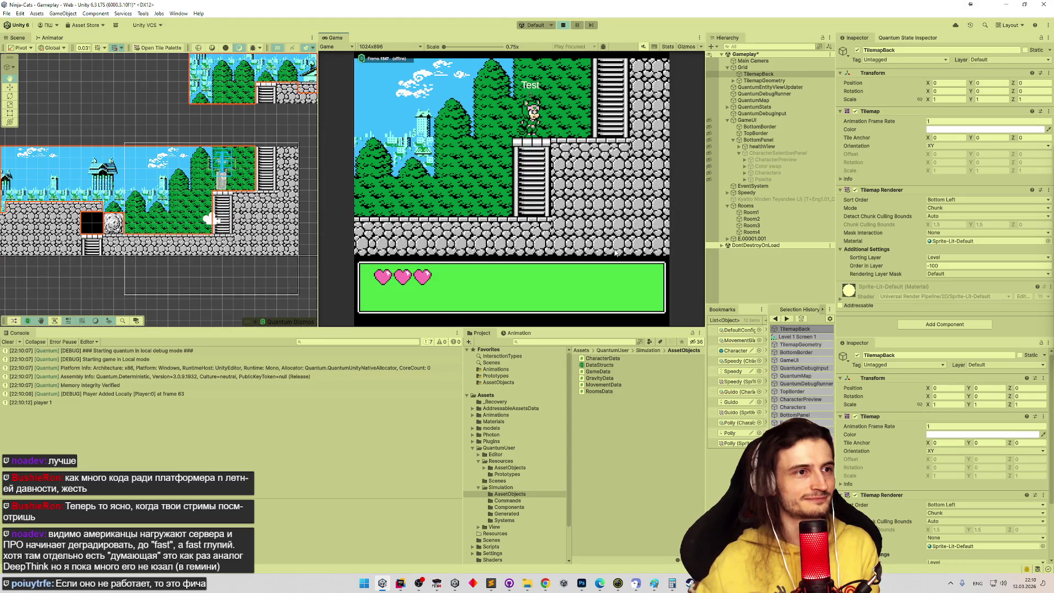
key(Up)
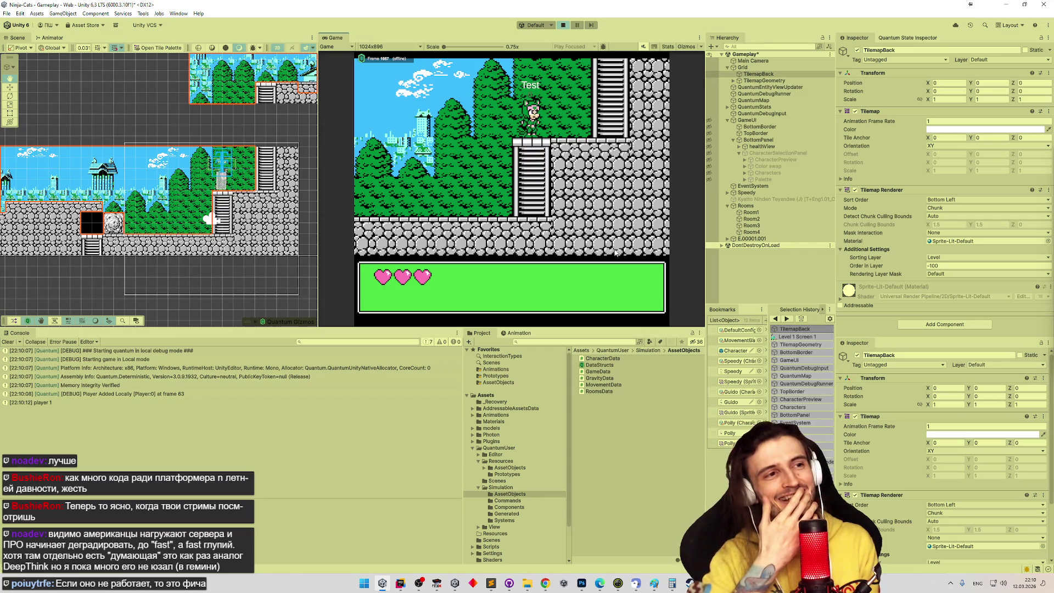
key(Down)
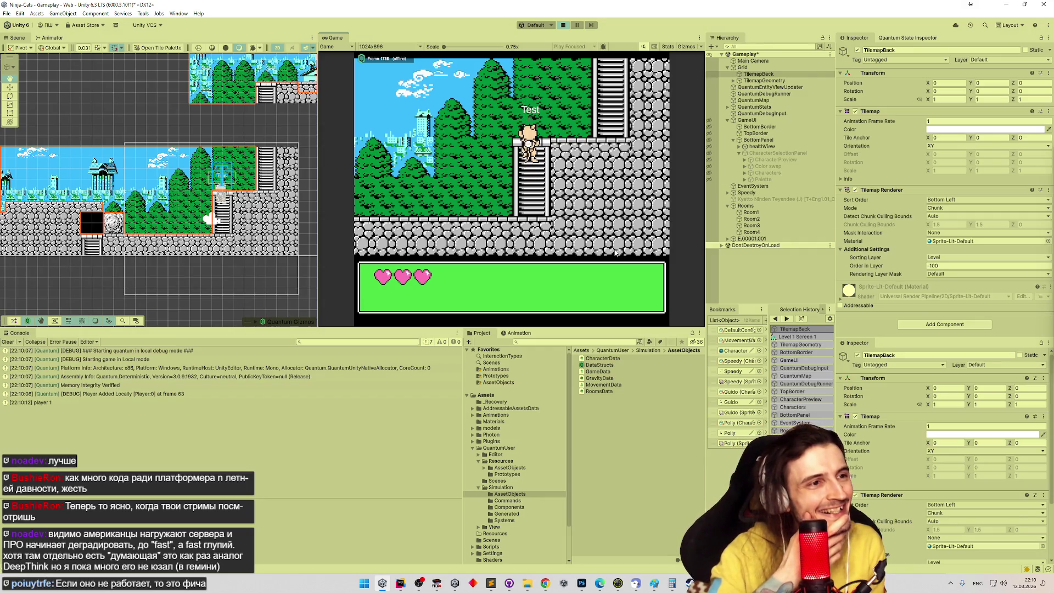
key(Down)
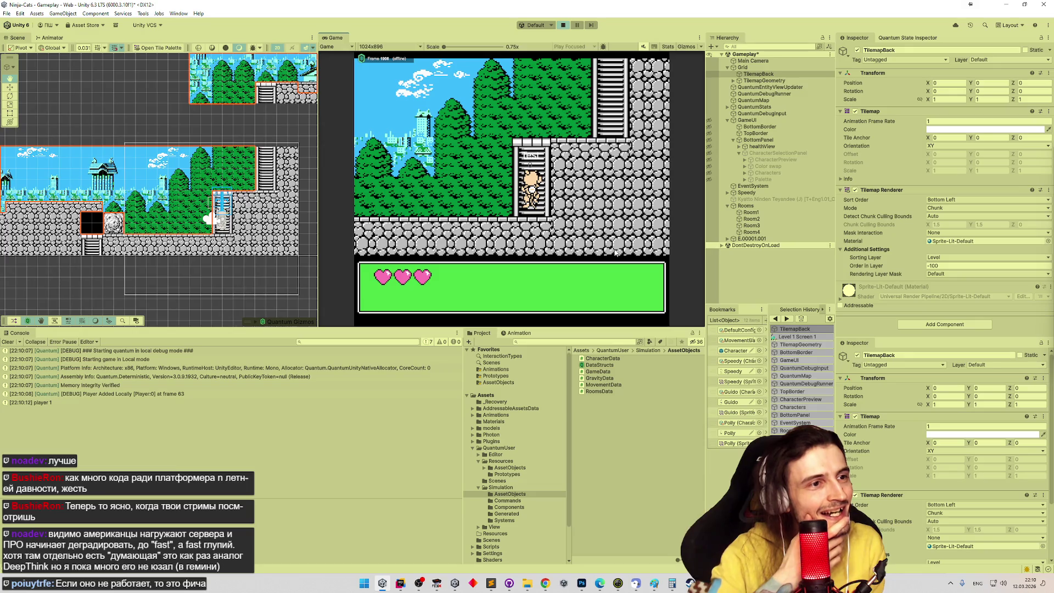
key(ctrl+p)
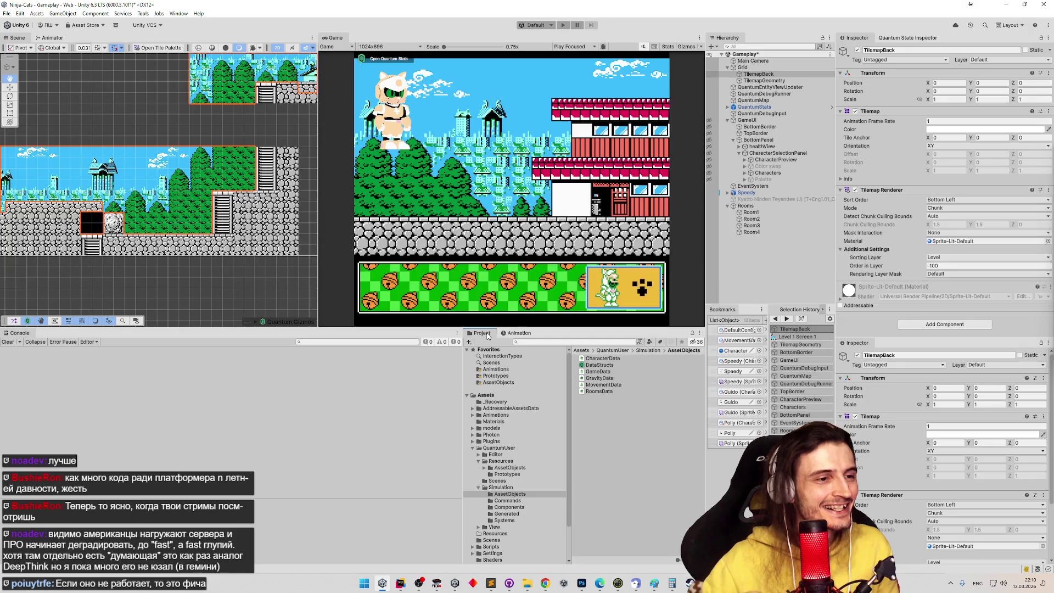
Widen the Project browser and open the Assets/Sprites folder
drag(462, 375, 336, 391)
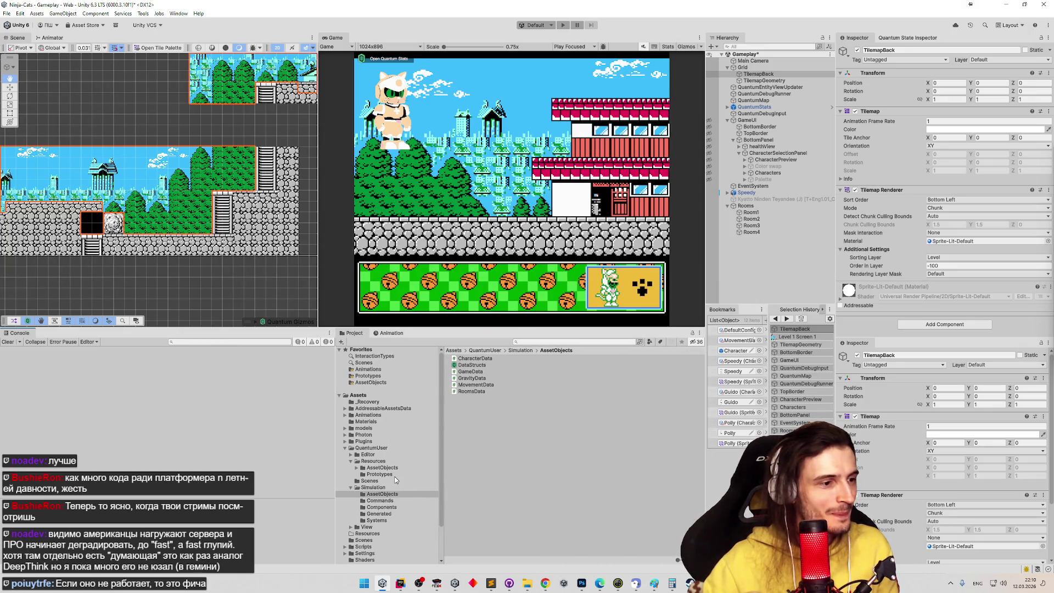
scroll(379, 552, down, 3)
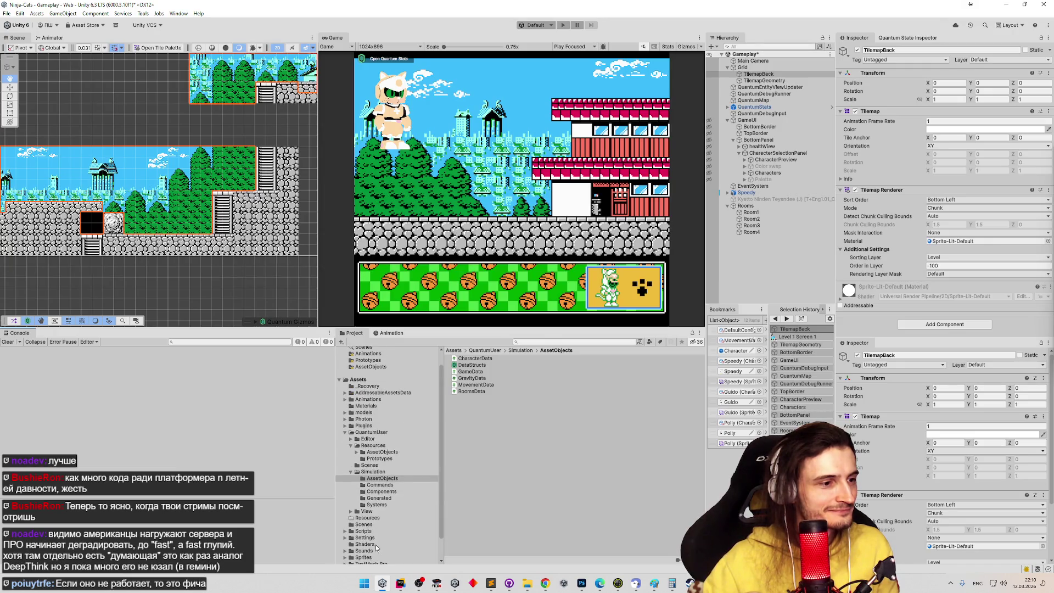
click(379, 533)
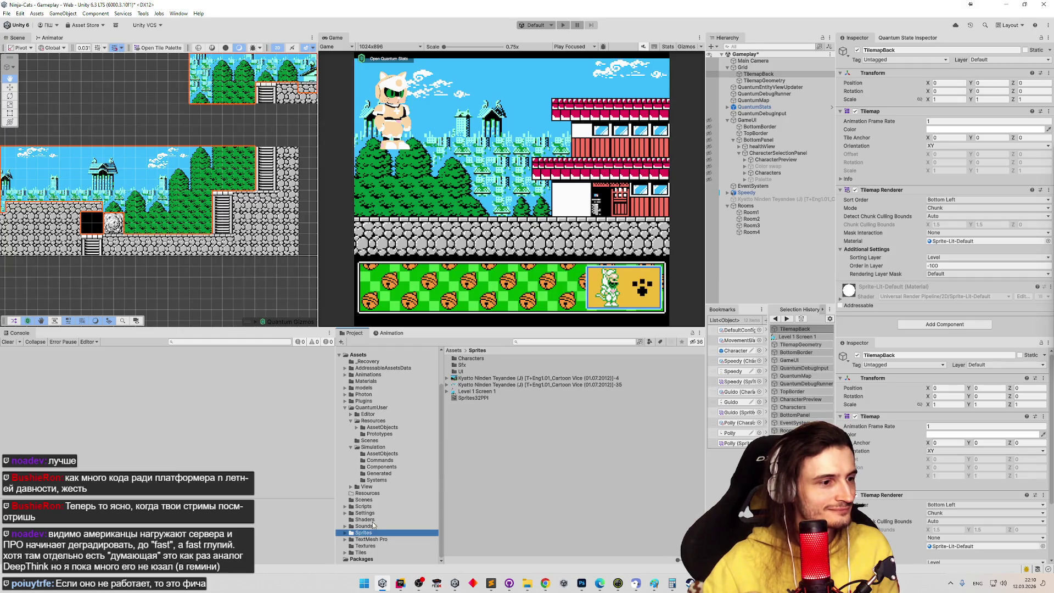
Set Polly's sprite library Climb1 label to the Polly_15 sprite
double_click(472, 358)
double_click(479, 359)
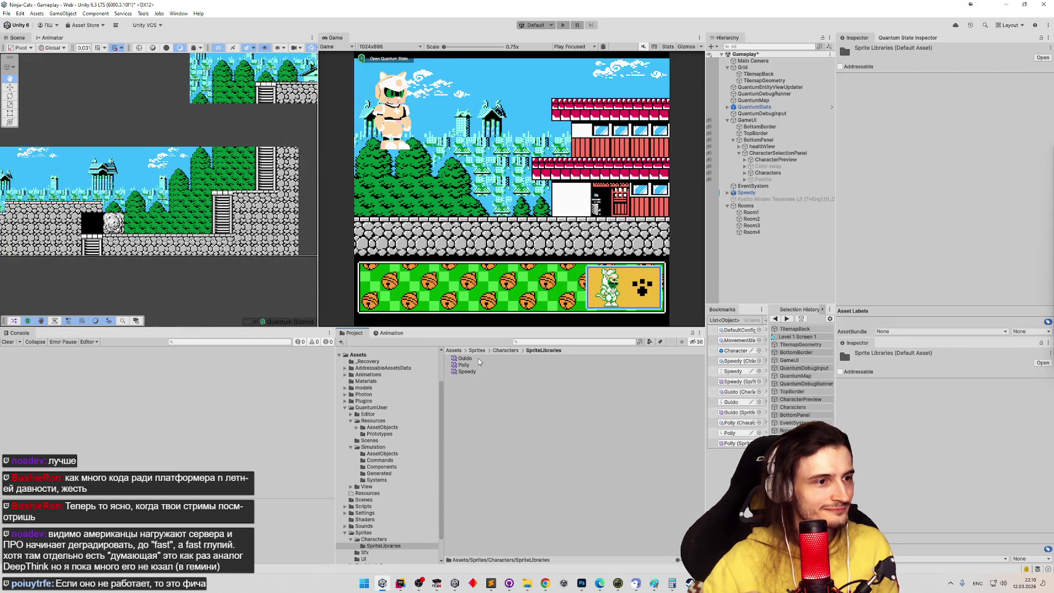
double_click(476, 364)
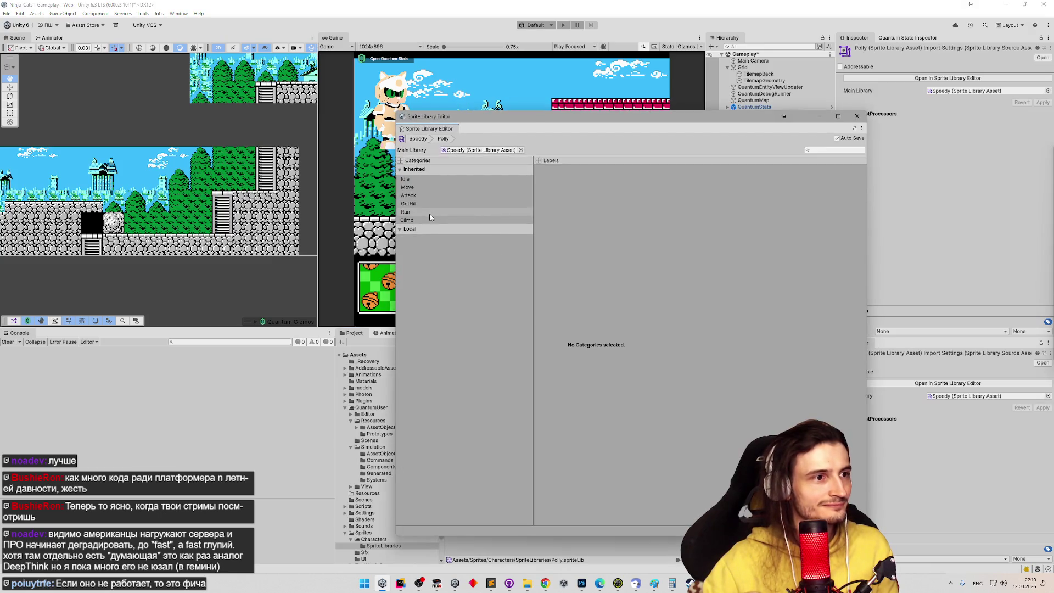
click(431, 219)
click(861, 169)
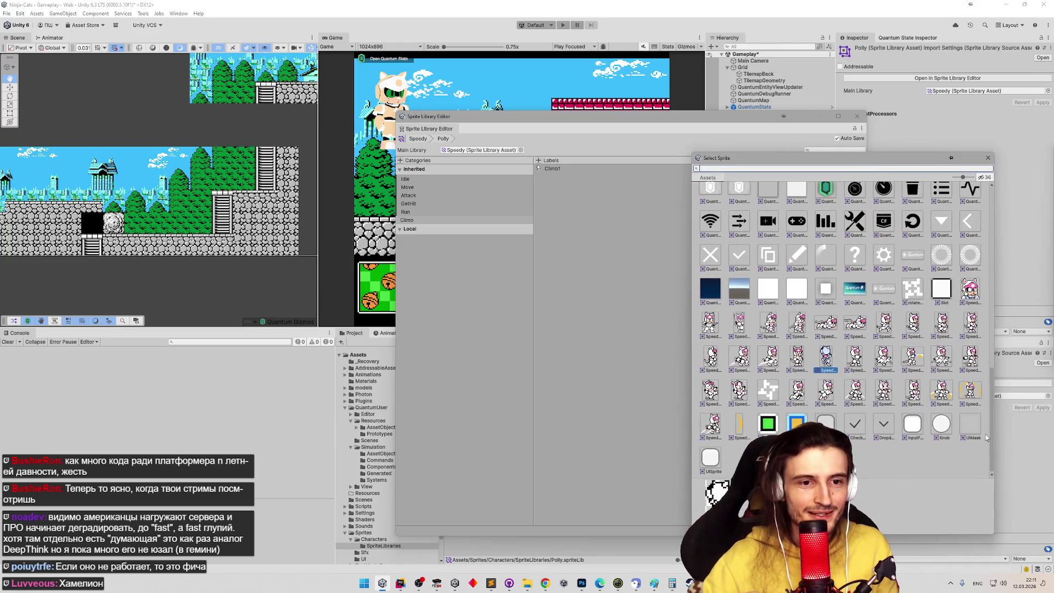
scroll(988, 434, up, 1)
drag(990, 434, 994, 241)
scroll(980, 299, down, 8)
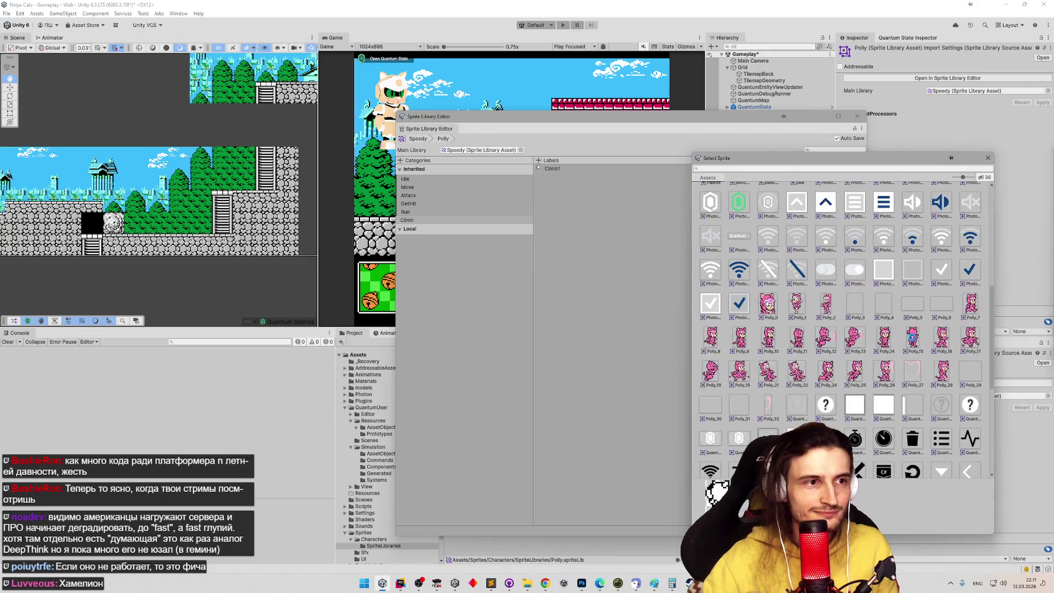
double_click(912, 337)
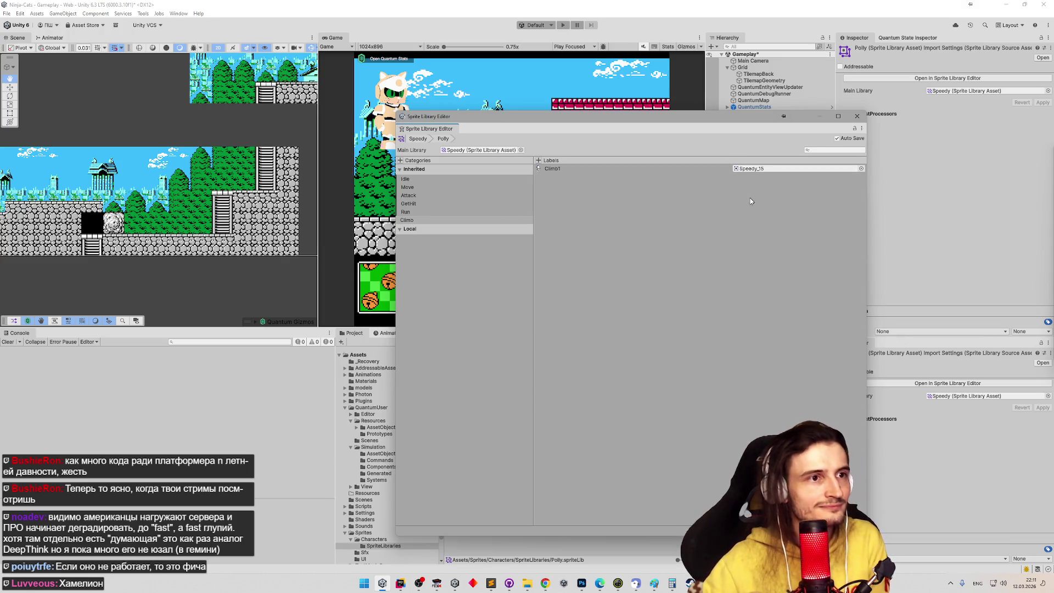
click(858, 117)
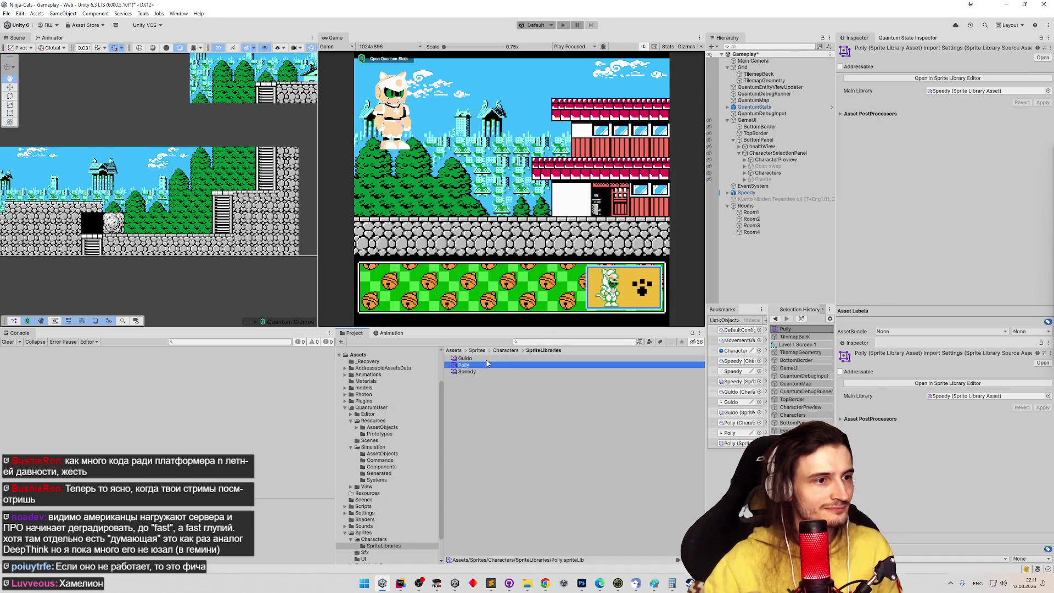
Set Guido's sprite library Climb1 label to the Guido_15 sprite
key(Up)
click(1013, 80)
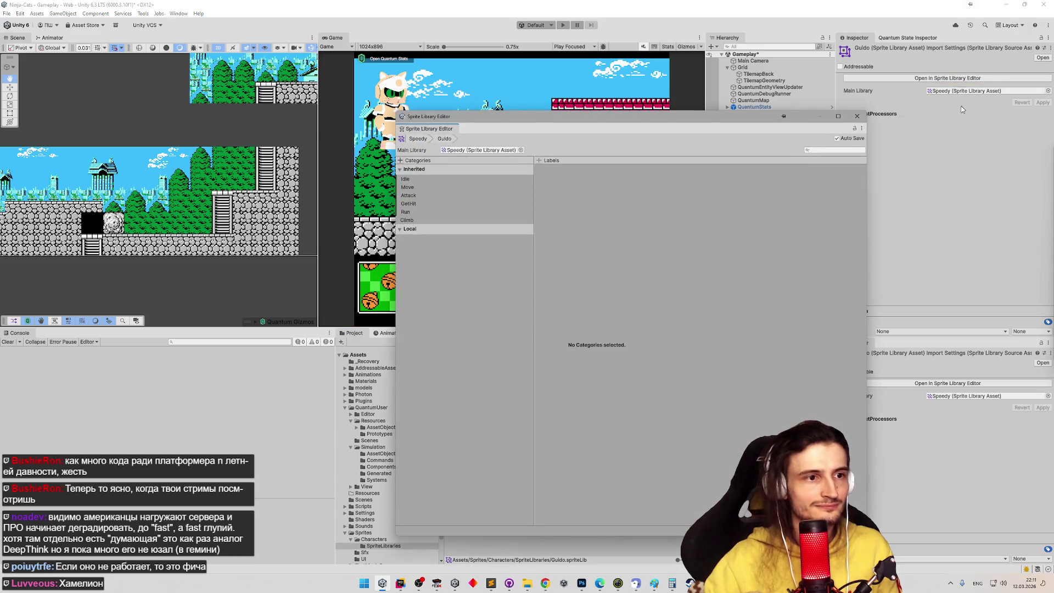
click(517, 219)
click(861, 169)
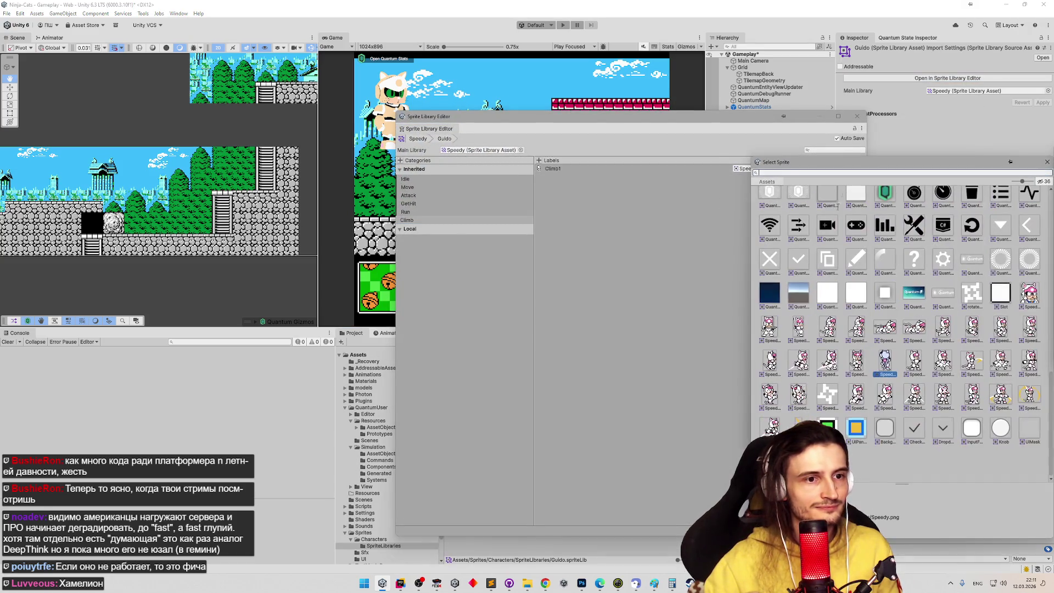
scroll(866, 327, up, 5)
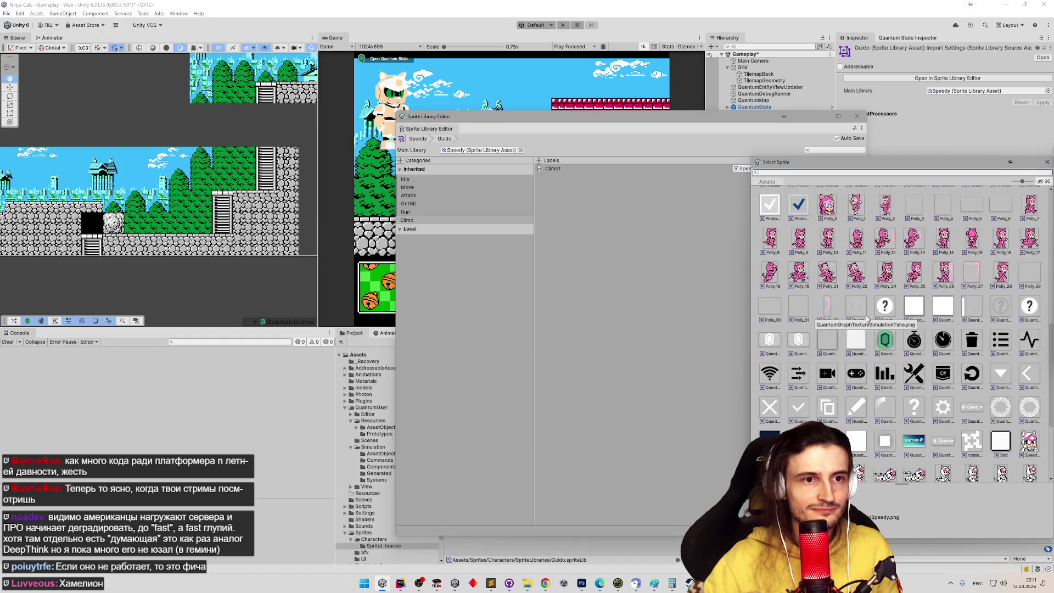
scroll(866, 317, up, 6)
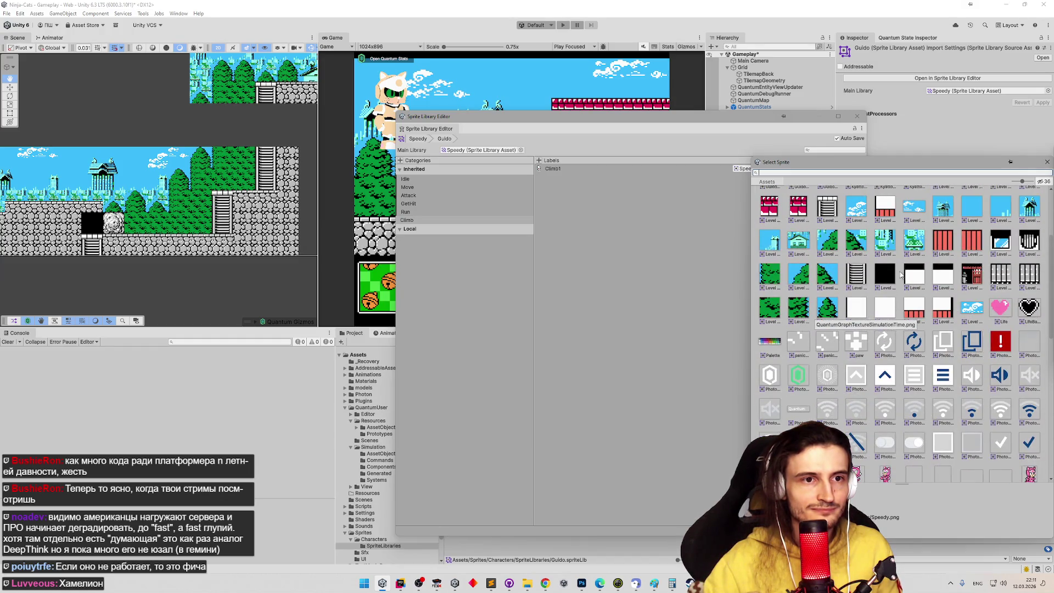
drag(912, 176, 828, 191)
scroll(934, 258, up, 3)
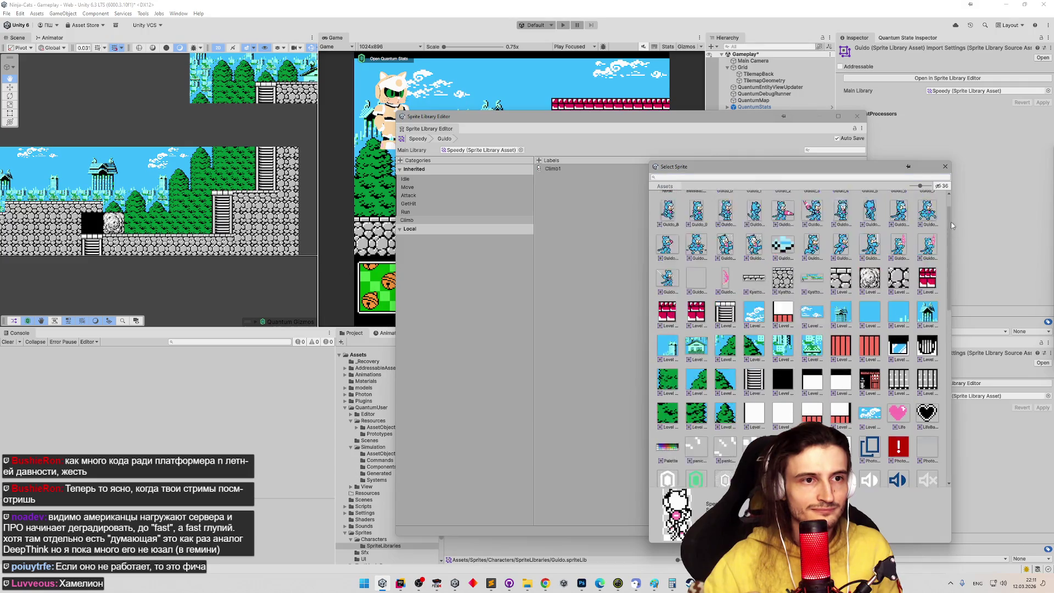
double_click(870, 240)
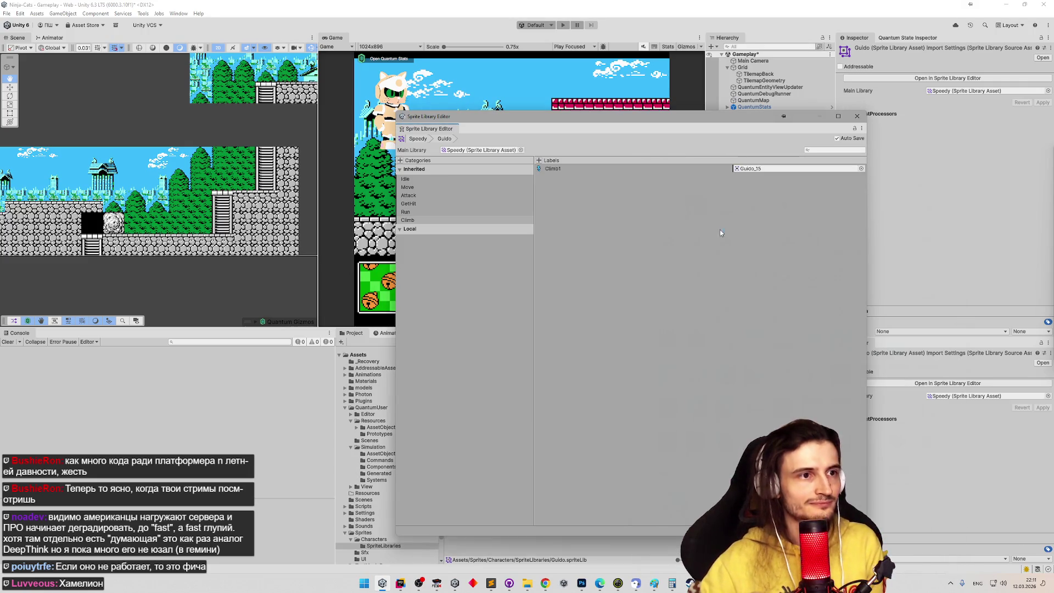
click(860, 119)
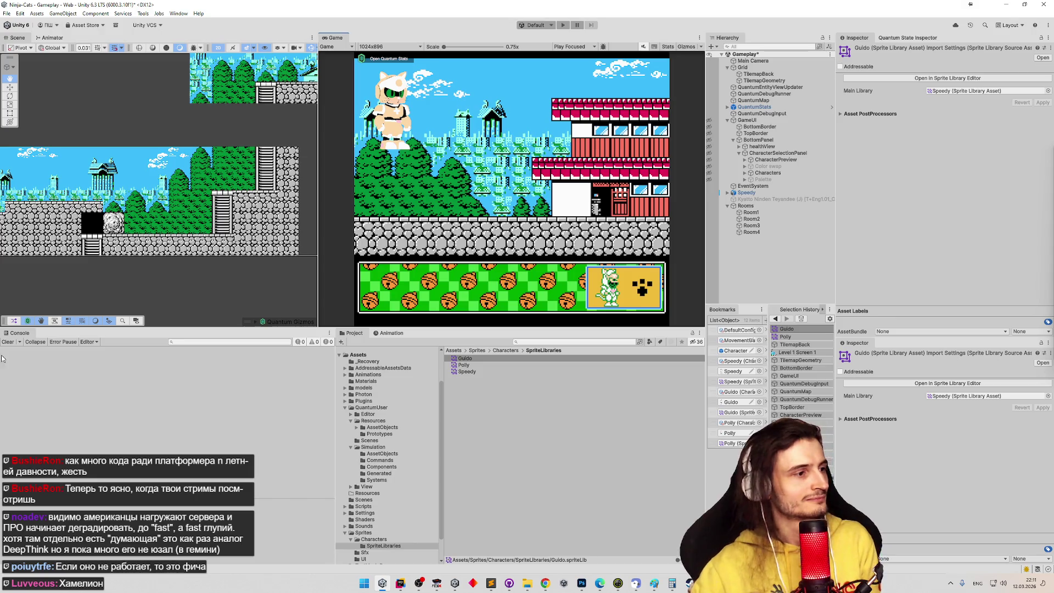
Save the scene, clear the Console, and start Play with a character in a maximized Game view
key(ctrl+s)
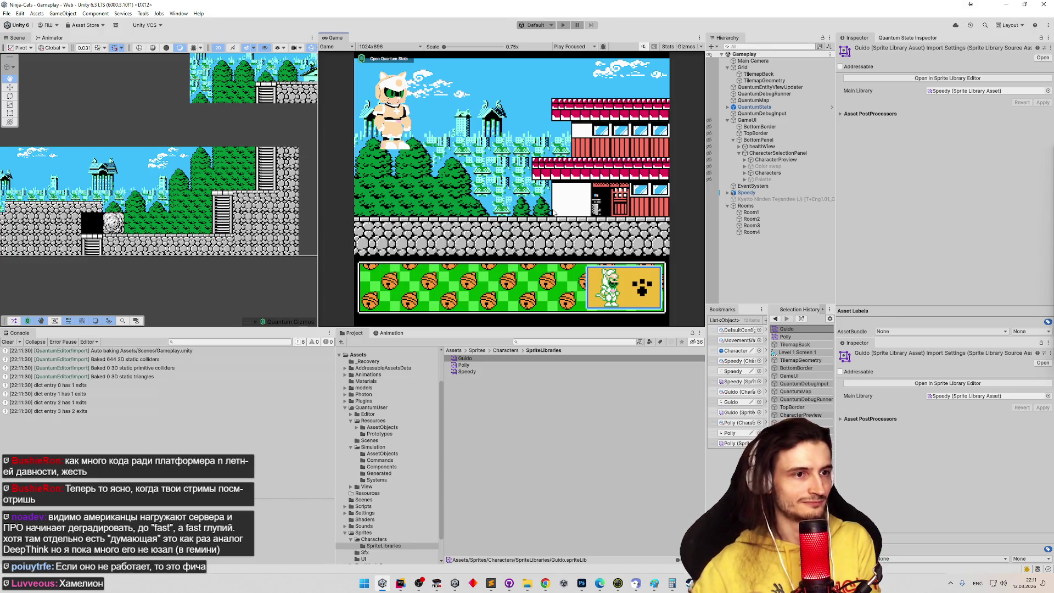
click(7, 342)
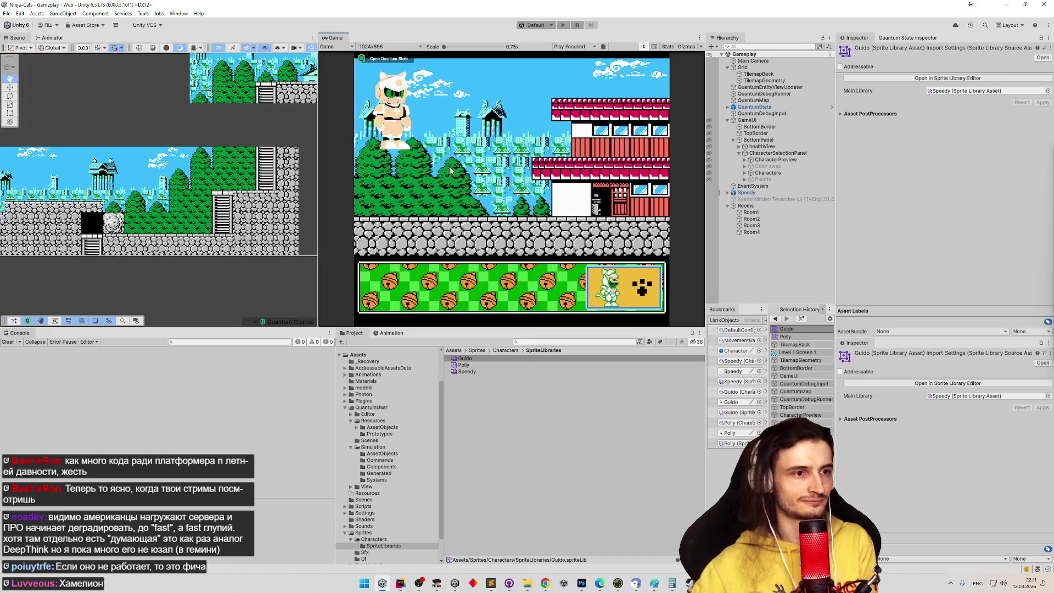
key(ctrl+s)
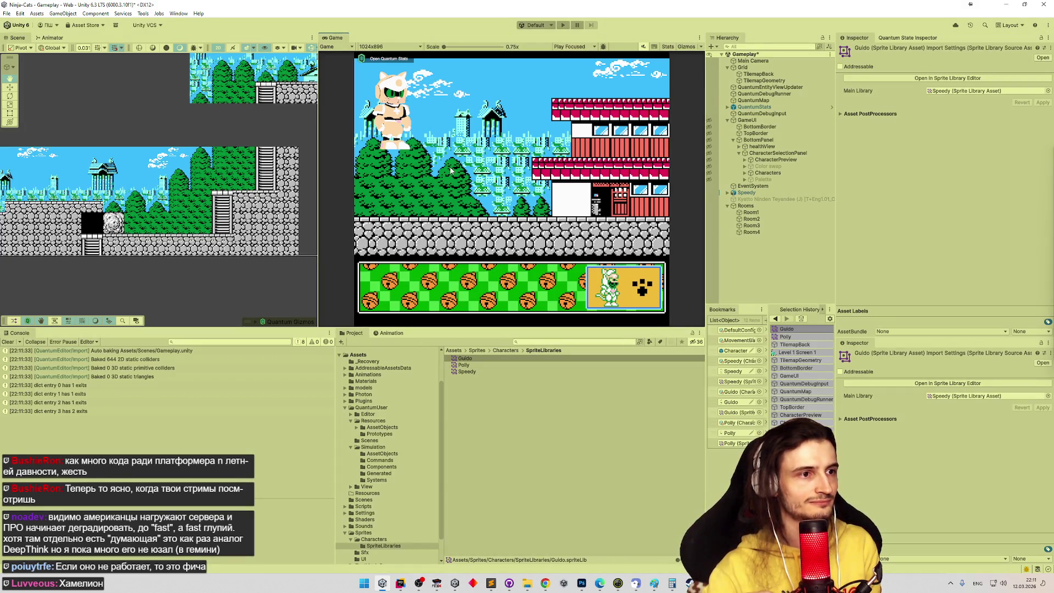
key(ctrl+p)
click(643, 285)
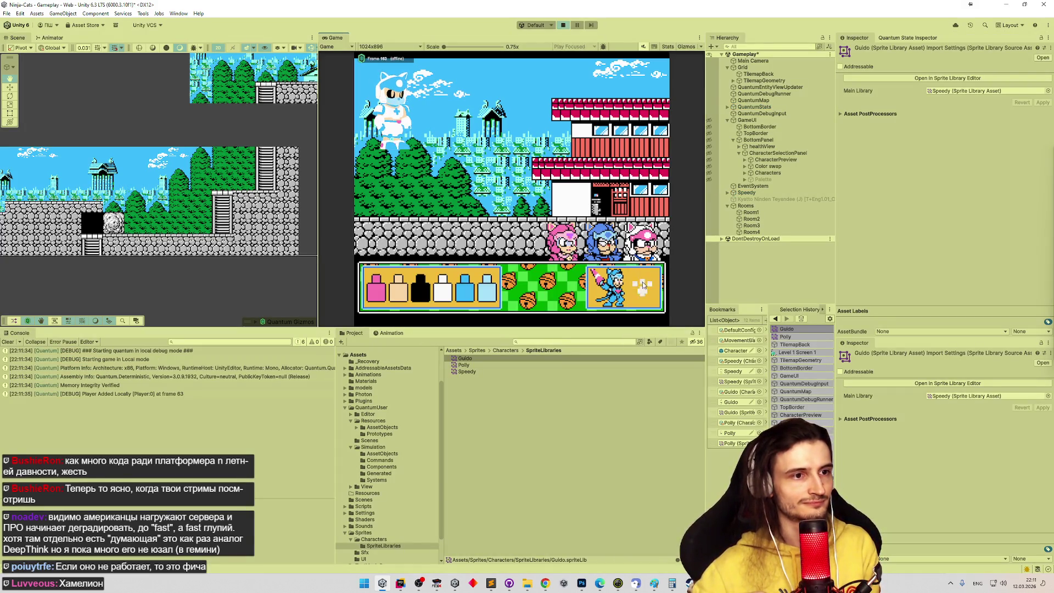
click(644, 285)
key(shift+space)
Run the ninja cat right over rooftop and trees, climbing up and down both ladders
key(Right)
key(Right)
key(Right)
key(Right)
key(Right)
key(Up)
key(Down)
key(Up)
key(Right)
key(Up)
key(Up)
key(Down)
key(Up)
key(Down)
key(Up)
key(Down)
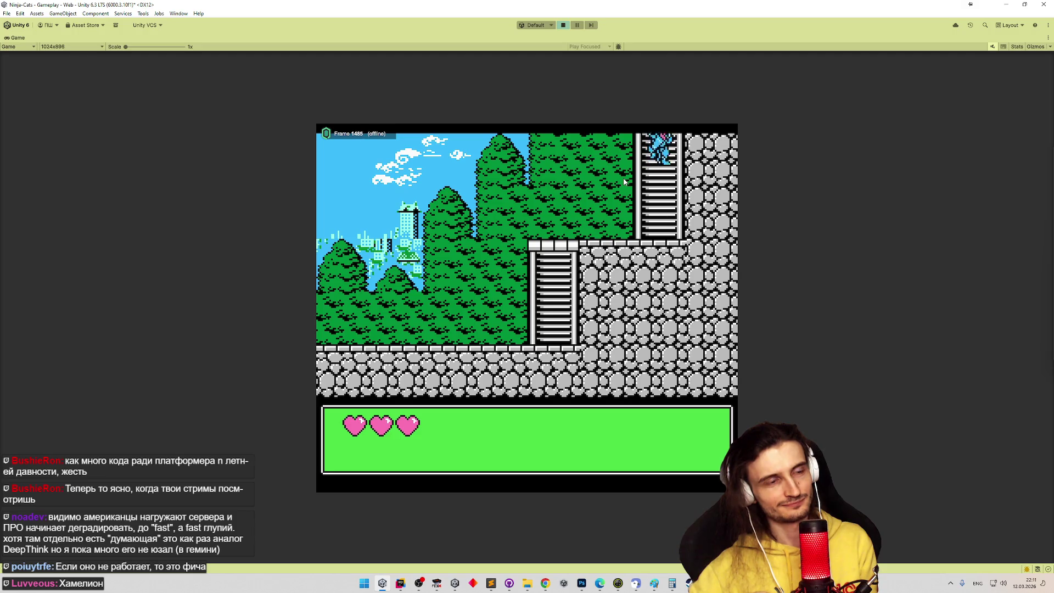
Restore the editor layout, climb the ladder down and up again, then return to RoomsData.cs in Rider
key(shift+space)
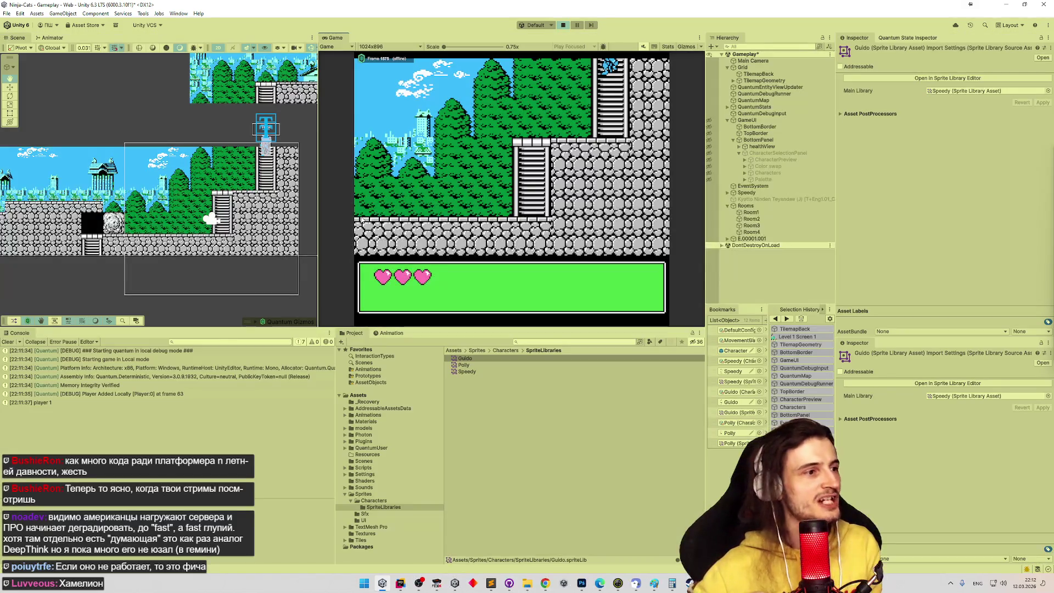
scroll(238, 172, up, 5)
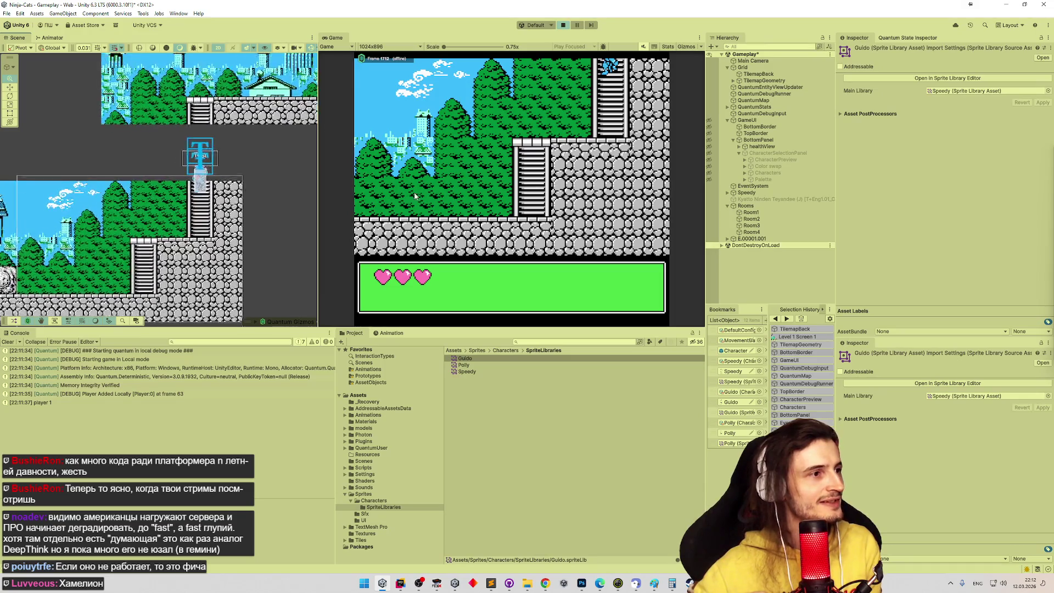
scroll(269, 176, up, 5)
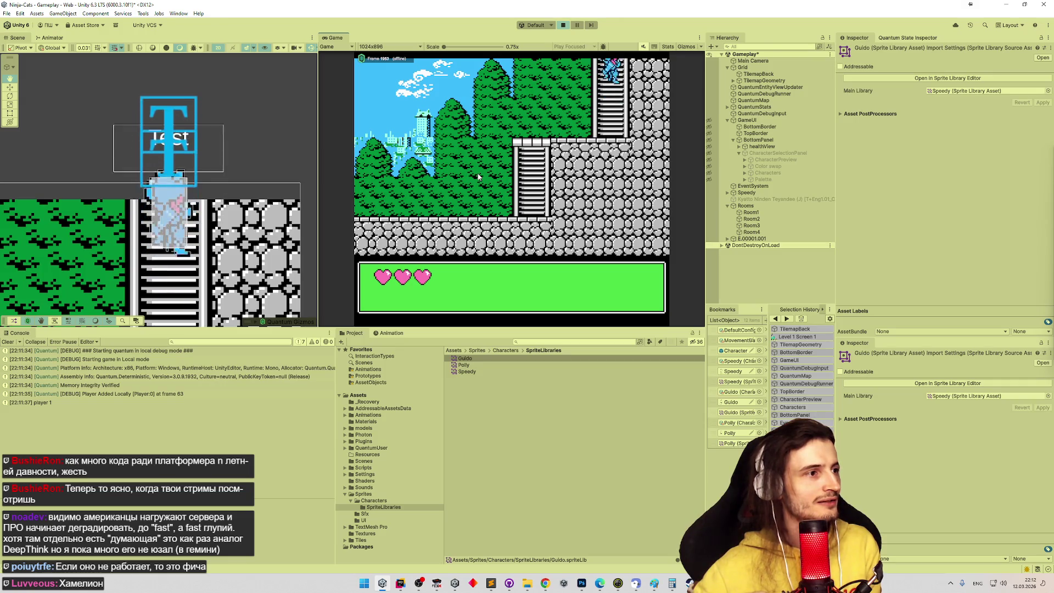
key(Down)
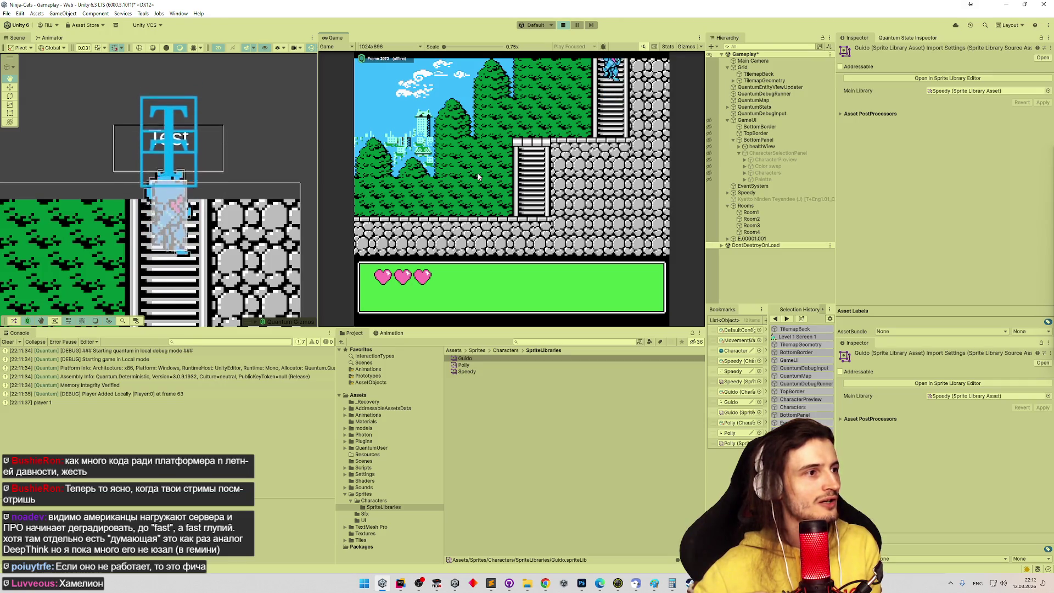
key(Up)
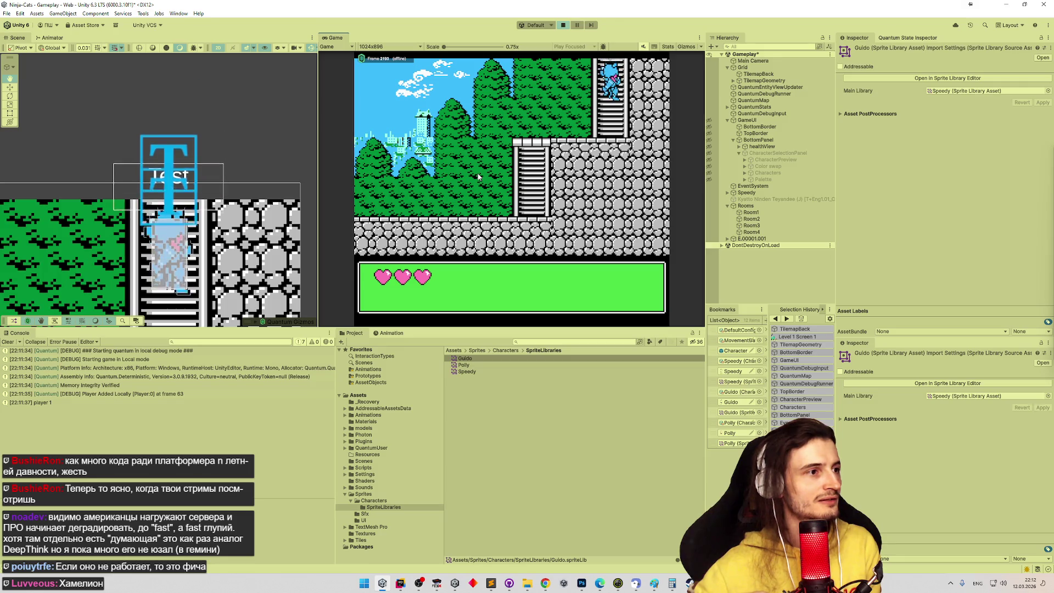
key(Down)
key(Up)
key(Up)
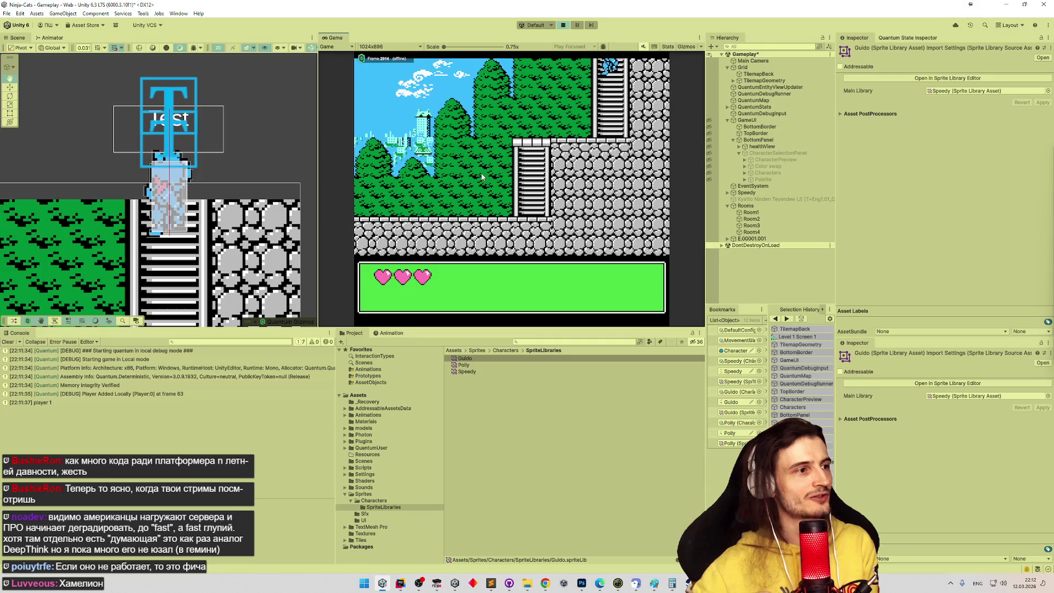
drag(295, 255, 344, 193)
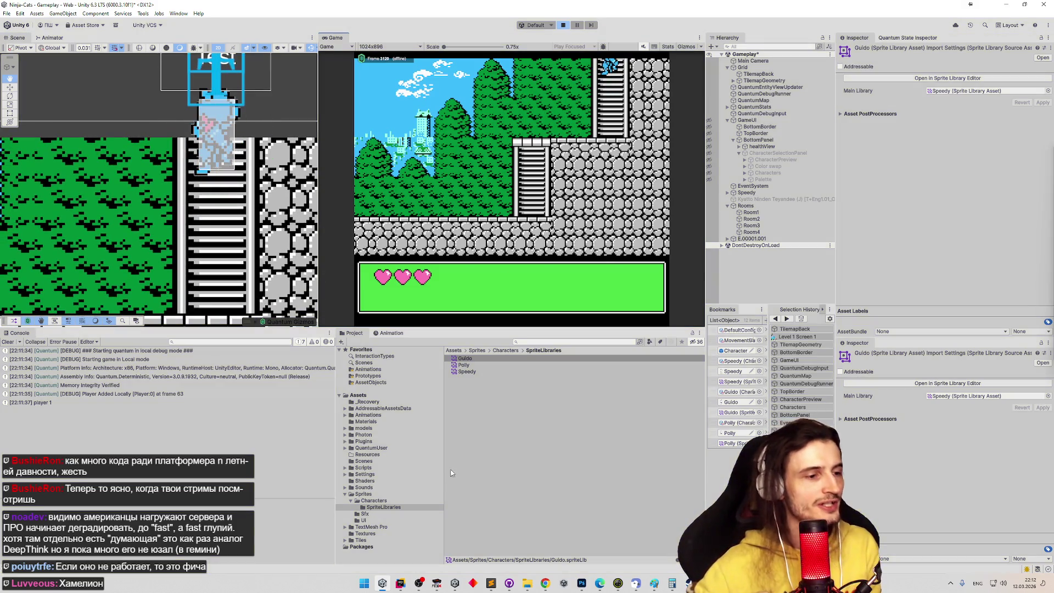
key(alt+Tab)
scroll(719, 245, down, 5)
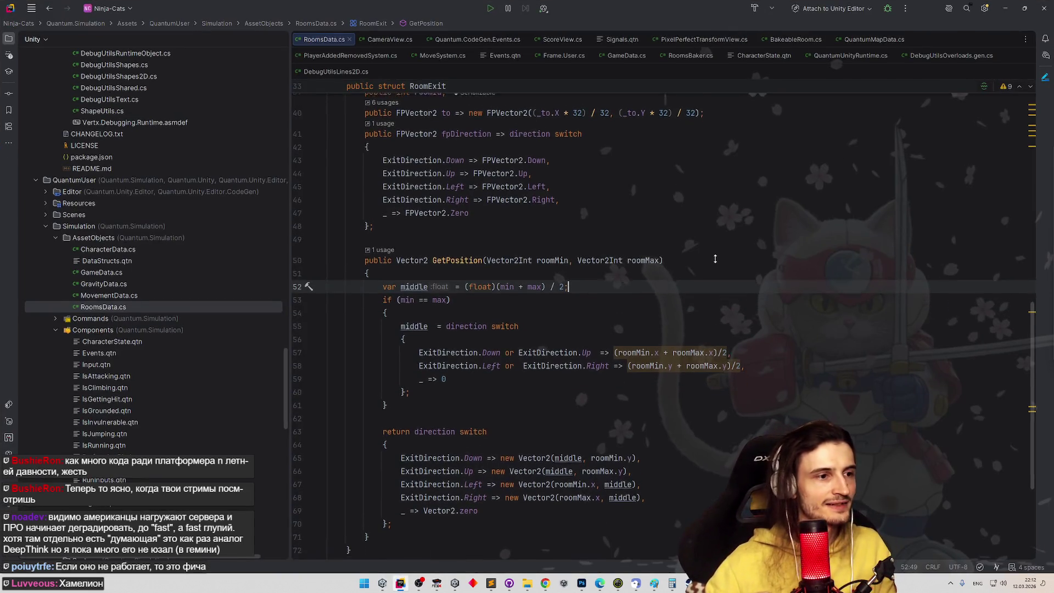
Go to the movement code in MoveSystem and start a 'var minWithOffset =' line below line 55
scroll(703, 171, up, 6)
scroll(703, 172, down, 1)
key(Down)
key(Down)
key(Down)
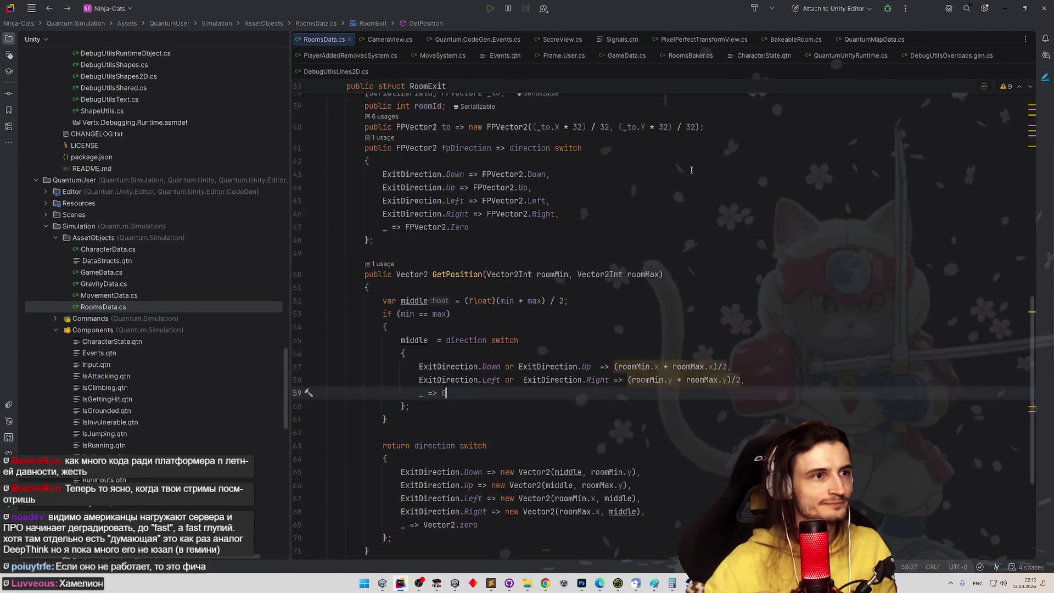
key(ctrl+alt+Left)
key(ctrl+alt+Left)
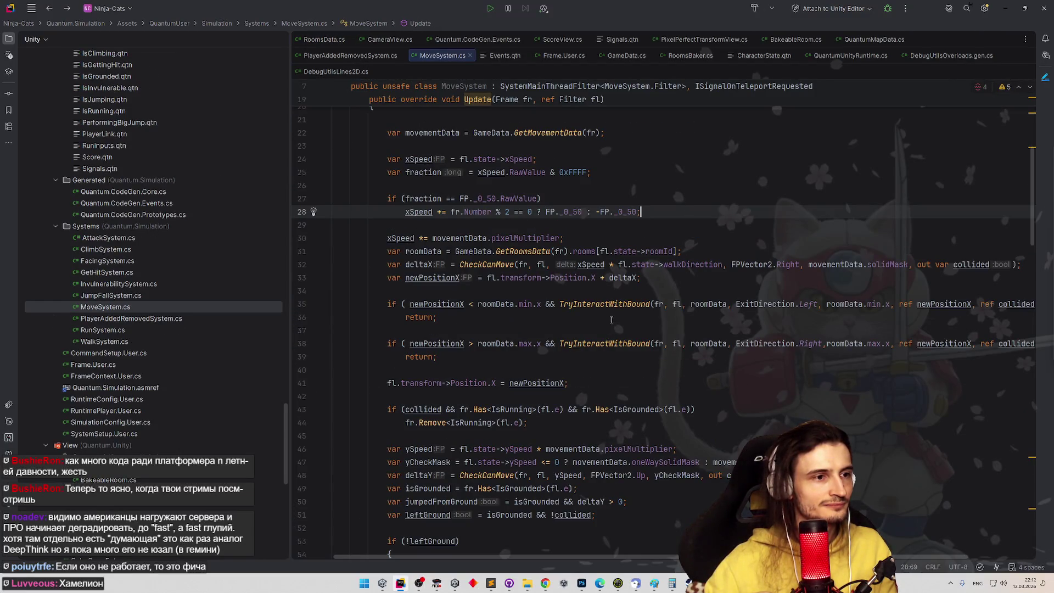
scroll(601, 325, down, 1)
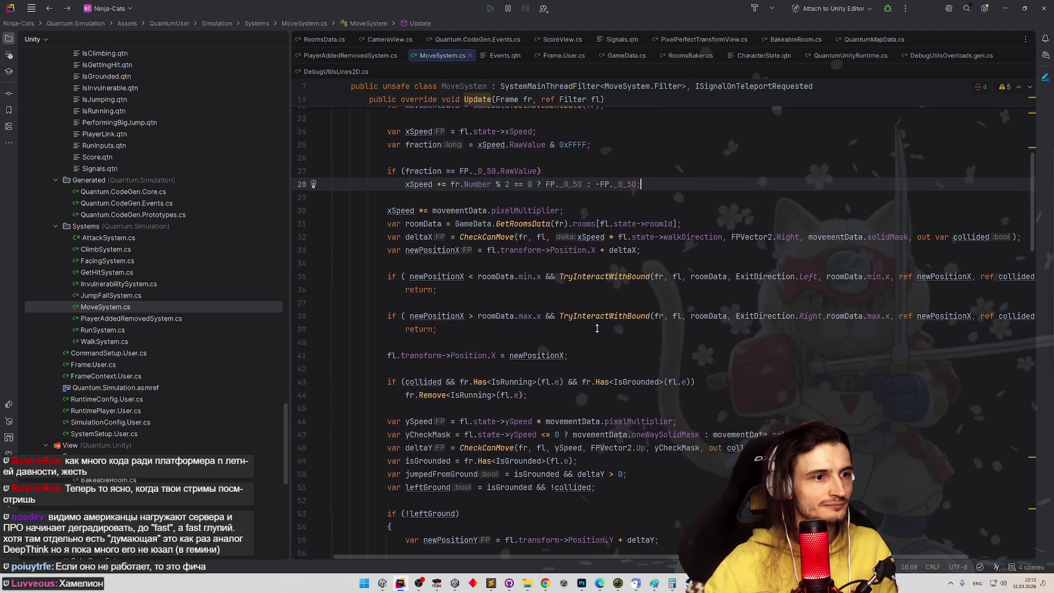
scroll(595, 339, down, 5)
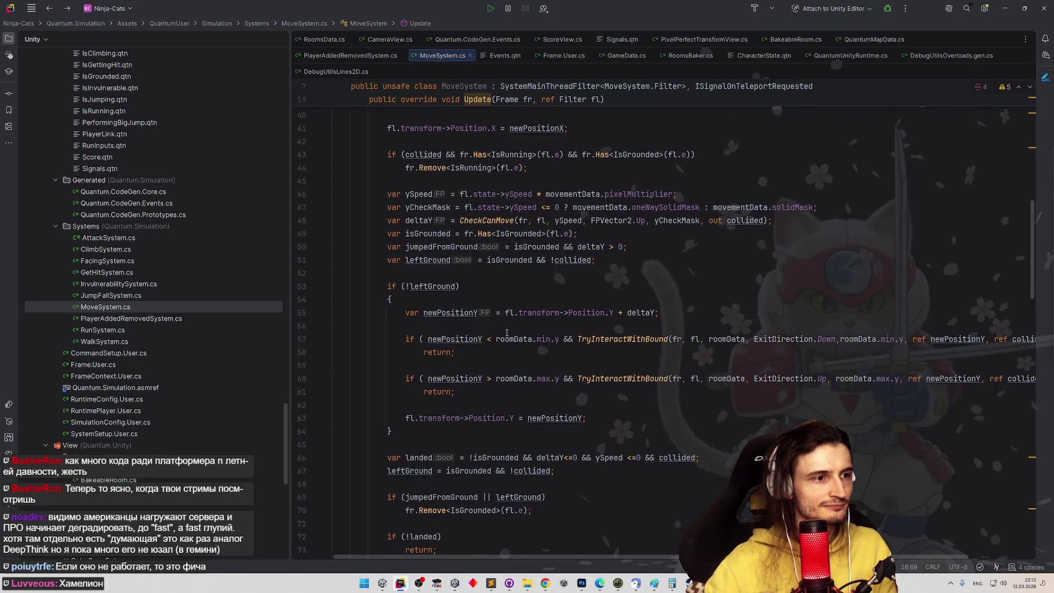
click(689, 313)
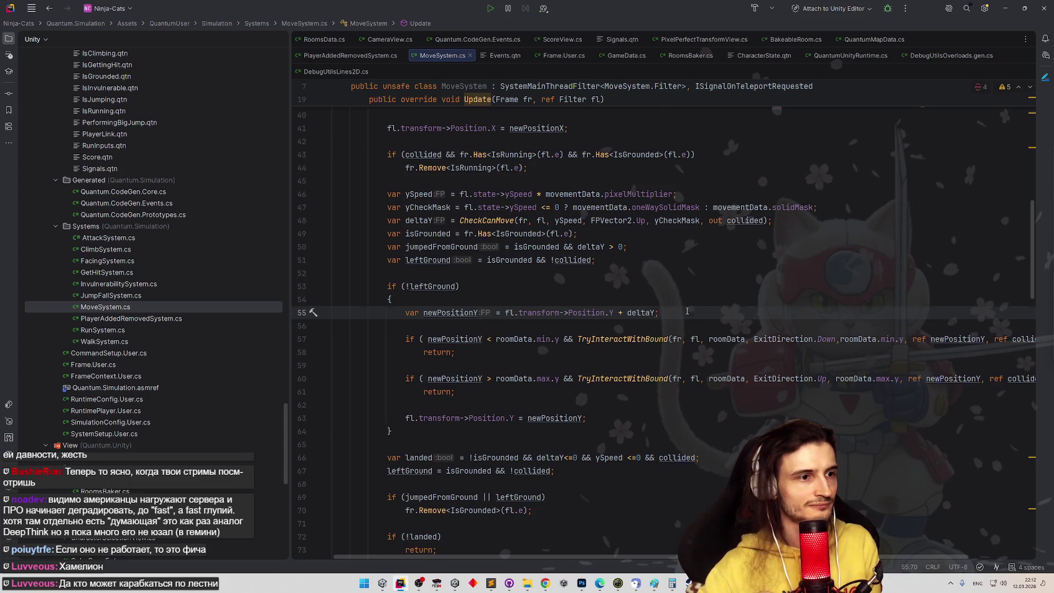
key(Return)
text(var minWithOffset =)
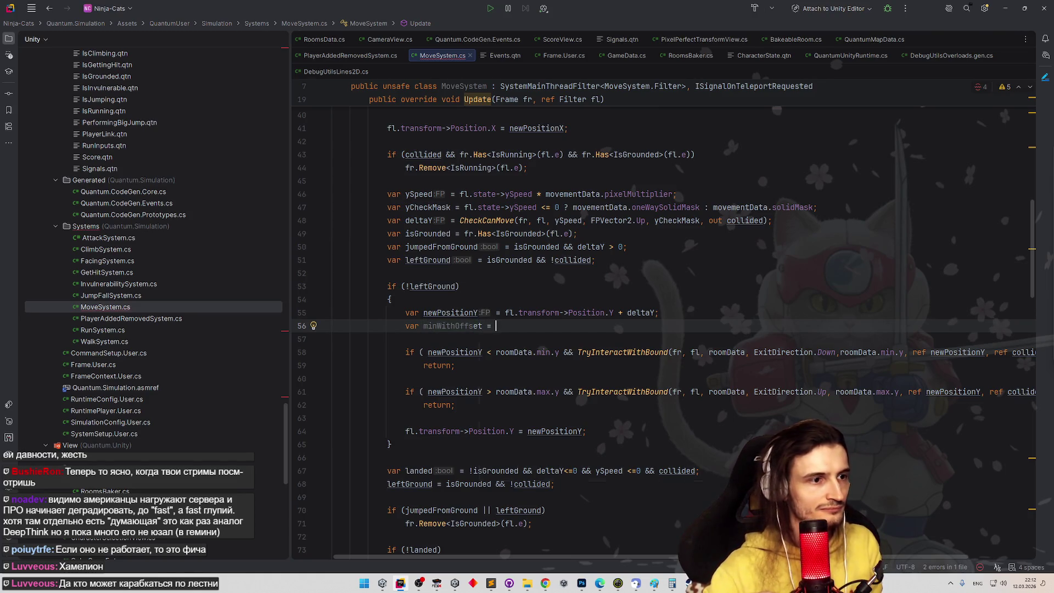
Complete the declaration as minWithOffset = roomData.min.y + yOffset;
double_click(514, 352)
key(ctrl+w)
key(ctrl+c)
key(Up)
key(Up)
key(ctrl+v)
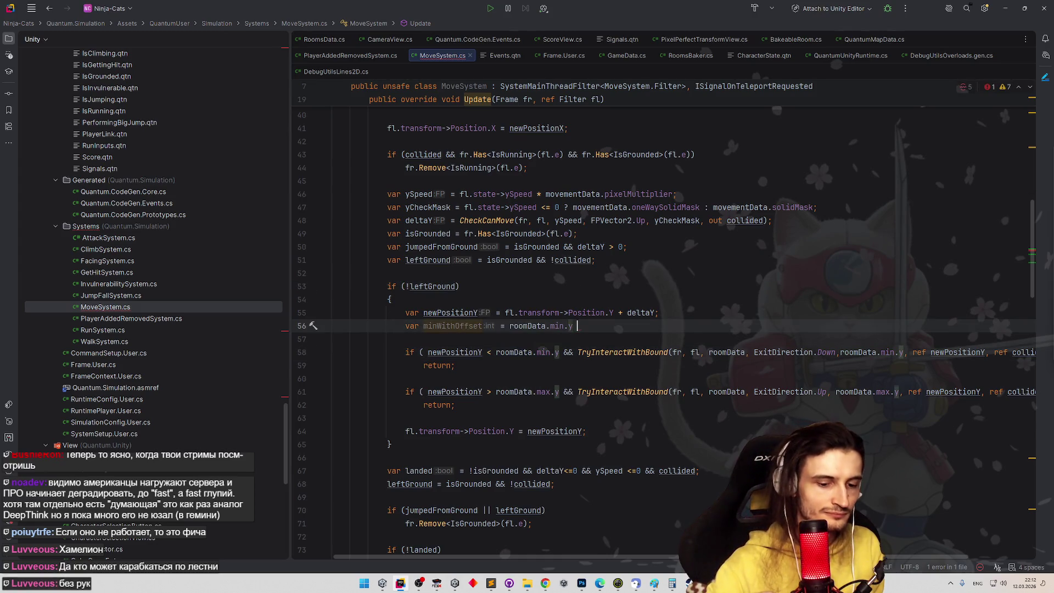
text(+ yC)
key(Return)
key(ctrl+BackSpace)
key(ctrl+space)
text(off)
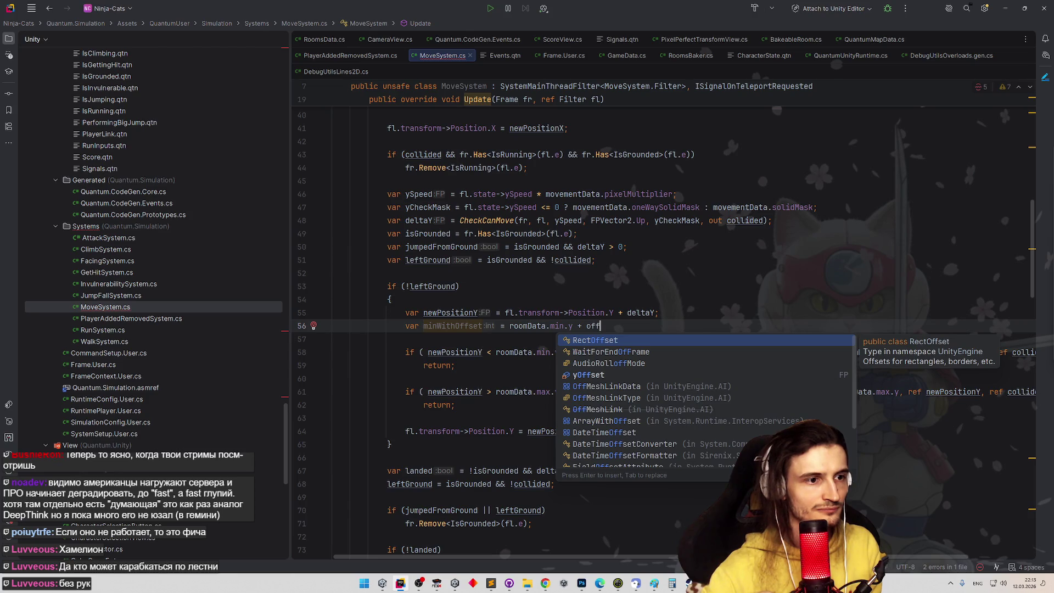
key(Down)
key(Down)
key(Down)
key(Return)
text(;)
Duplicate it as maxWithOffset and use minWithOffset in both lower-bound checks on line 59
key(ctrl+d)
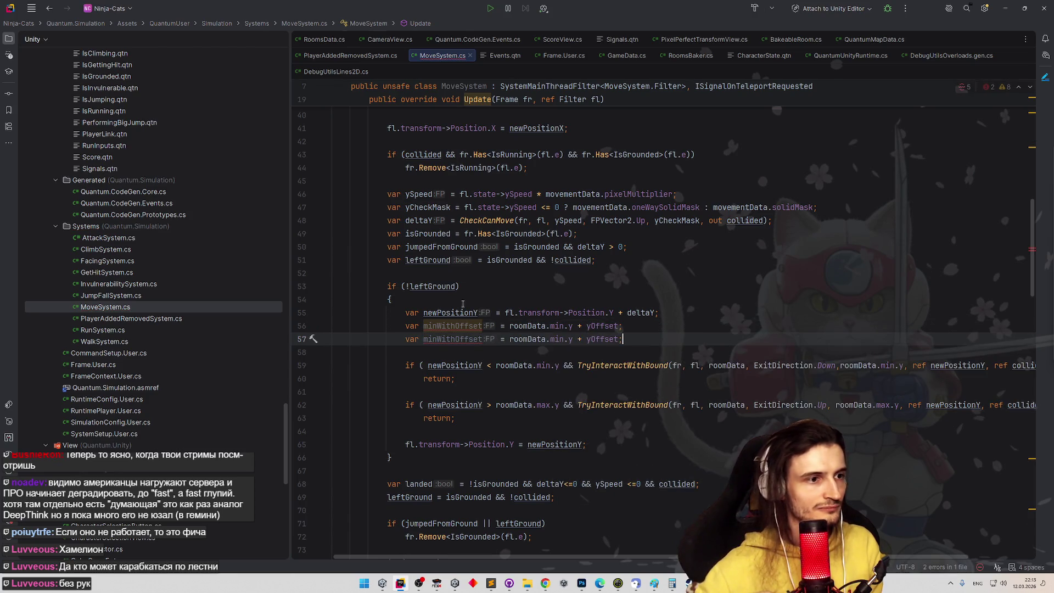
click(423, 339)
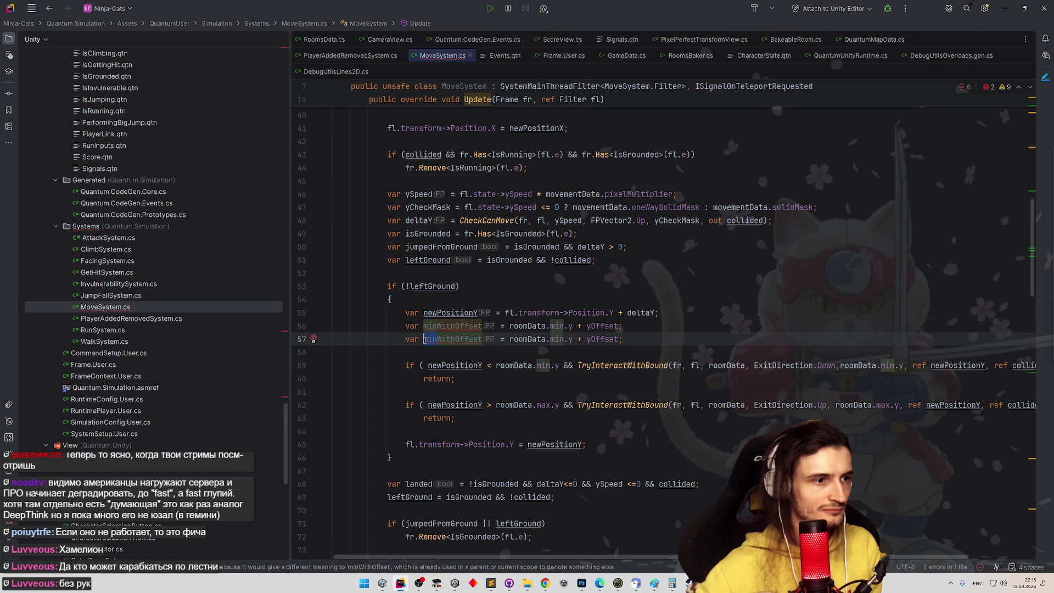
text(max)
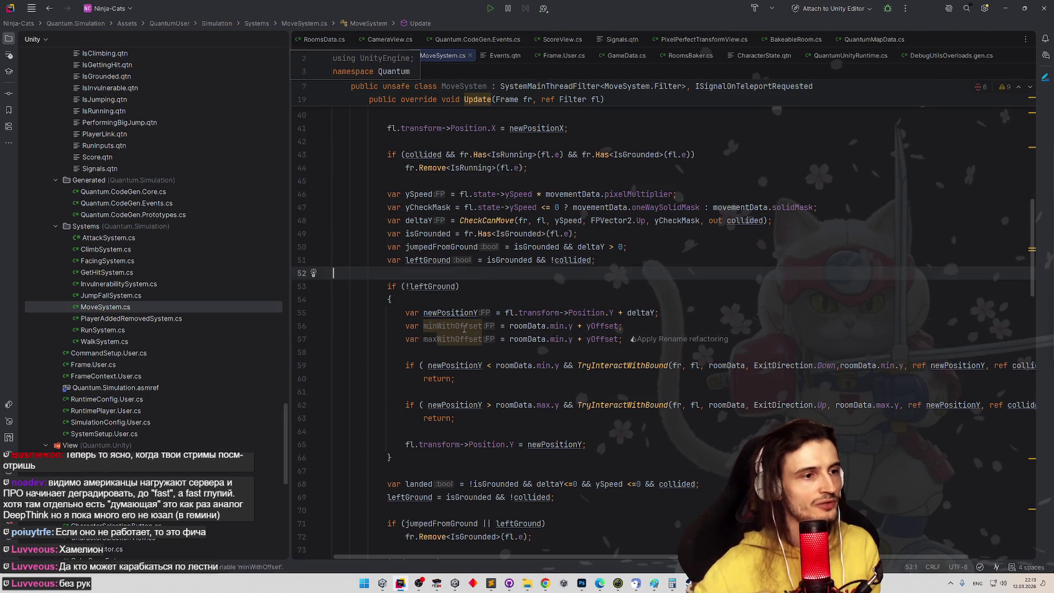
double_click(464, 326)
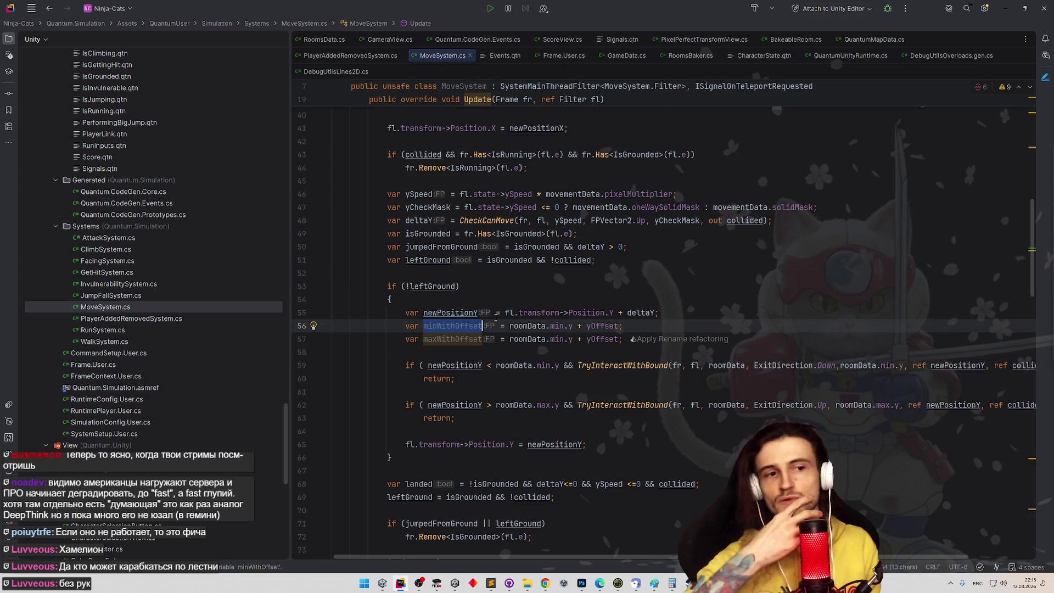
drag(496, 365, 559, 366)
click(457, 326)
key(ctrl+v)
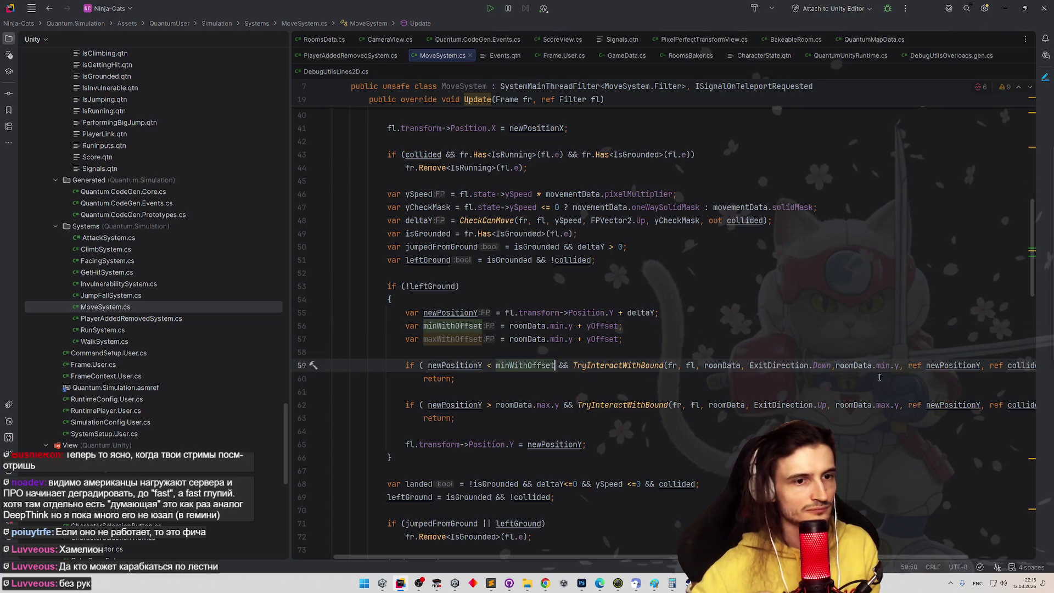
drag(836, 365, 901, 366)
key(ctrl+v)
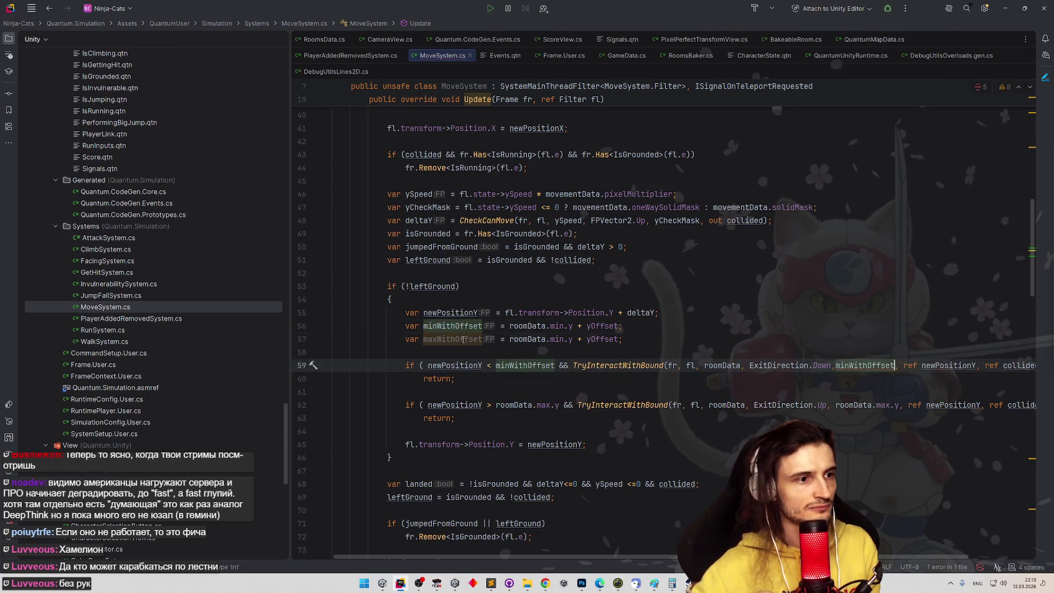
Replace both roomData.max.y upper bounds on line 62 with maxWithOffset
double_click(453, 340)
drag(496, 405, 559, 406)
key(ctrl+v)
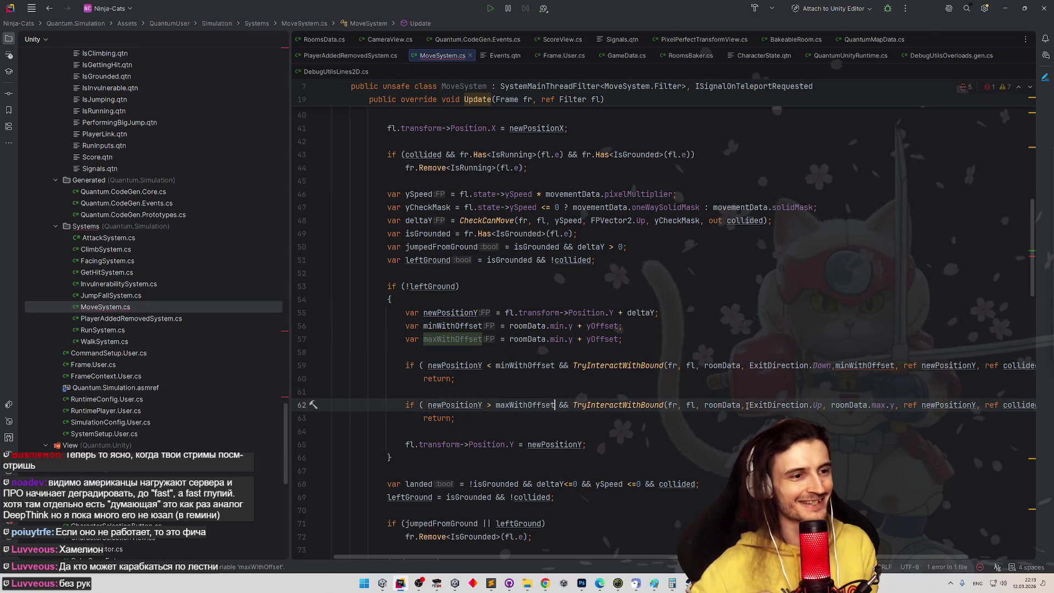
drag(832, 405, 892, 405)
key(ctrl+v)
click(890, 395)
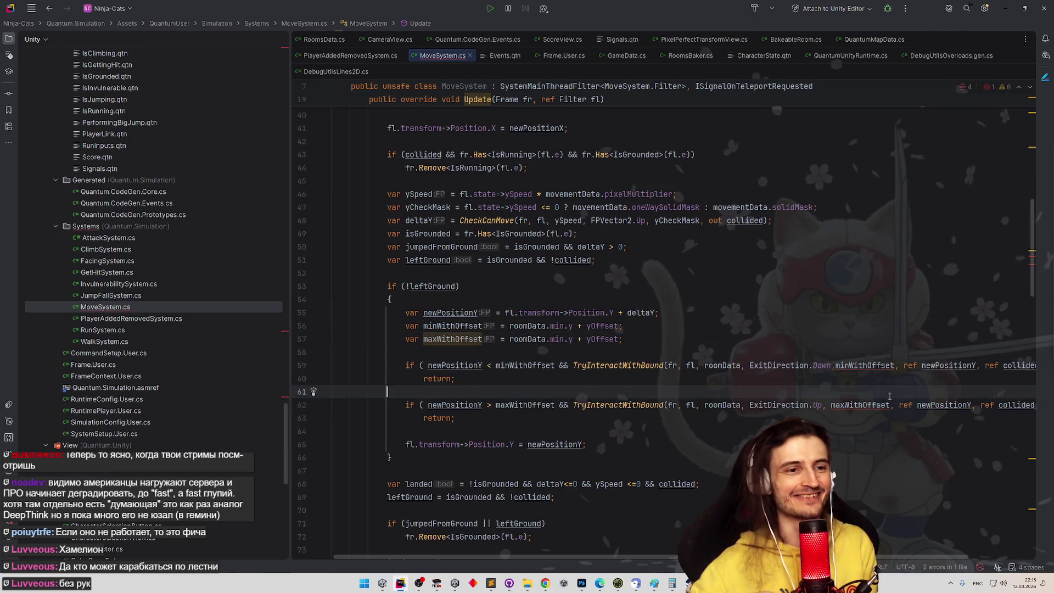
Fix the minWithOffset type error by changing TryInteractWithBound's parameter type to FP
mouse_move(867, 365)
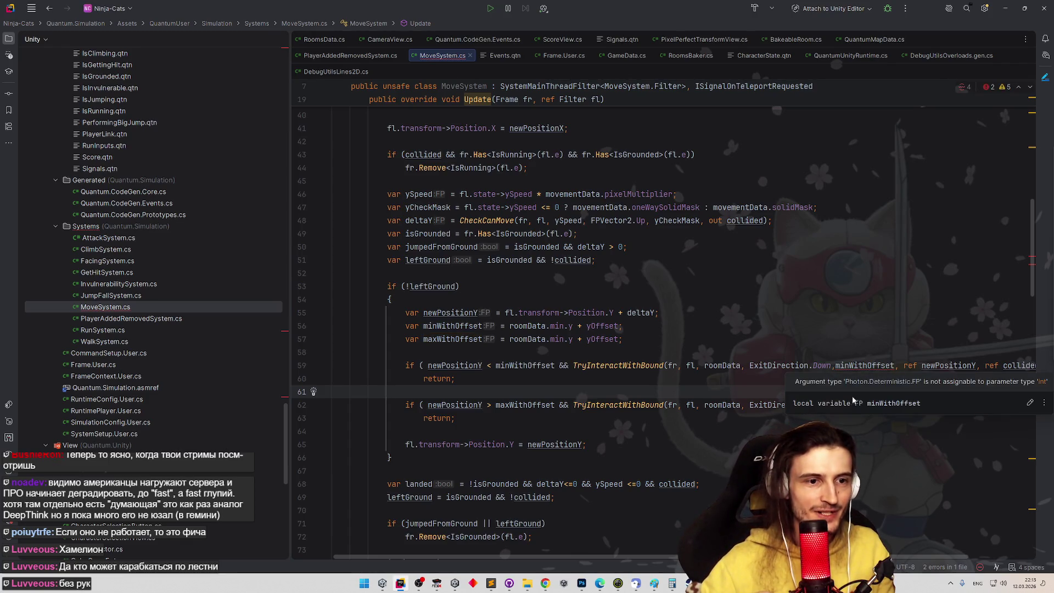
key(Down)
key(Down)
key(Down)
mouse_move(587, 326)
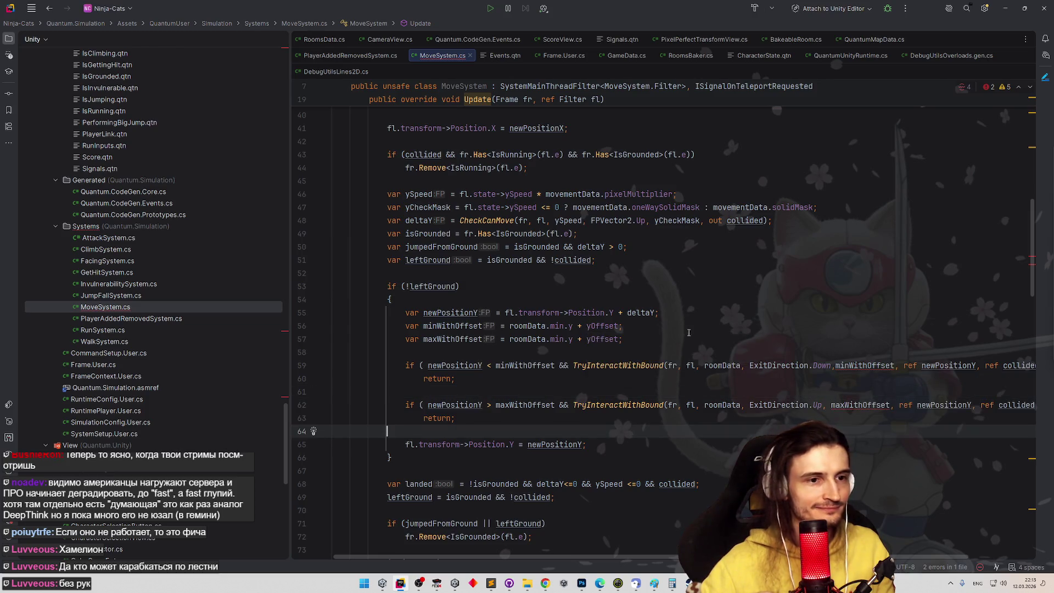
click(863, 365)
key(alt+Return)
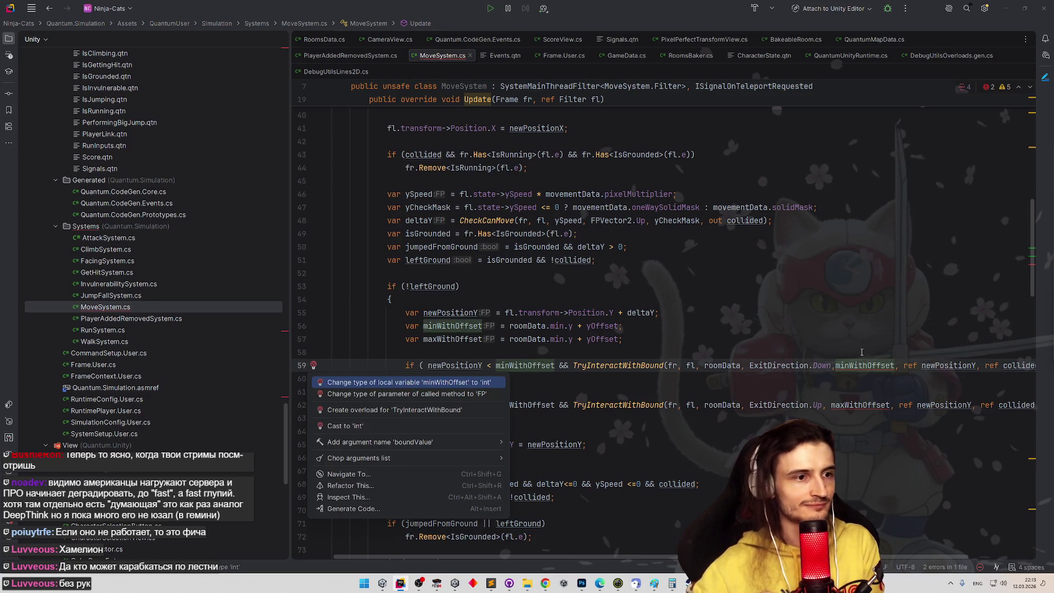
key(Down)
key(Return)
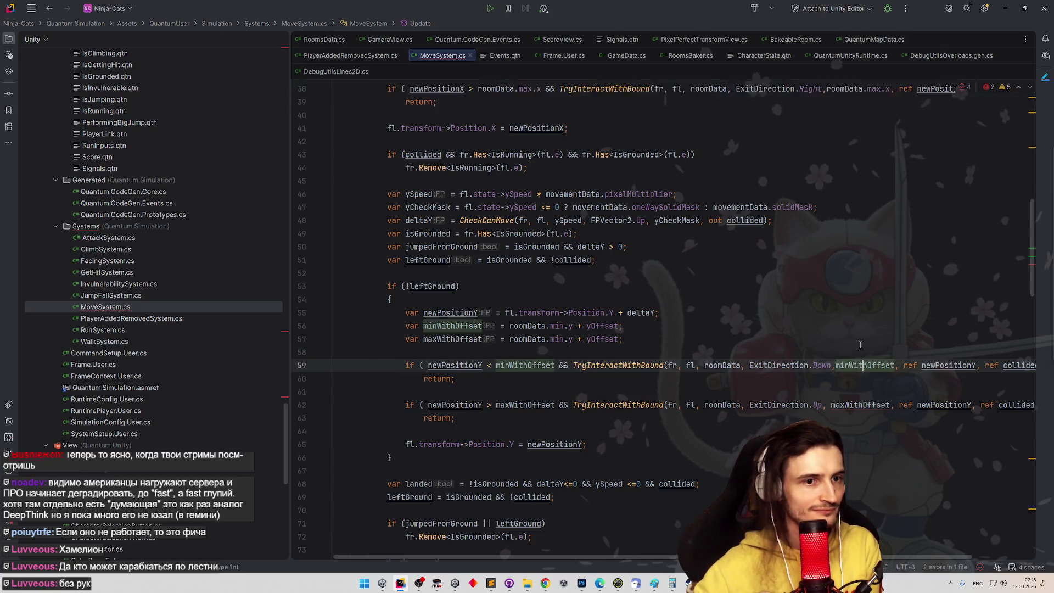
Review the new bound lines around newPositionY on line 55, then minimize Rider for Unity
scroll(854, 318, up, 2)
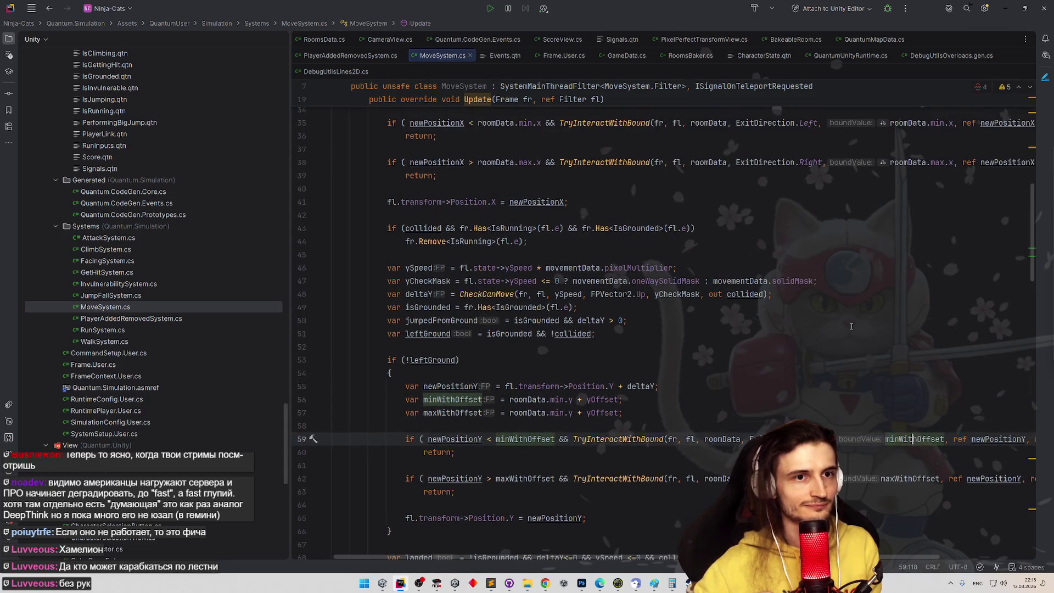
key(Up)
key(Up)
key(Up)
scroll(834, 323, down, 2)
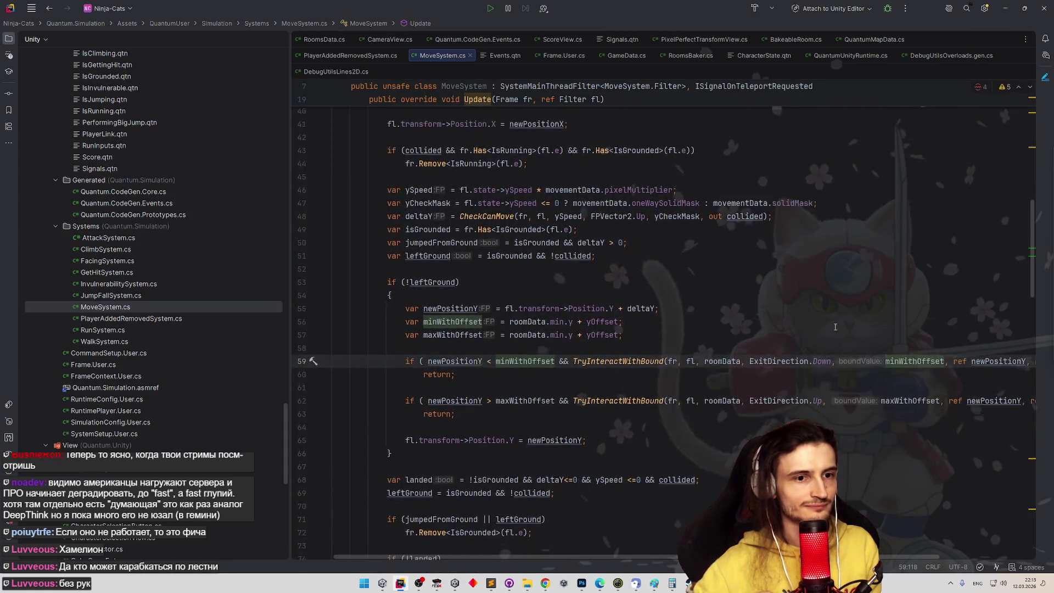
scroll(835, 323, down, 1)
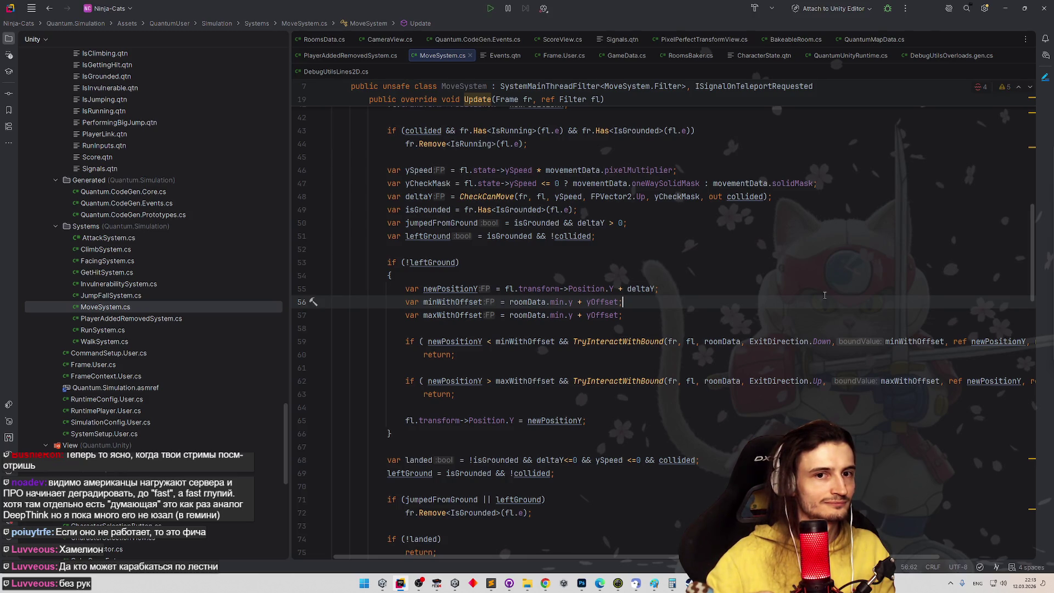
click(798, 282)
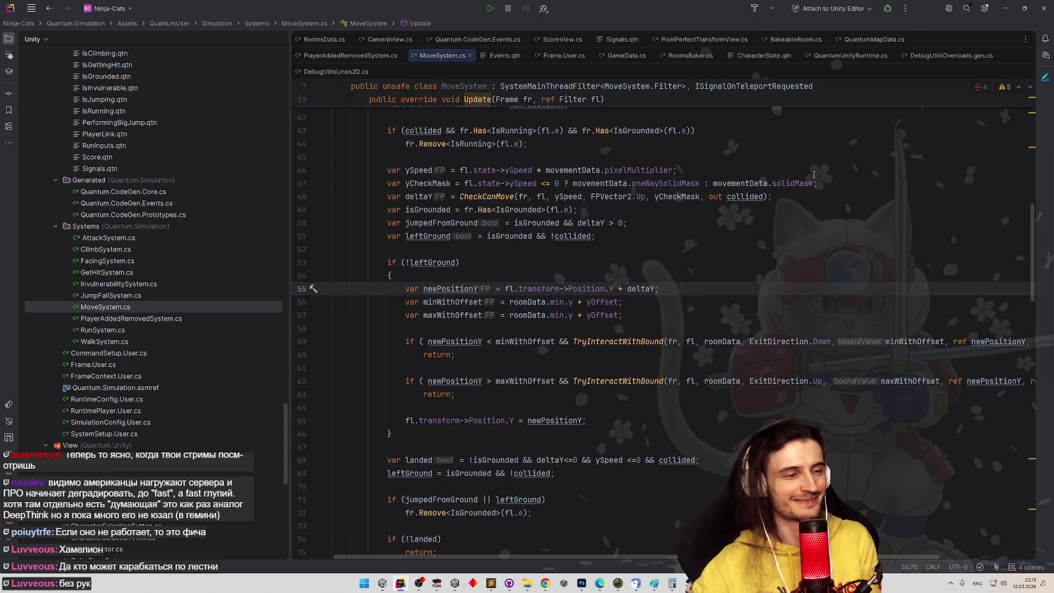
click(1005, 8)
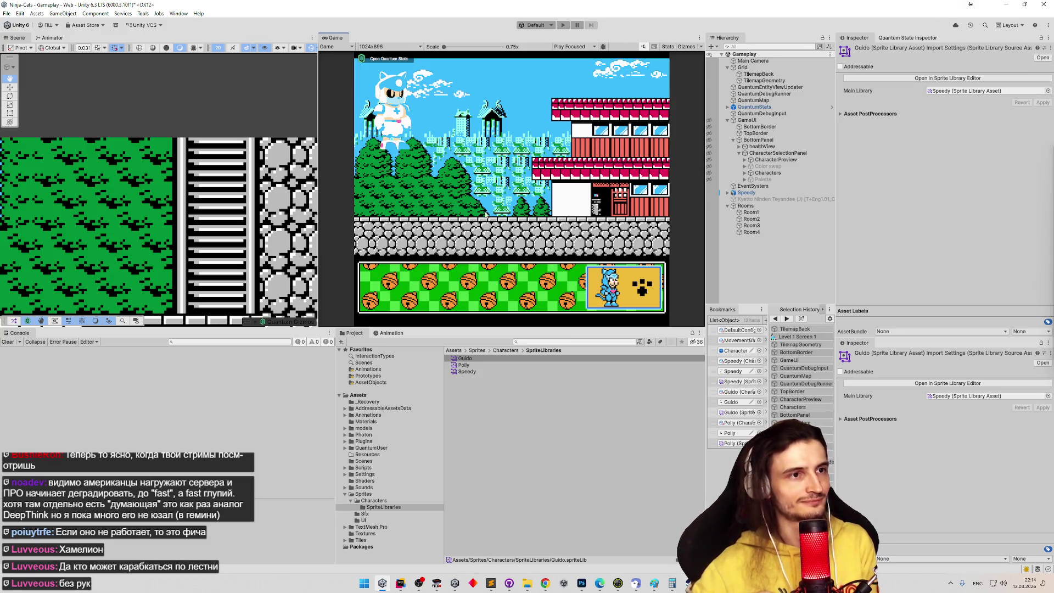
Start Play mode, pick a character, then stop and restart the test run
key(ctrl+p)
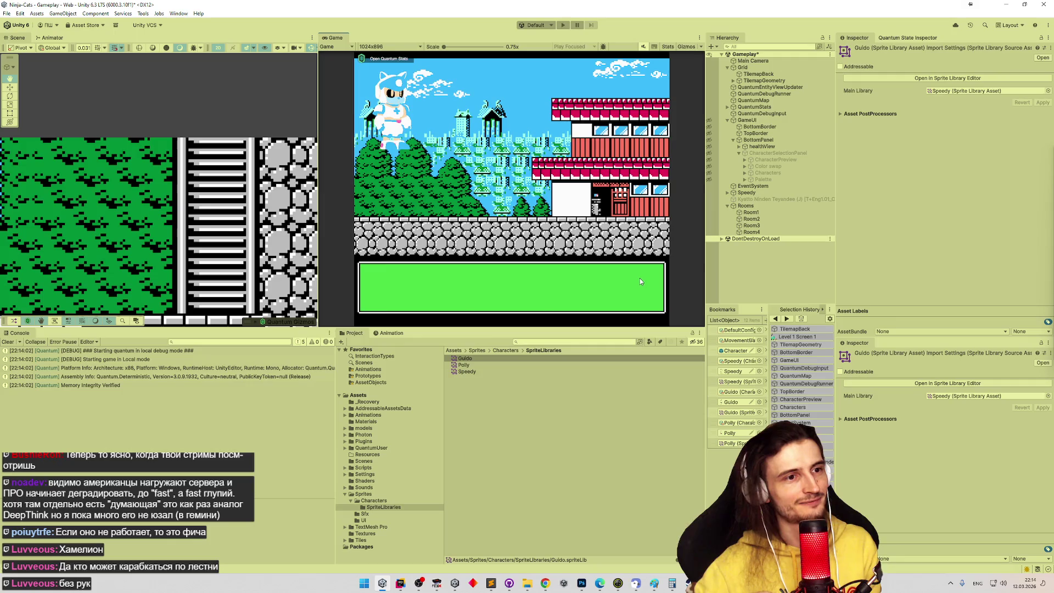
click(643, 290)
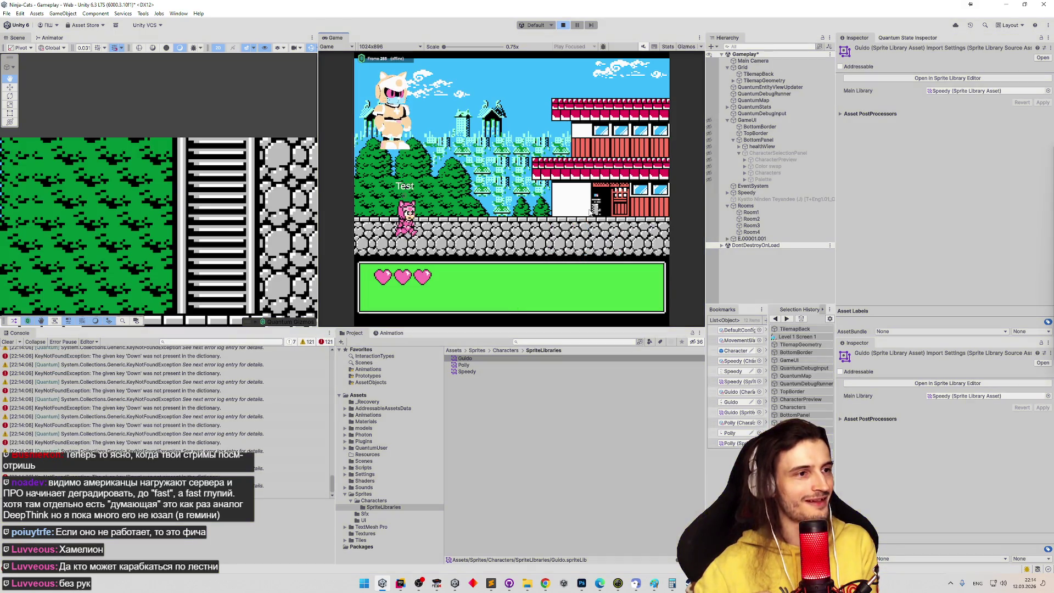
key(ctrl+p)
key(ctrl+p)
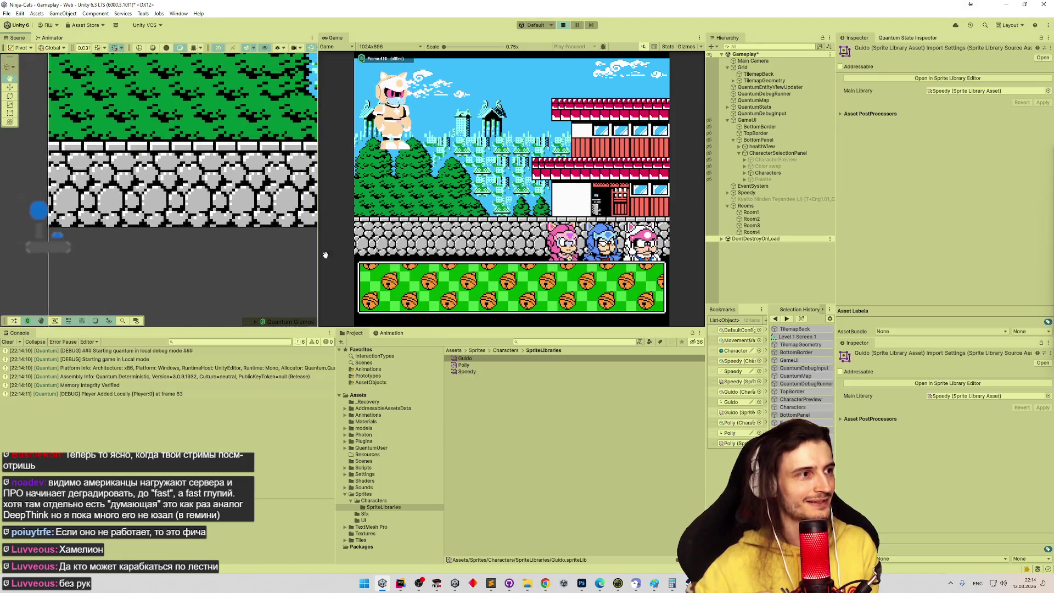
click(565, 25)
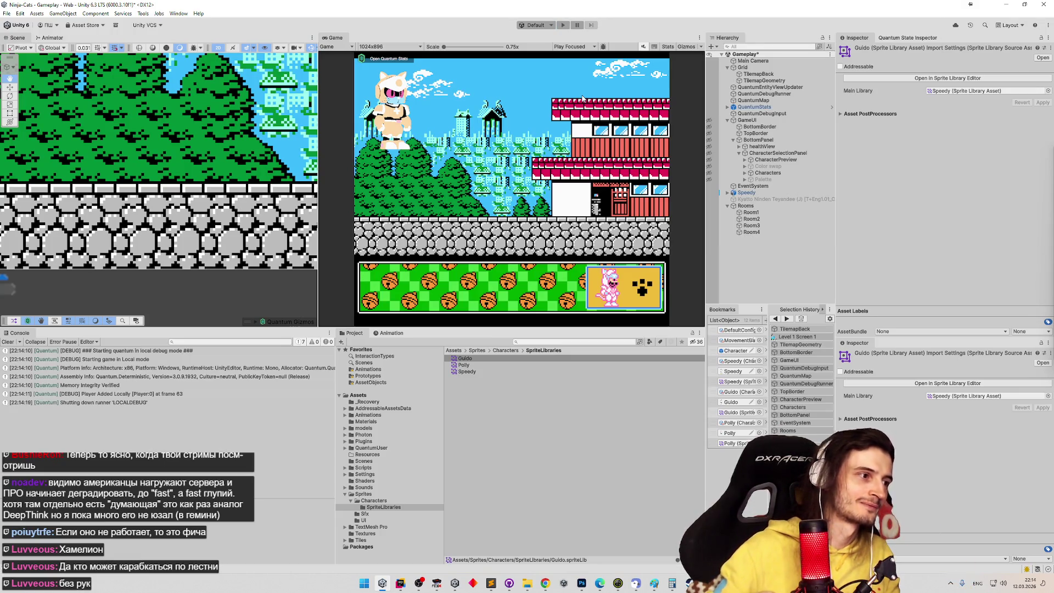
key(ctrl+p)
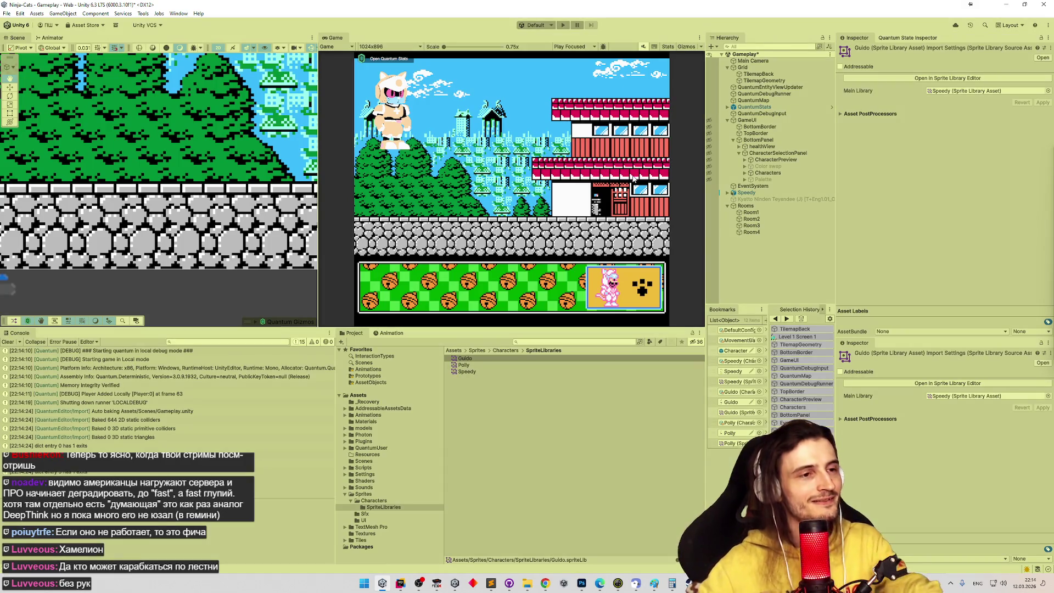
click(581, 239)
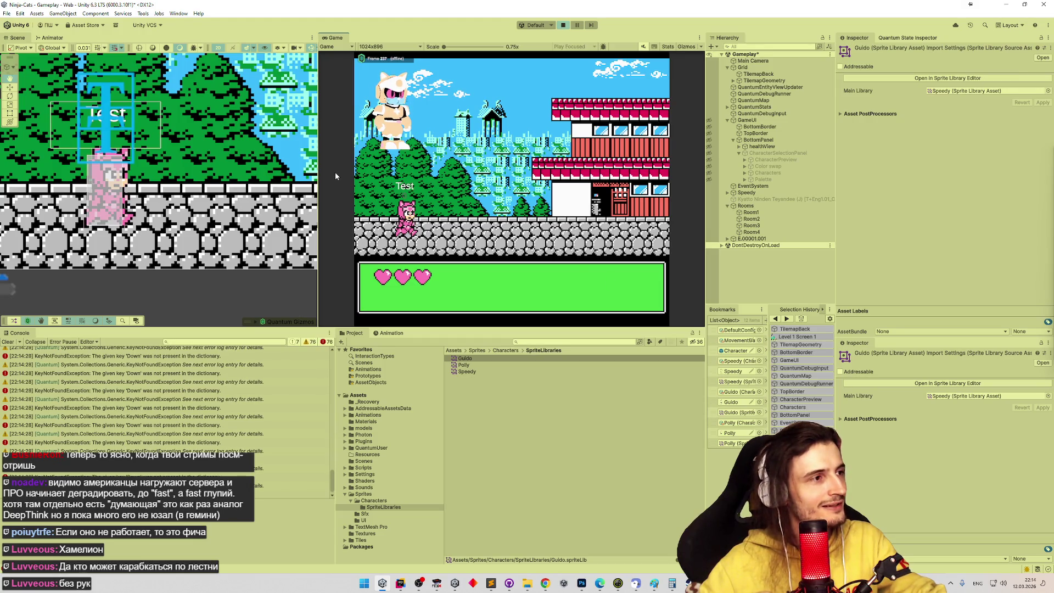
Pan the Scene view to the pink Test cat, frame Rooms, and return to Rider
mouse_move(292, 170)
mouse_down()
mouse_move(296, 198)
mouse_move(312, 207)
mouse_up()
double_click(745, 206)
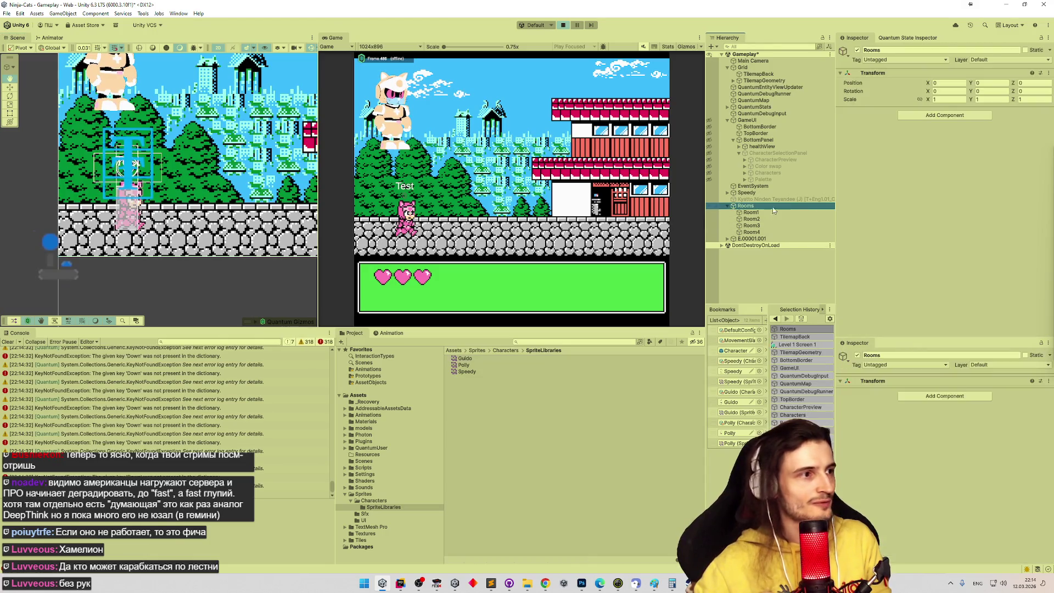
drag(108, 158, 153, 173)
scroll(153, 173, up, 3)
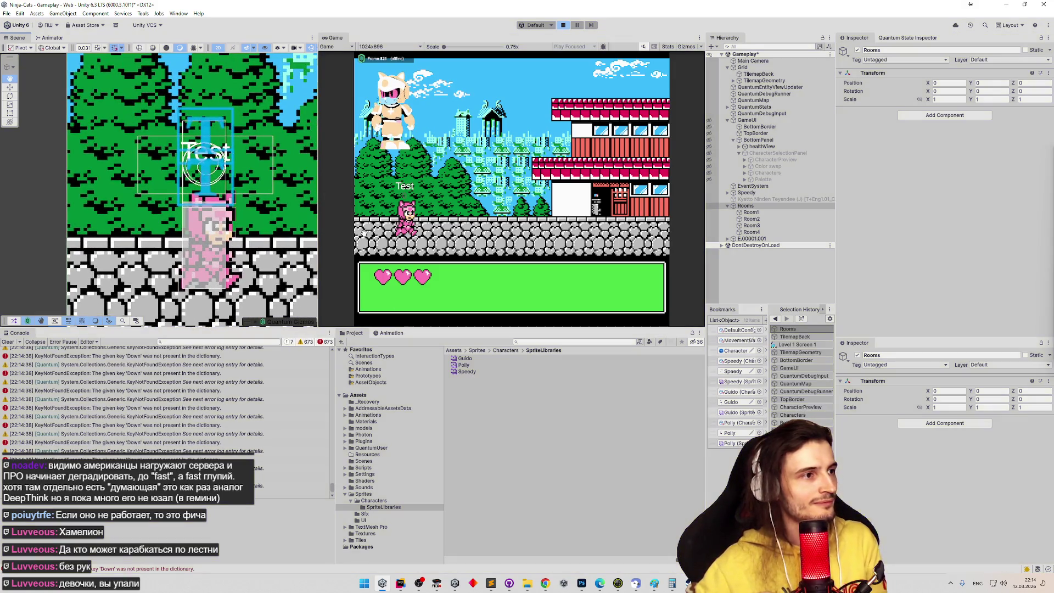
key(alt+Tab)
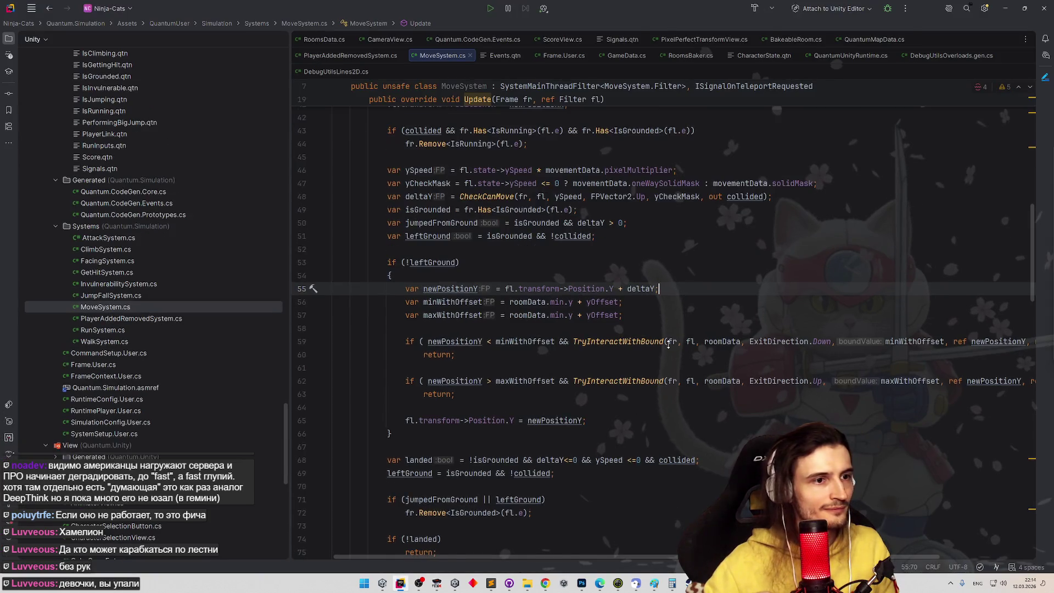
Highlight the yOffset field on line 17 and scroll through its uses down to OnTeleportRequested
scroll(668, 374, up, 10)
scroll(593, 251, down, 3)
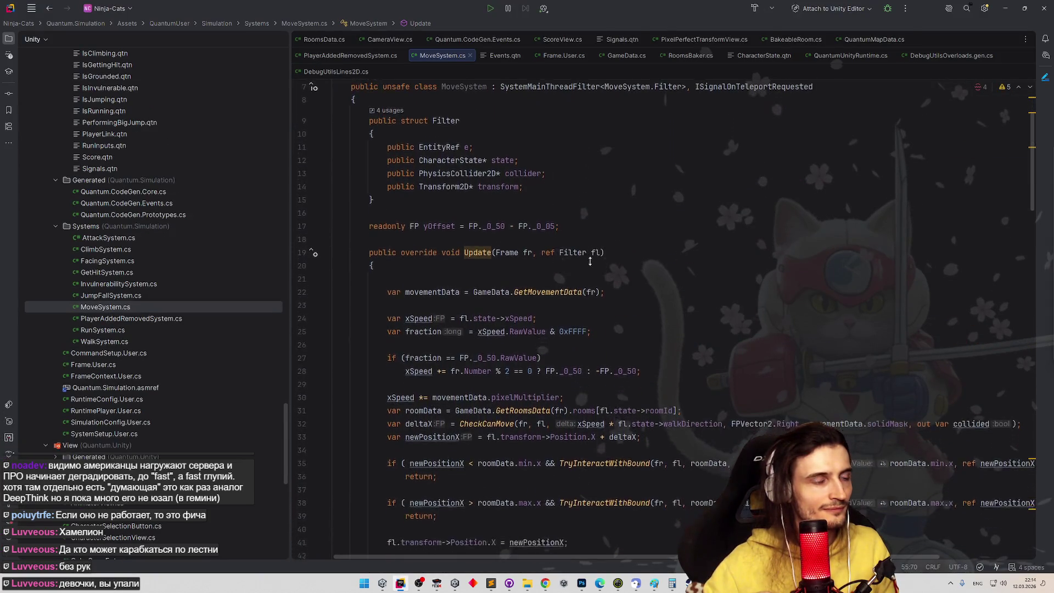
double_click(439, 189)
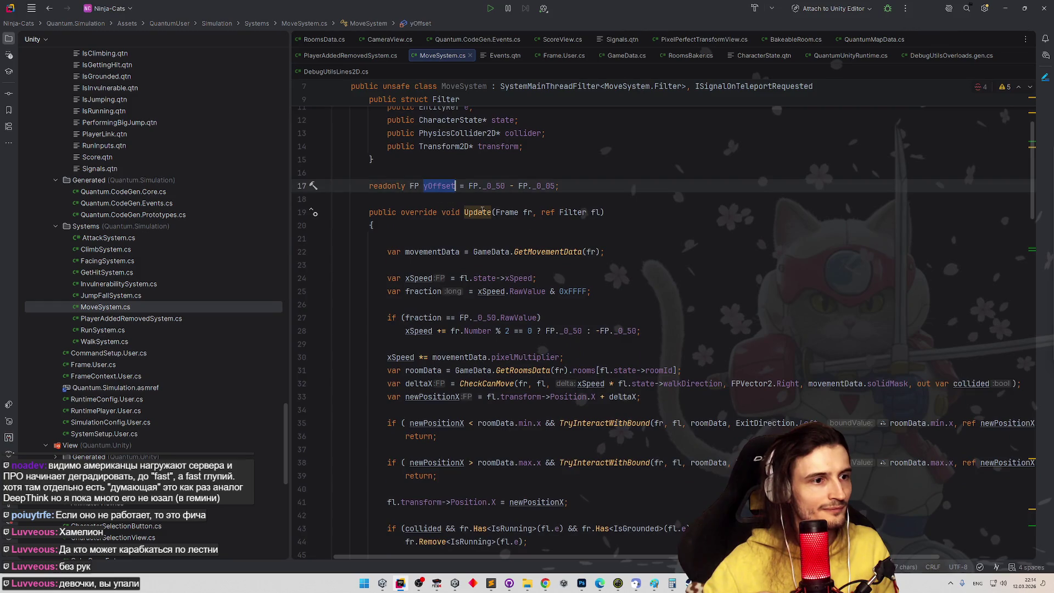
scroll(647, 304, down, 3)
scroll(647, 304, down, 15)
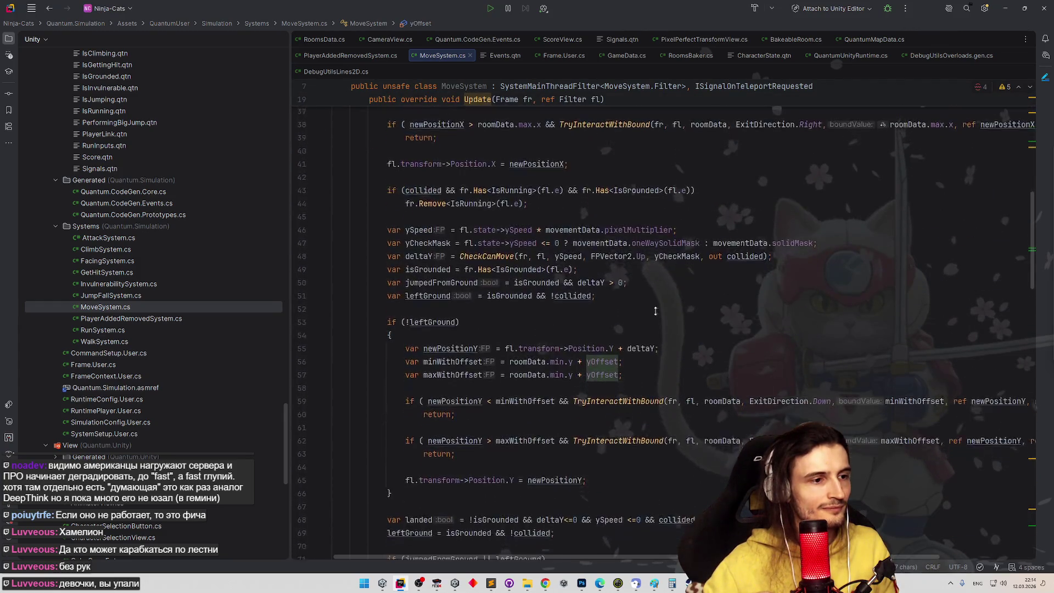
scroll(643, 367, down, 15)
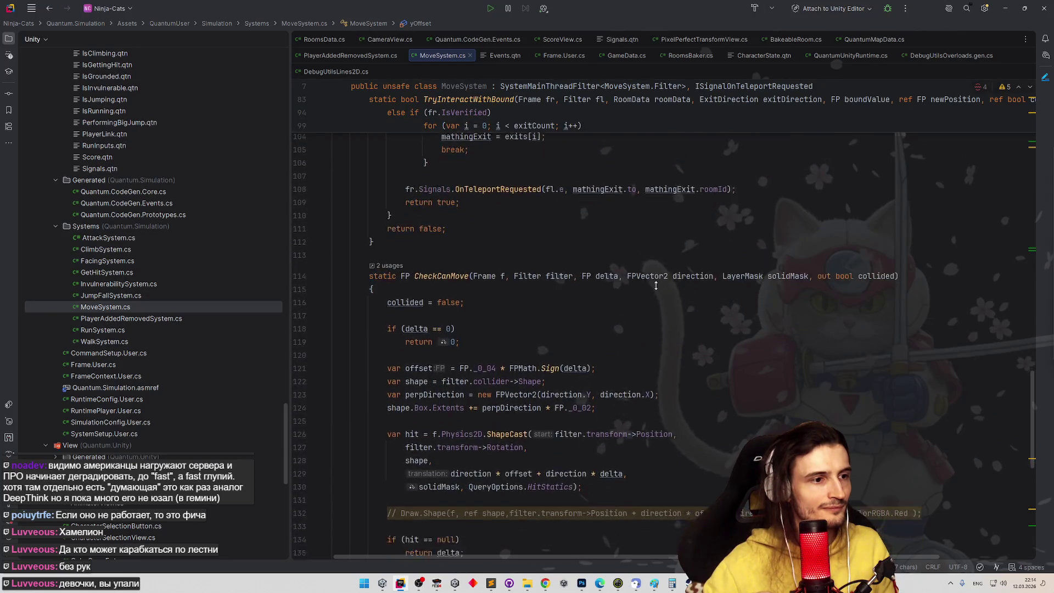
scroll(655, 286, down, 7)
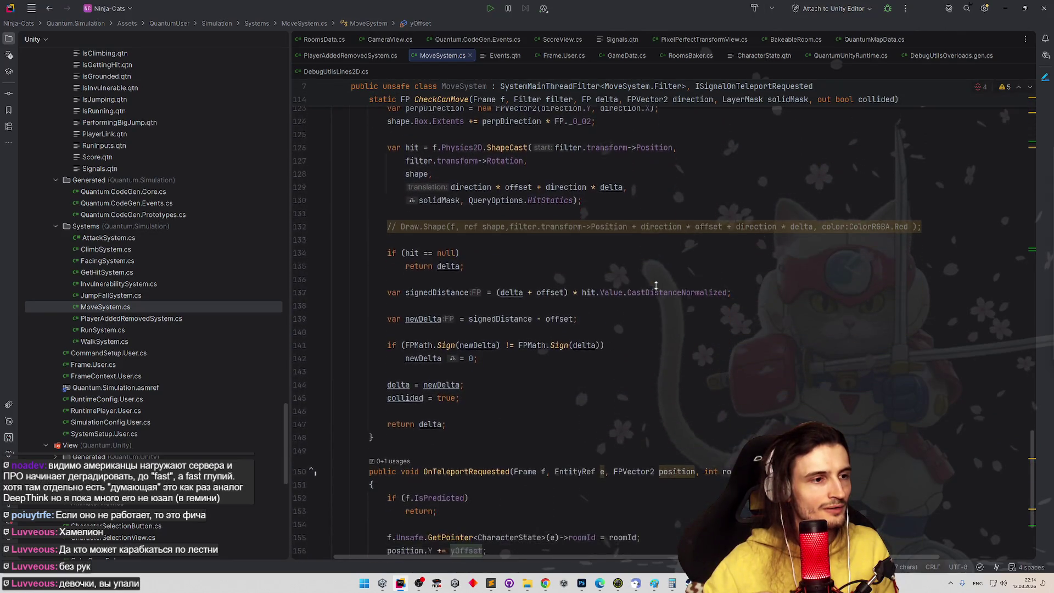
Resize and re-maximize the Rider window, scroll to the top, then minimize it
mouse_move(649, 8)
mouse_down()
mouse_move(677, 39)
mouse_move(705, 389)
mouse_up()
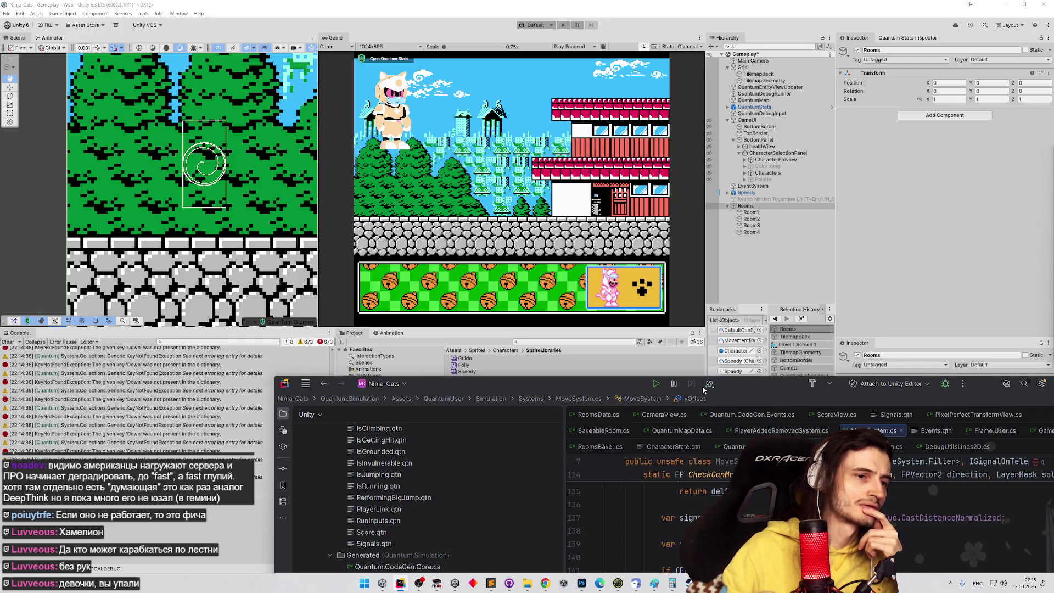
double_click(705, 389)
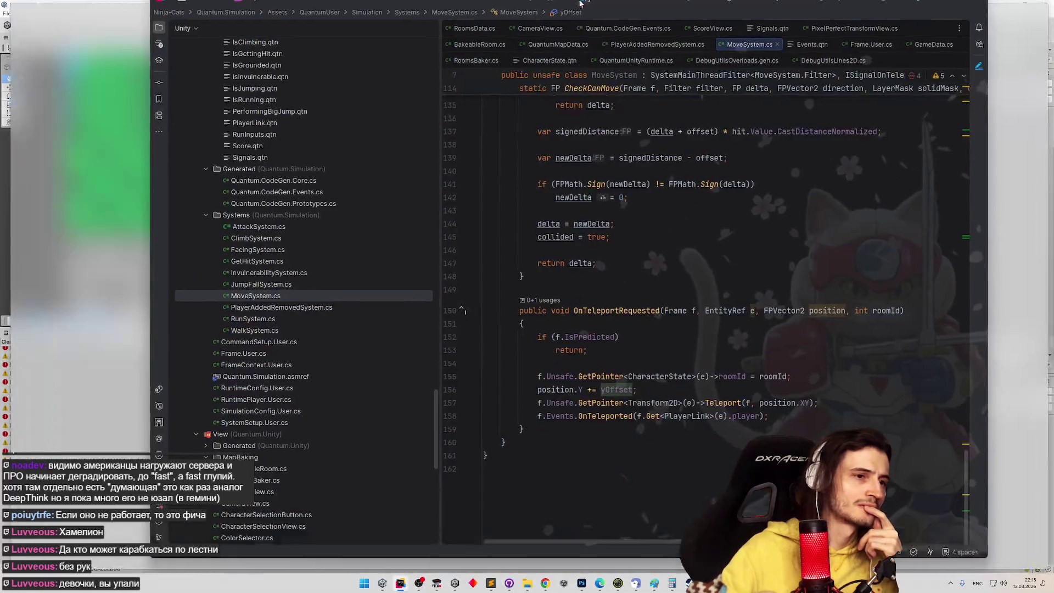
scroll(624, 318, up, 8)
scroll(625, 317, up, 20)
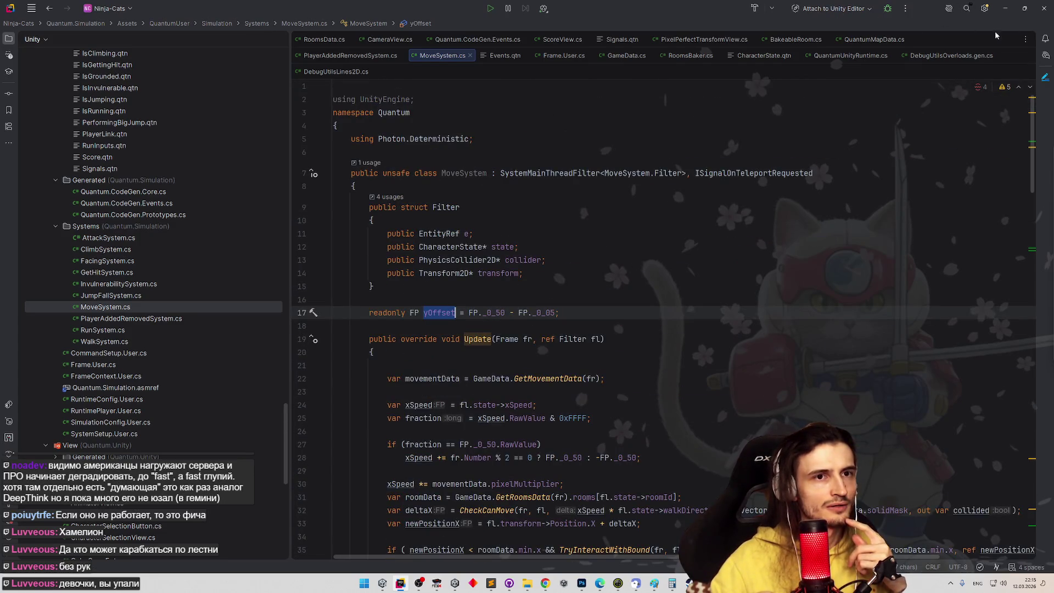
click(1006, 8)
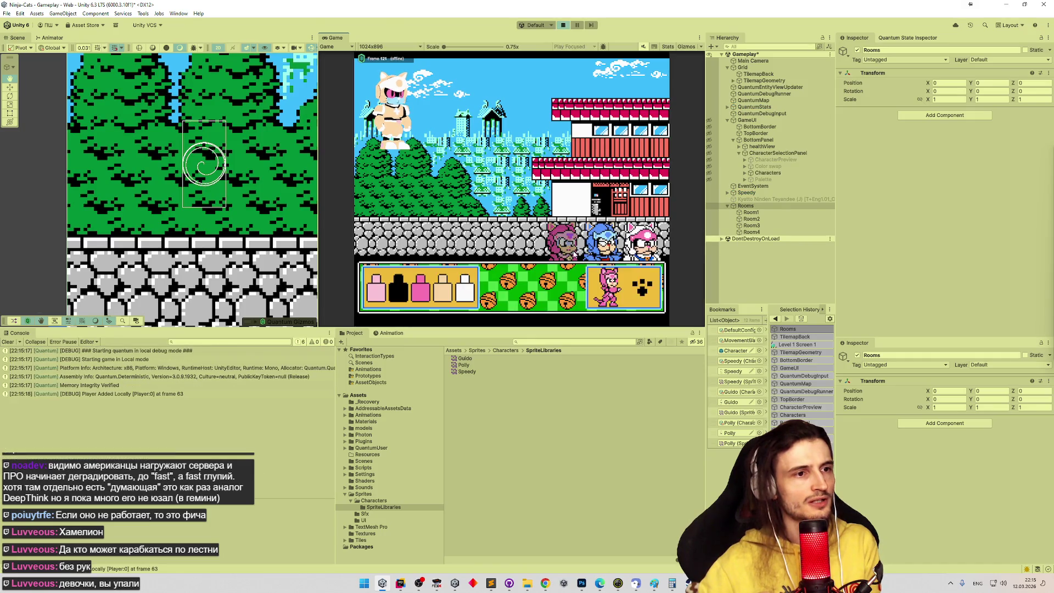
Run two short play tests with a character chosen, stopping each and clearing the Console errors
click(635, 282)
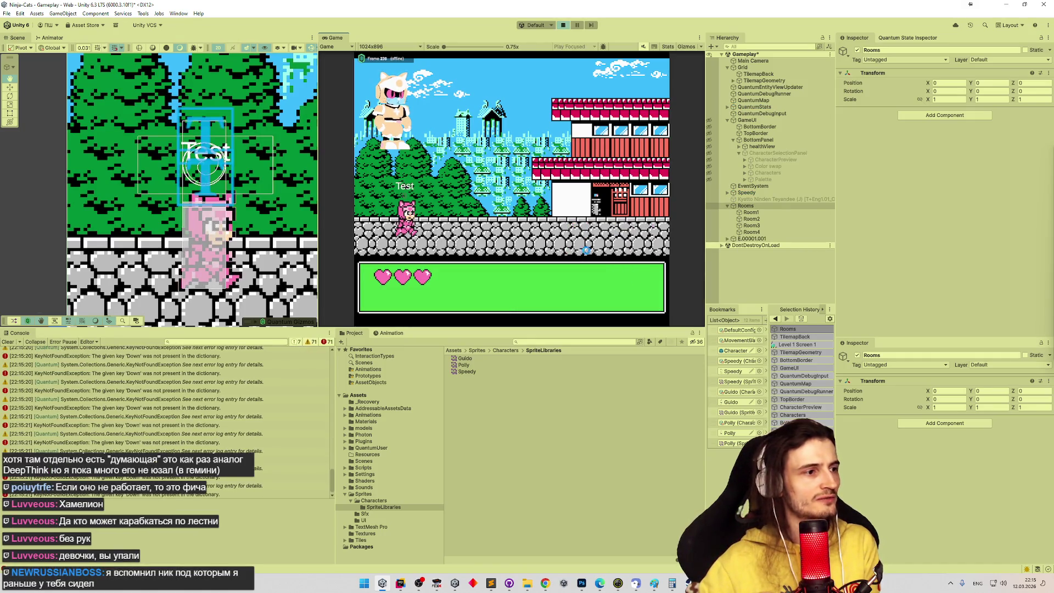
key(ctrl+p)
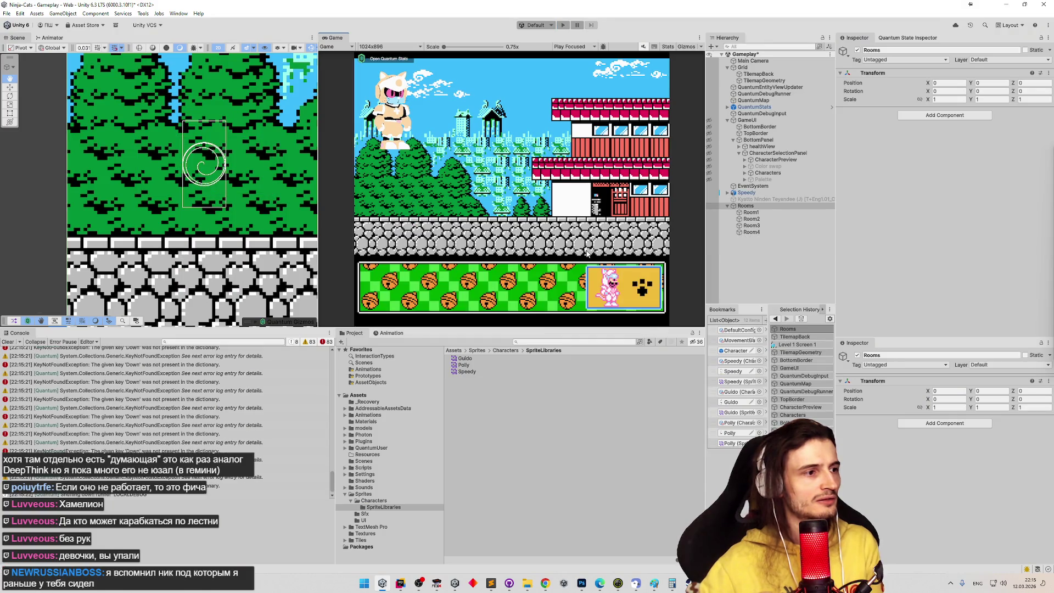
click(8, 342)
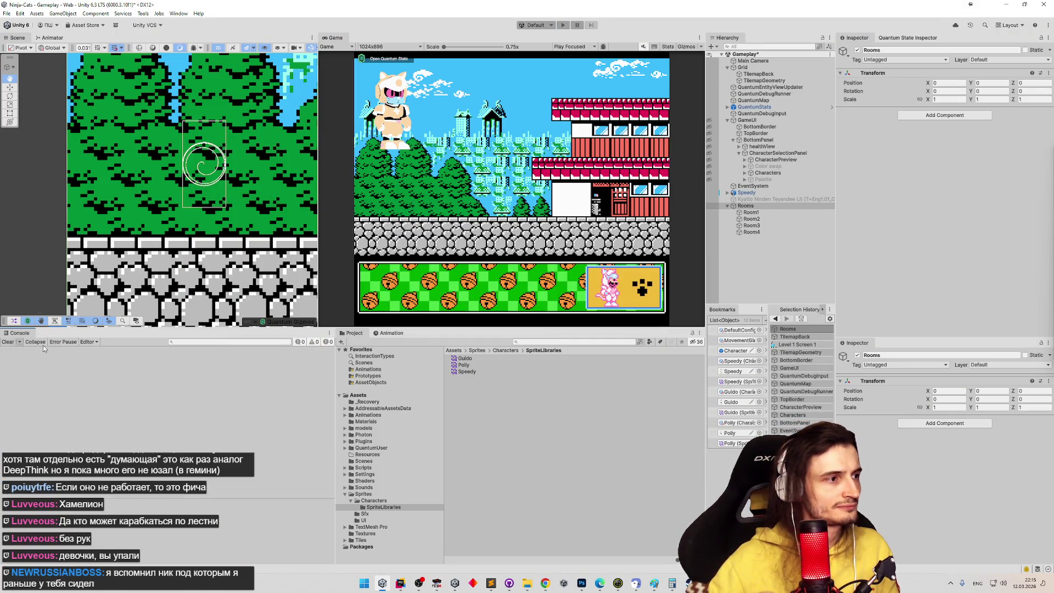
key(ctrl+p)
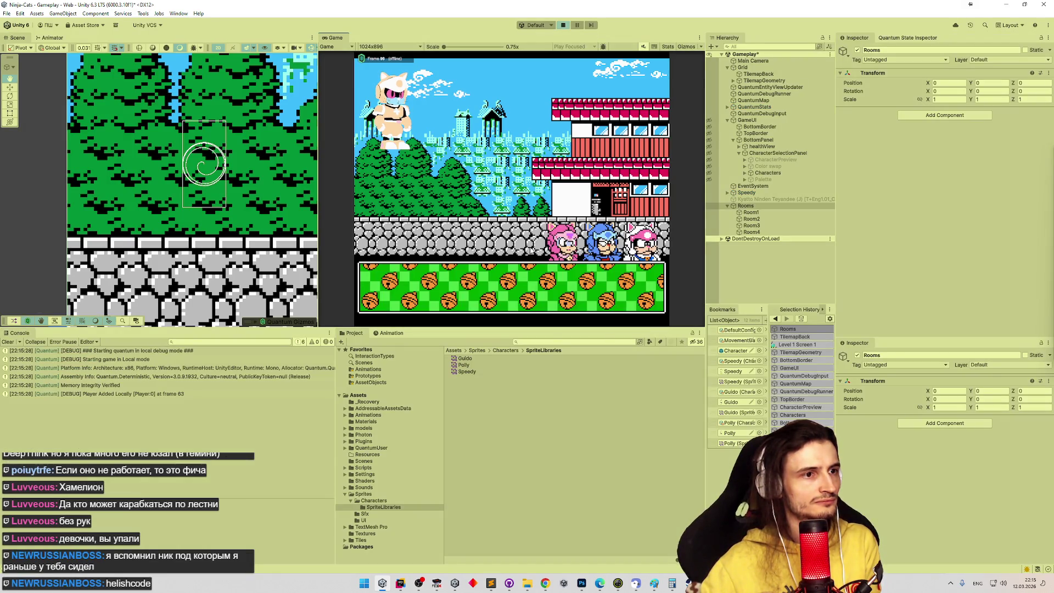
click(631, 286)
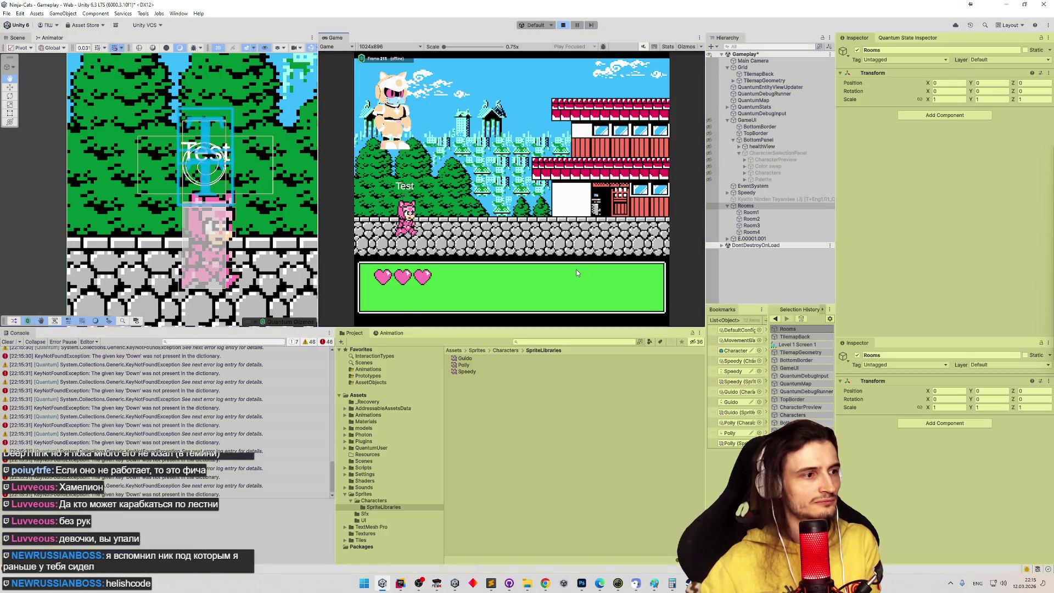
key(ctrl+p)
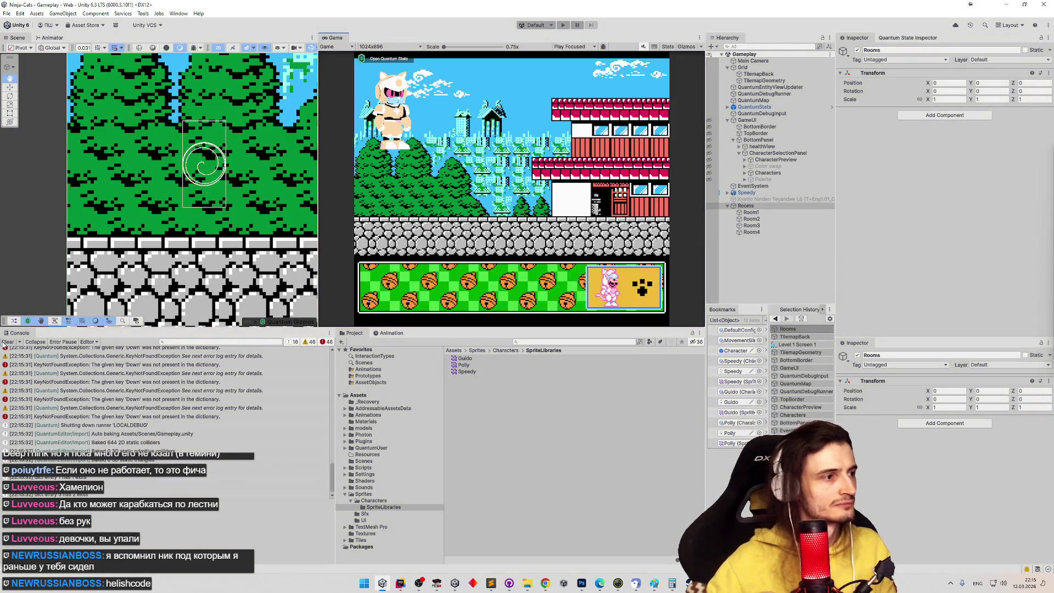
click(14, 342)
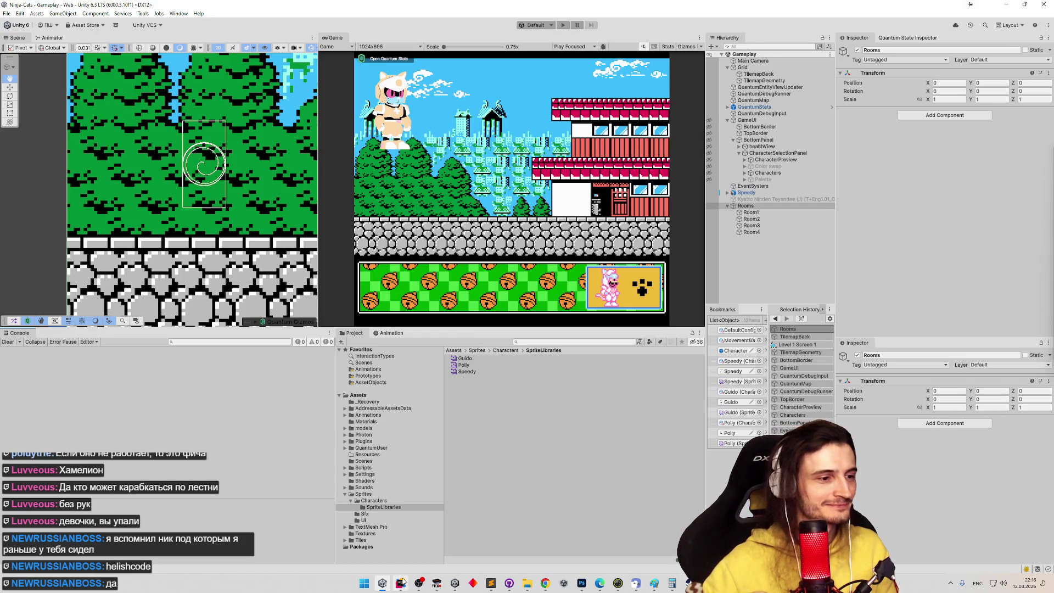
mouse_move(403, 583)
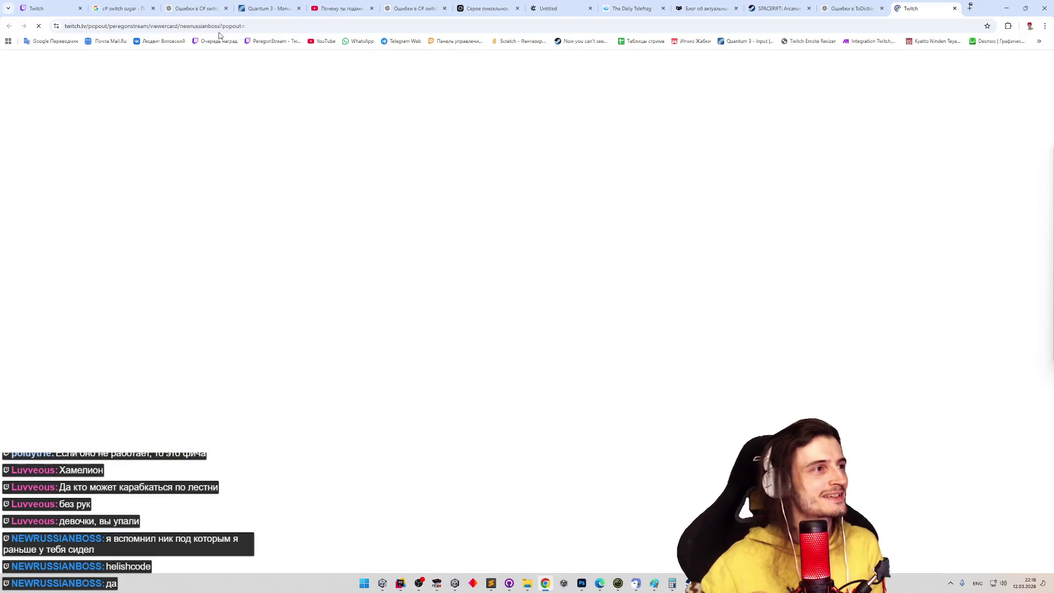
Load the viewer card for the mentioned account by editing the username in its URL
click(208, 26)
double_click(208, 26)
text(heli­shco­de)
key(Return)
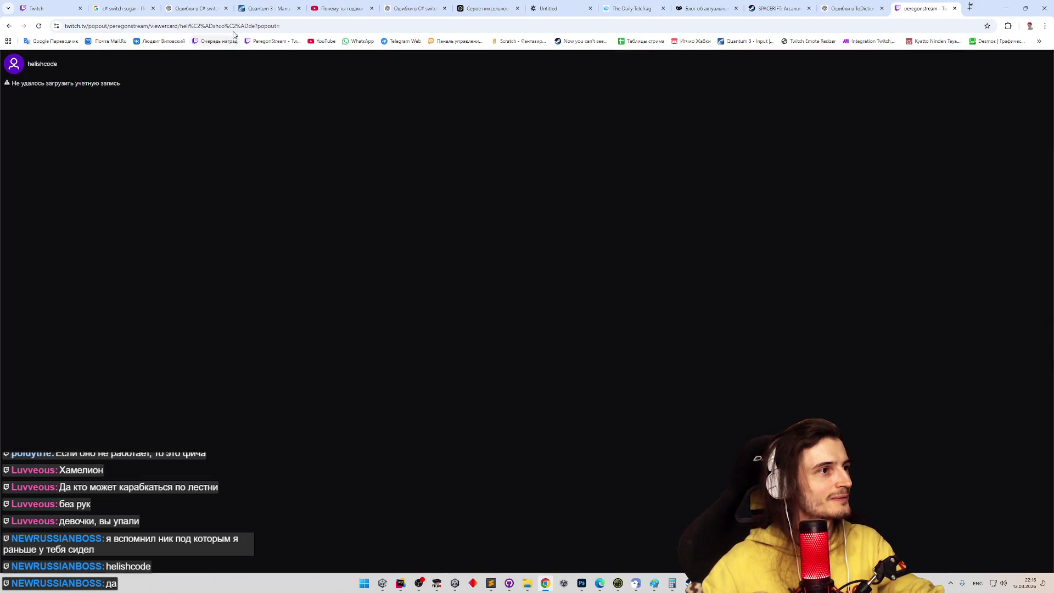
click(230, 27)
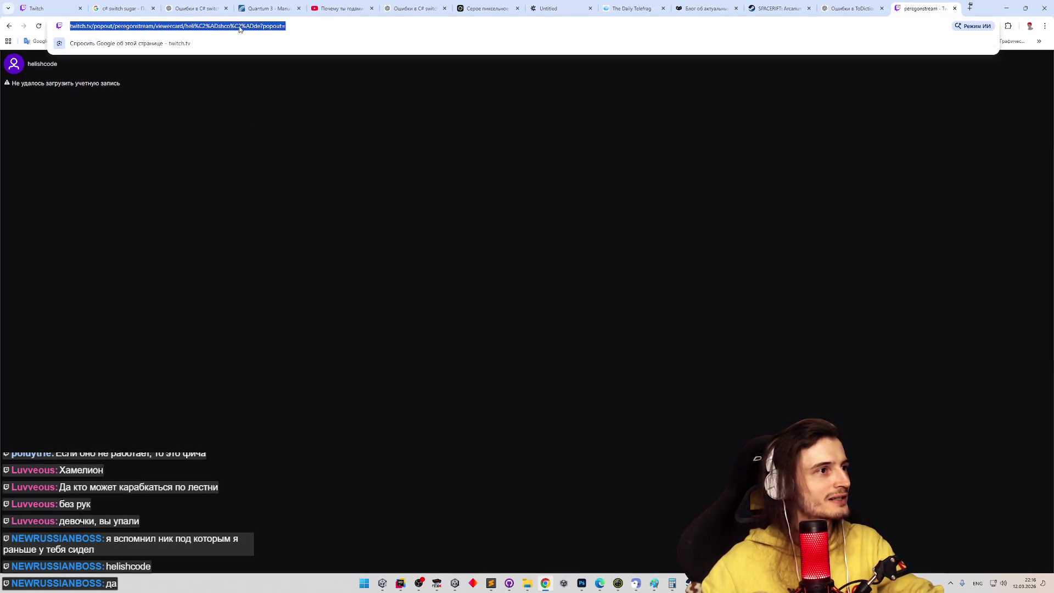
click(204, 28)
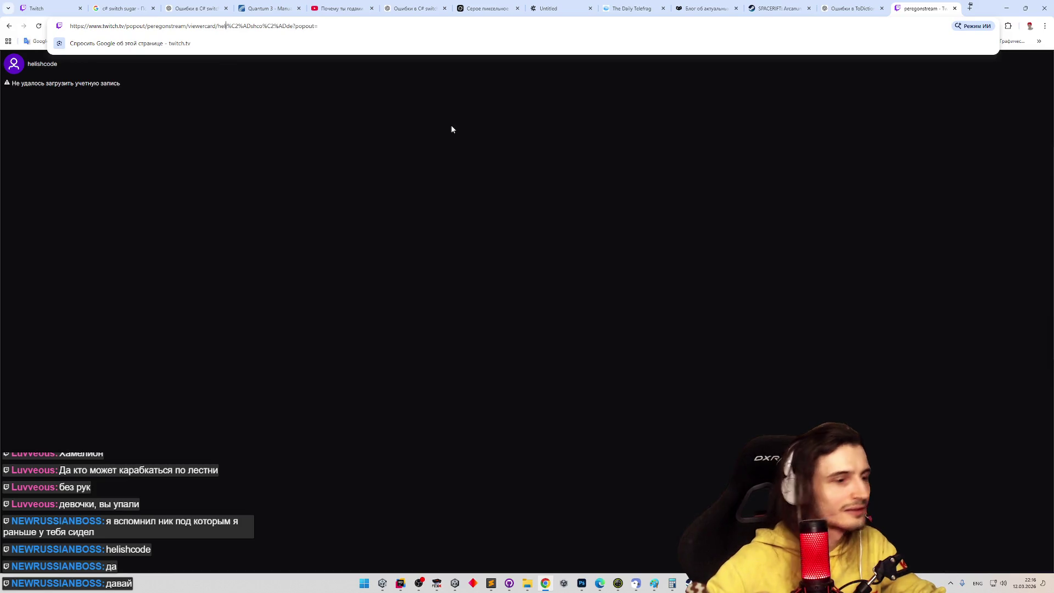
text(l)
key(Return)
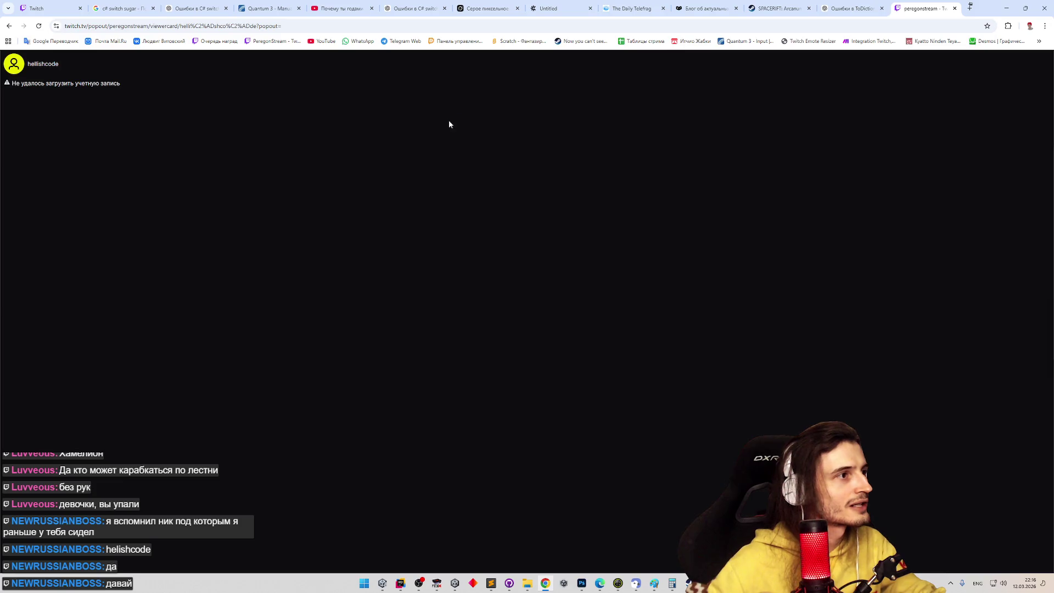
key(alt+Tab)
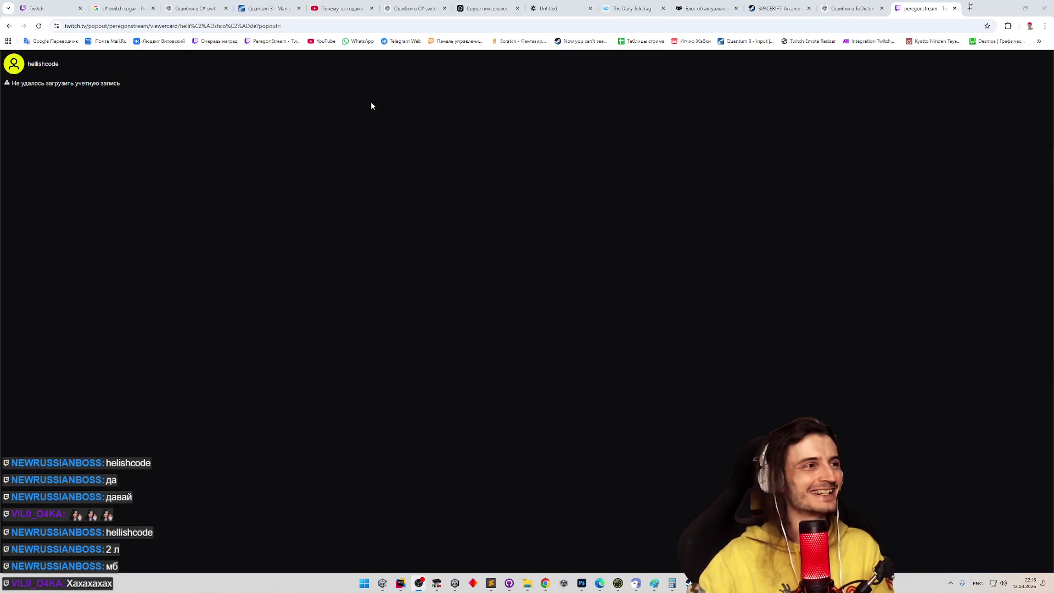
Reload the viewer card and open the streamer's channel page in a new tab
click(208, 26)
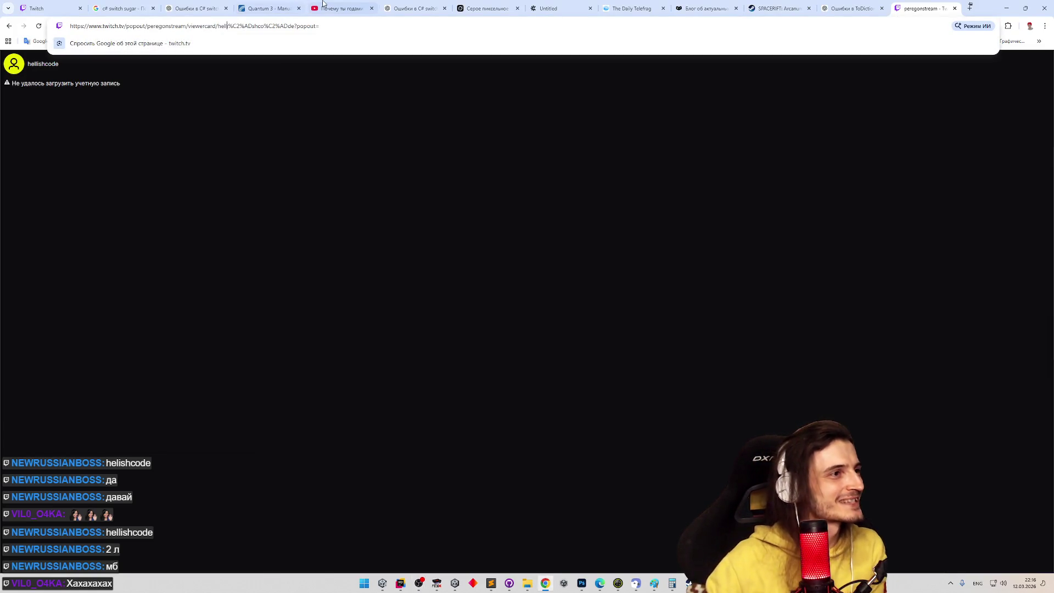
mouse_move(324, 5)
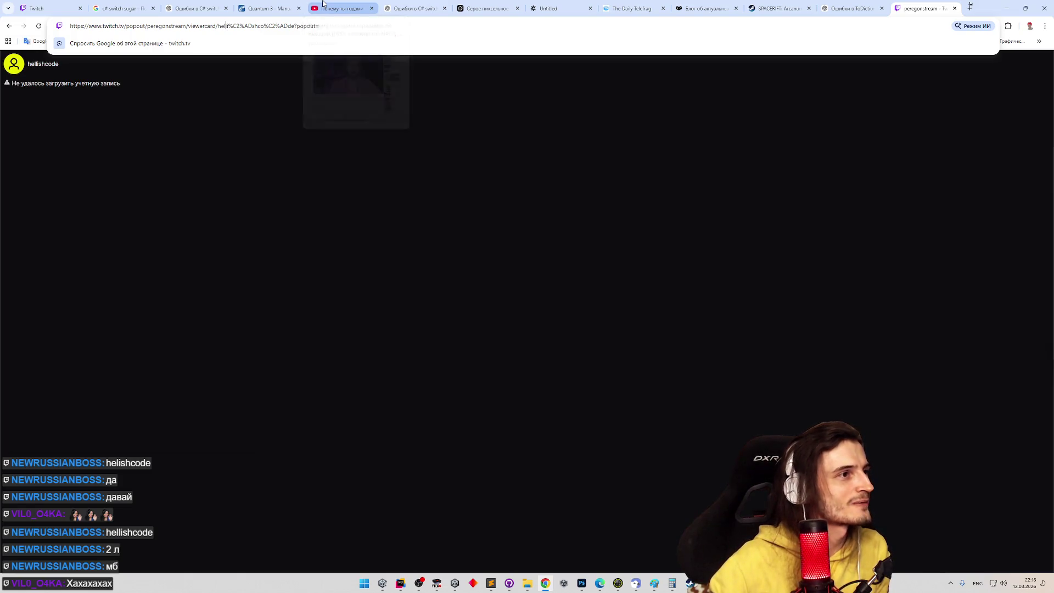
click(322, 65)
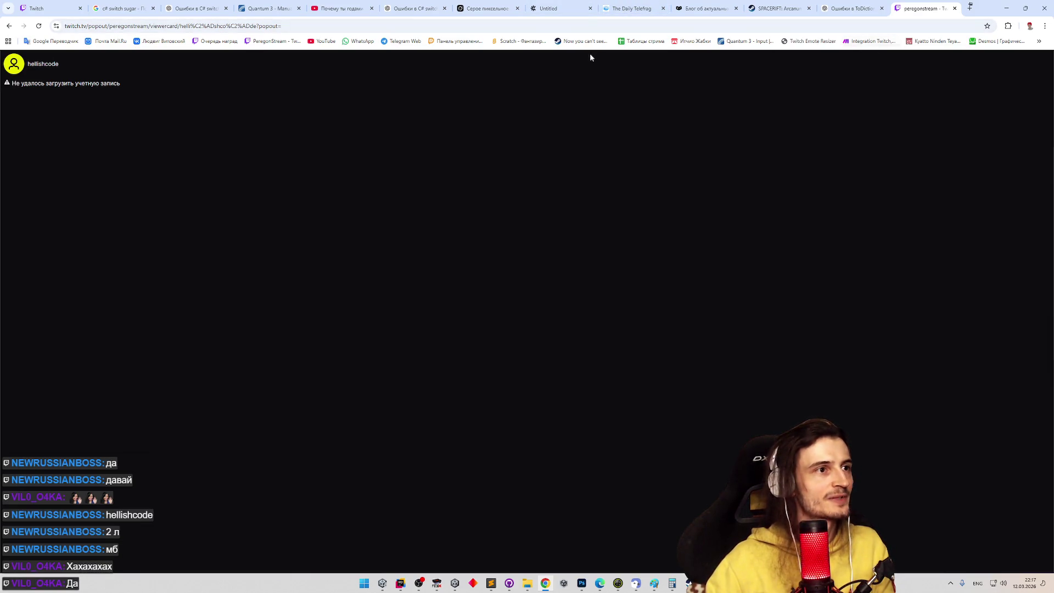
middle_click(273, 41)
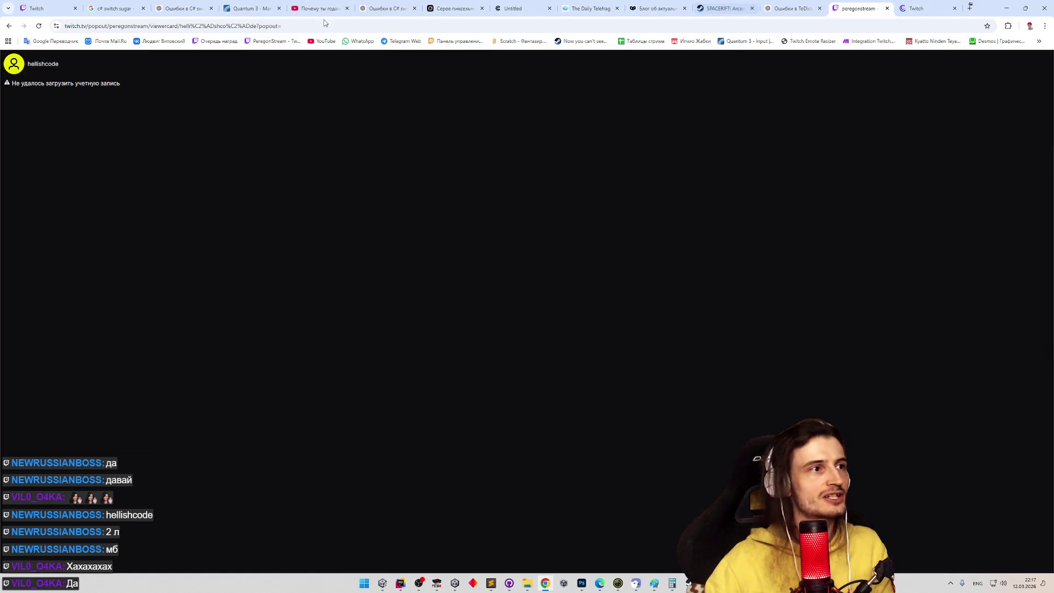
click(908, 4)
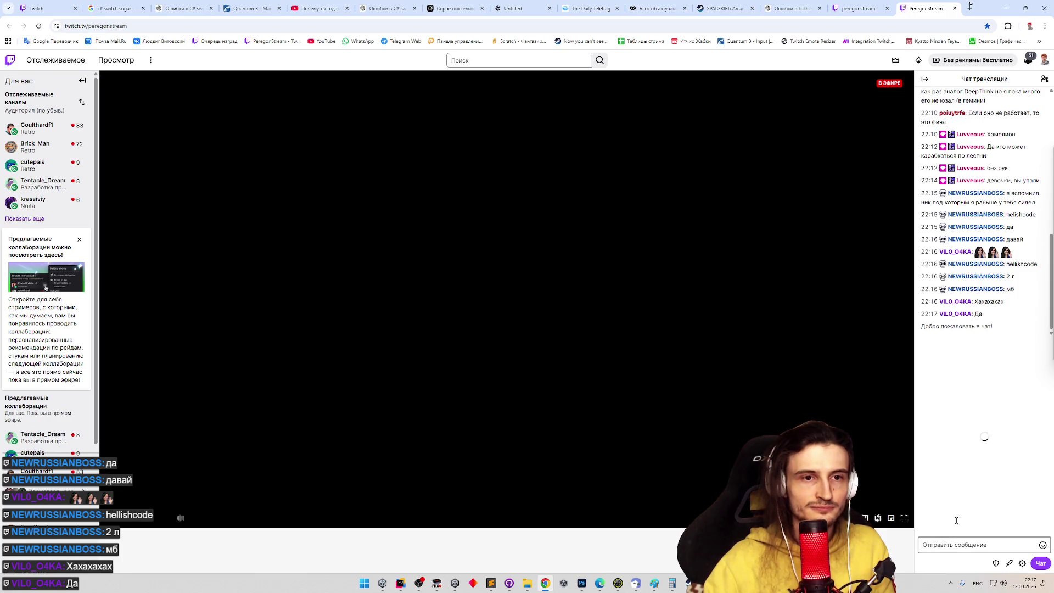
Search Whispers for the mentioned viewer's account, open the chat, and load its viewer card
click(901, 60)
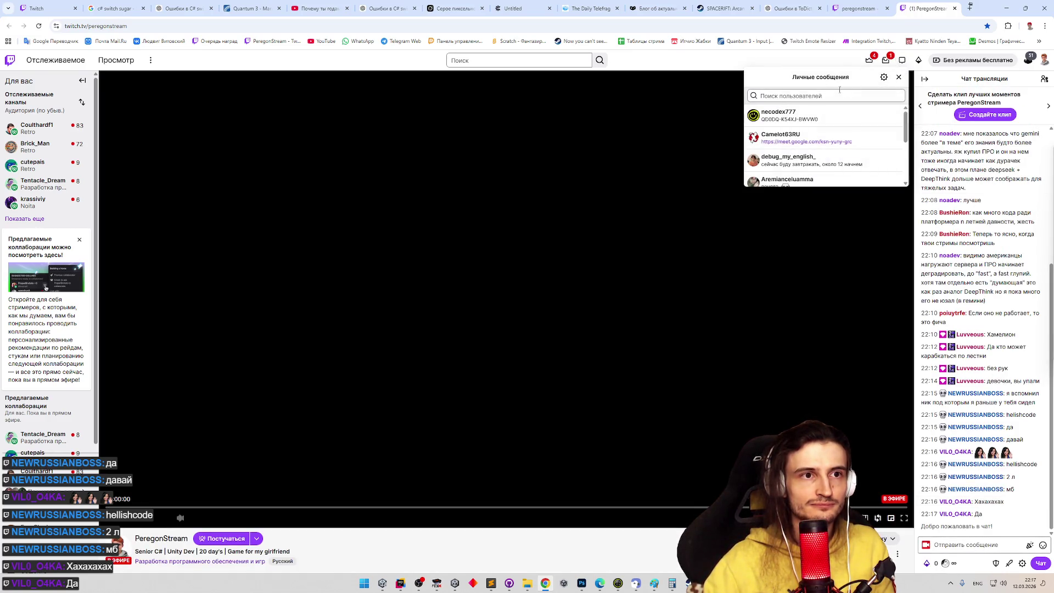
click(828, 97)
text(hell)
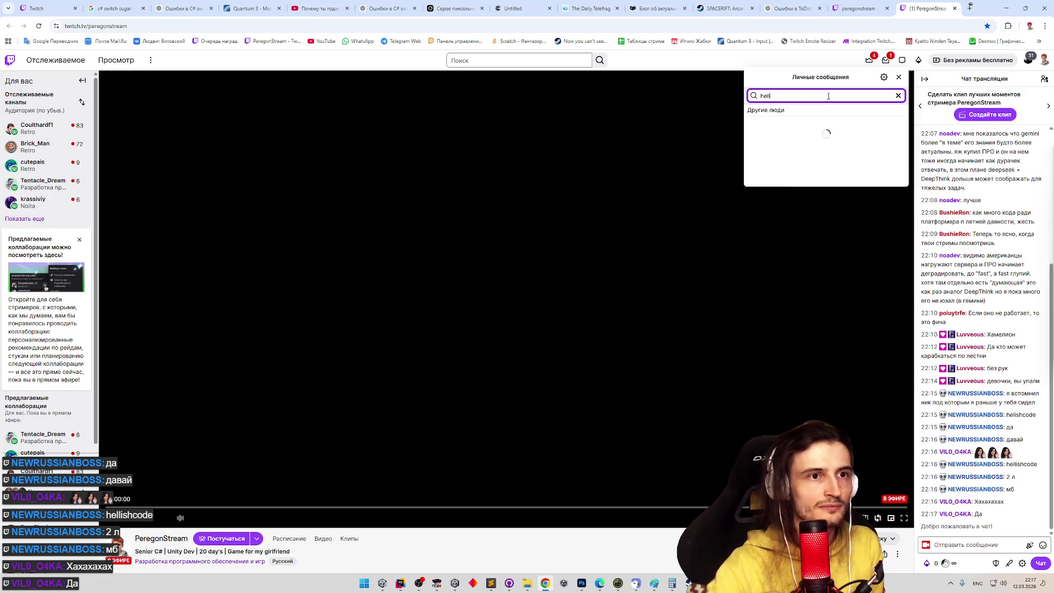
text(ishC)
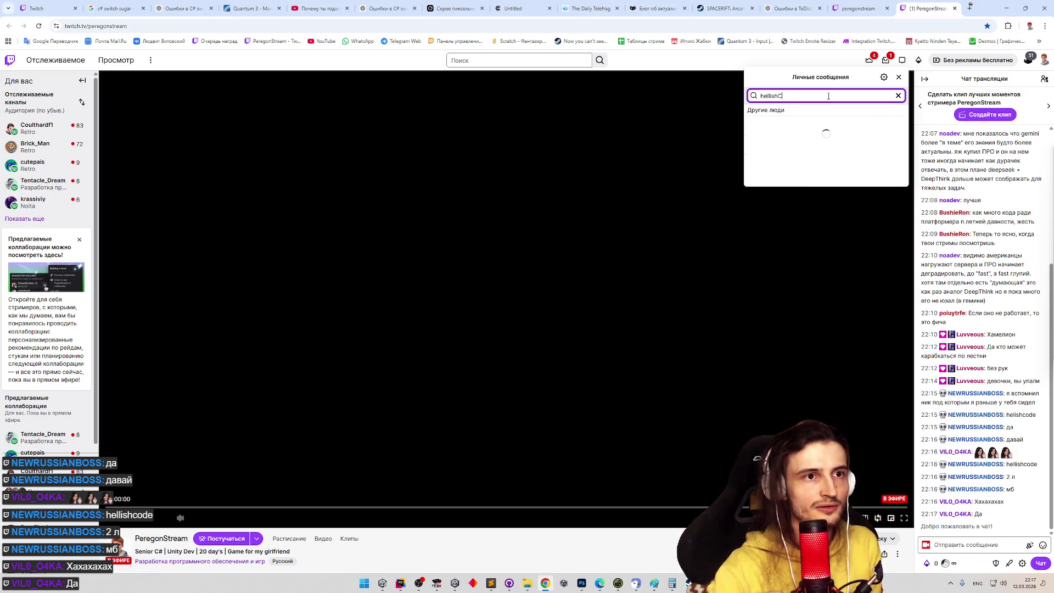
text(ode)
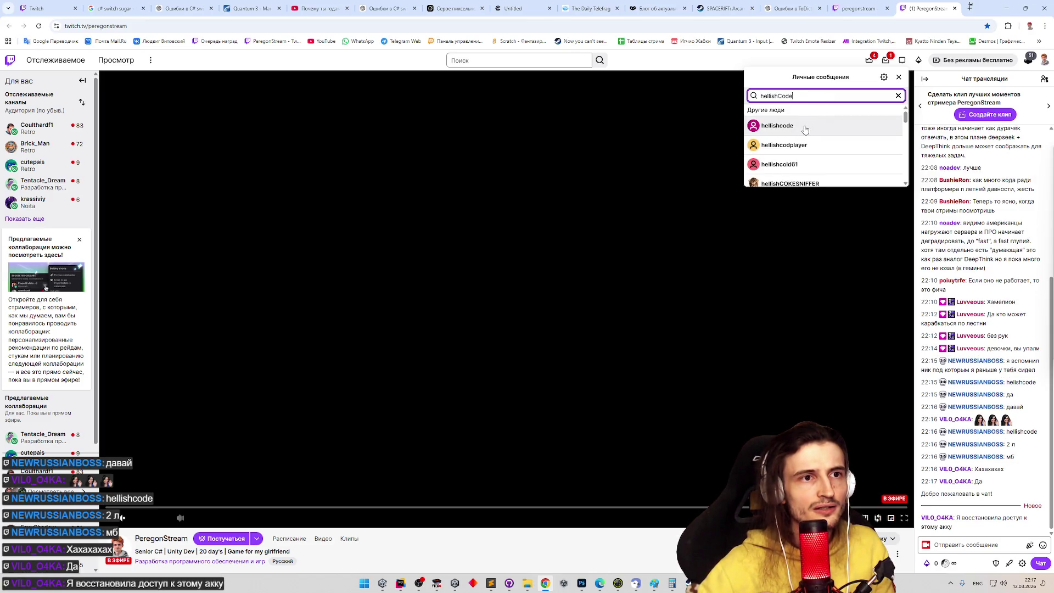
click(806, 126)
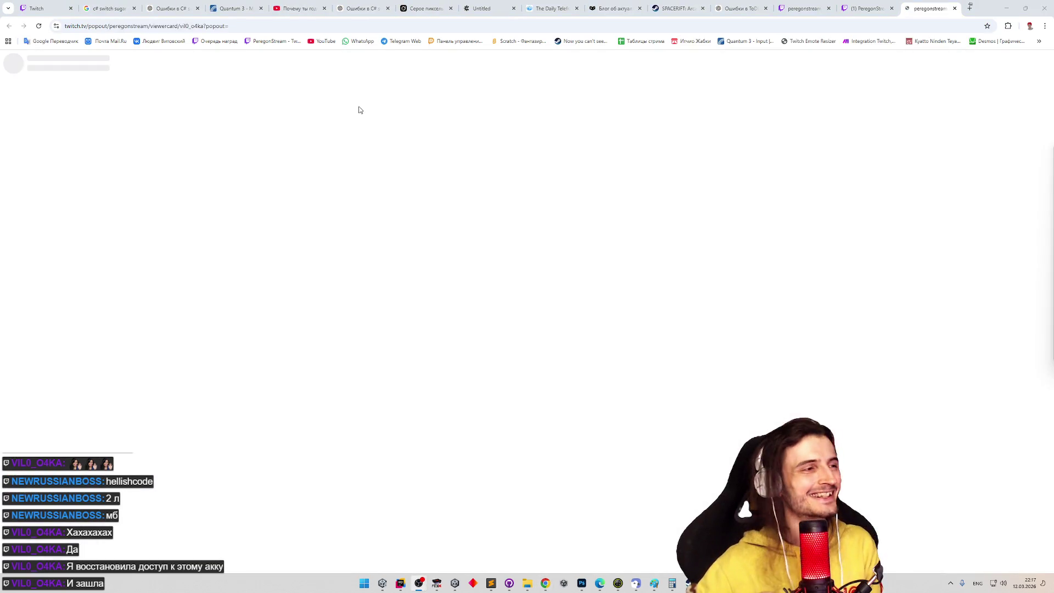
double_click(197, 26)
text(hellishcode)
key(Return)
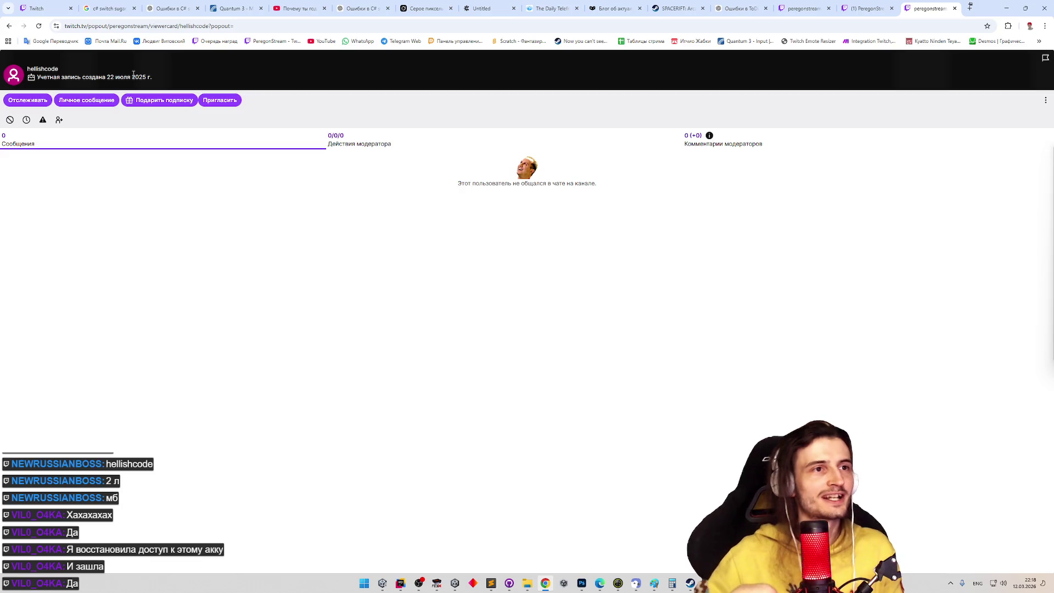
On the live channel tab, search Whispers for that account again, close the panel, and minimize Chrome
click(807, 6)
click(866, 8)
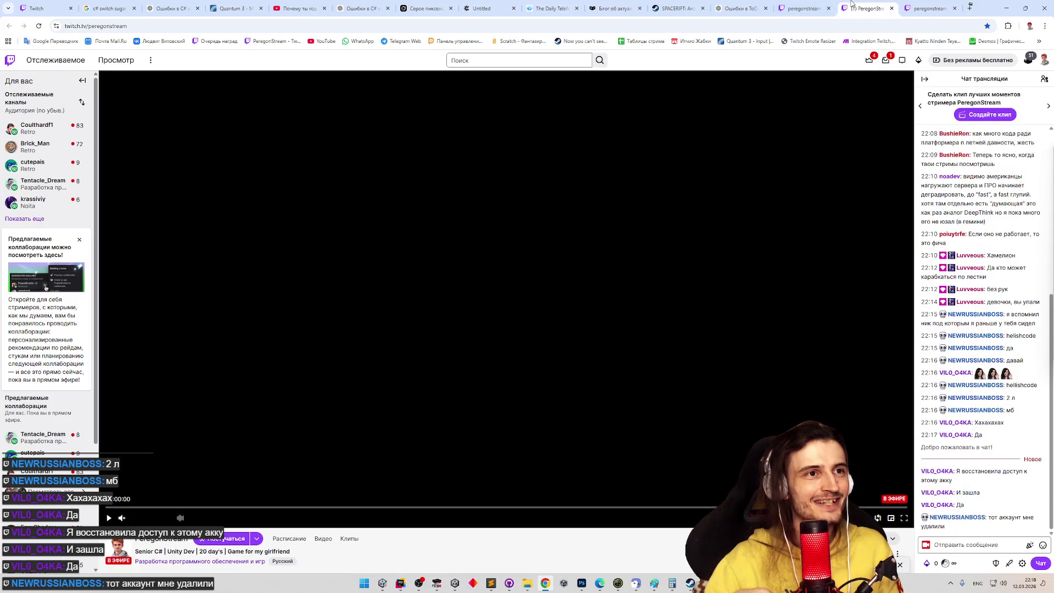
click(902, 60)
click(806, 96)
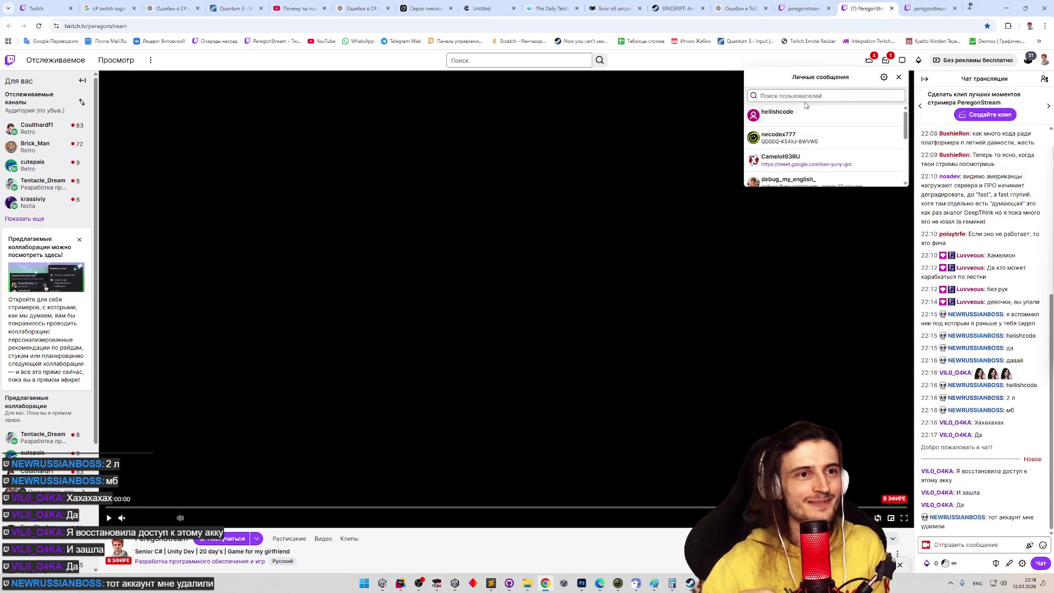
text(hellishcode)
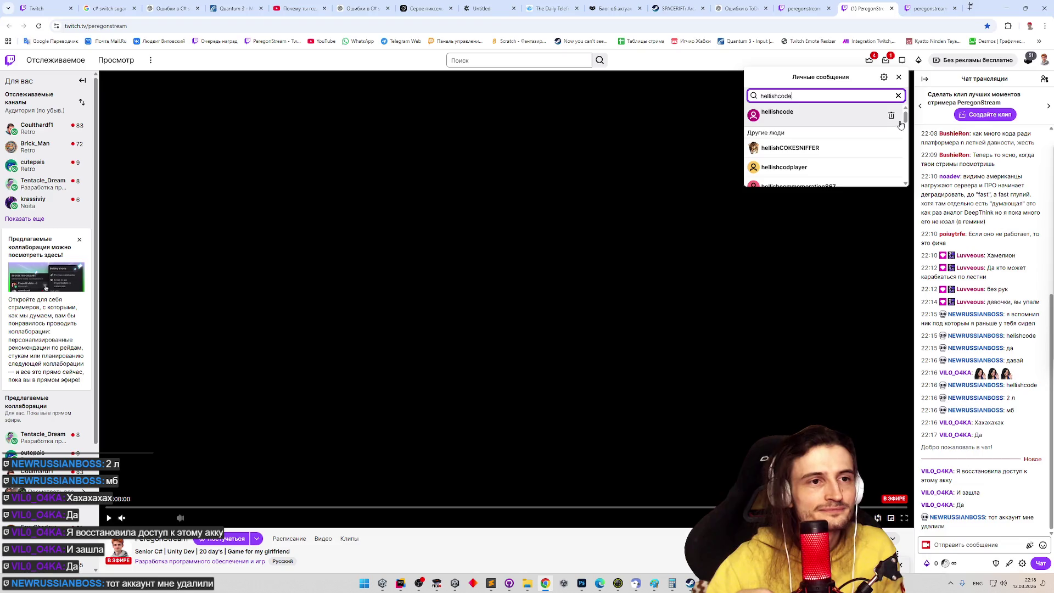
drag(908, 112, 907, 184)
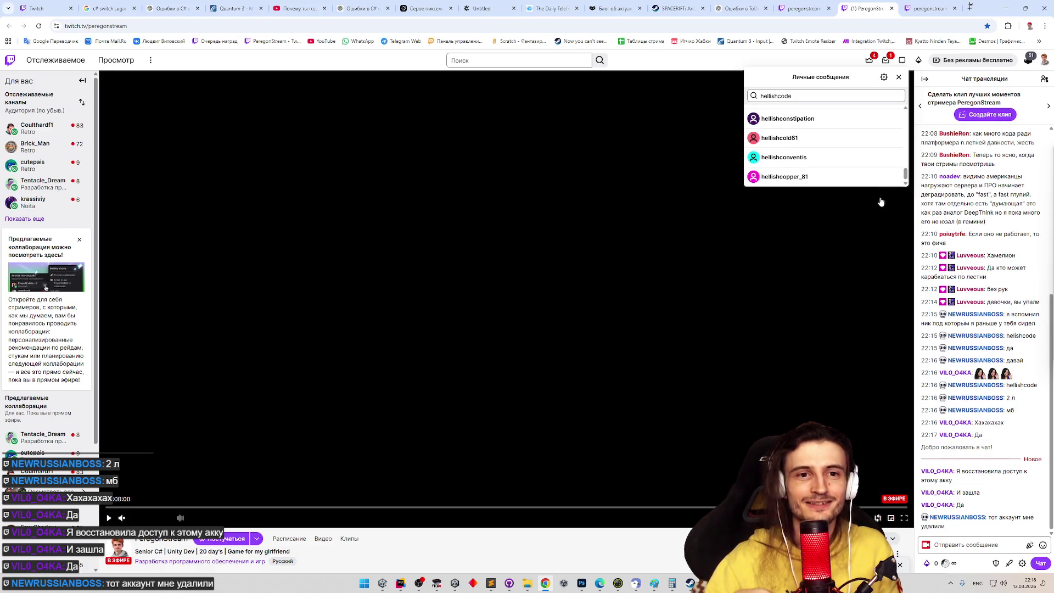
click(850, 235)
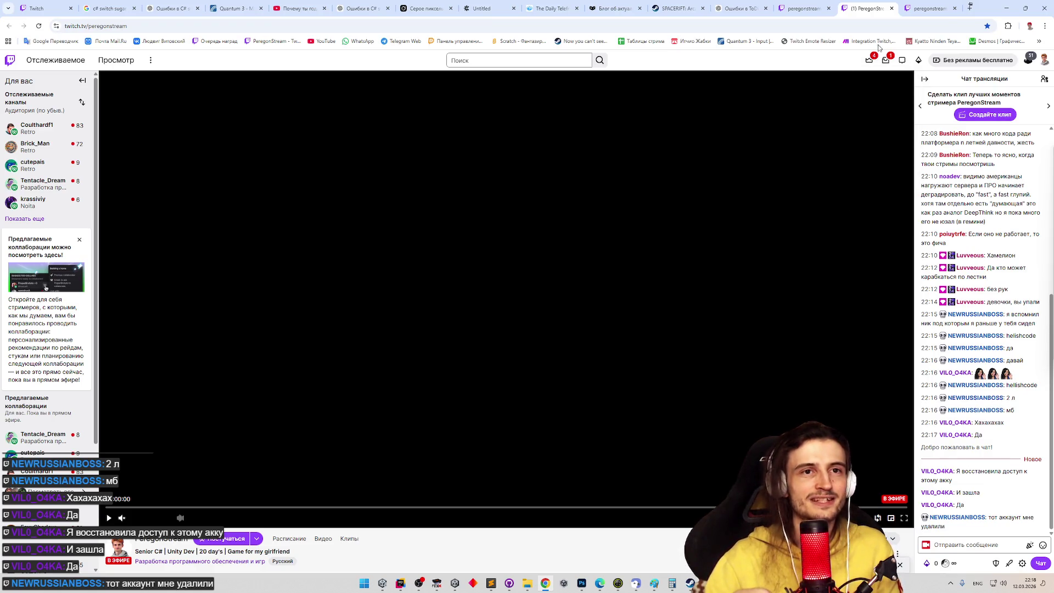
click(1000, 5)
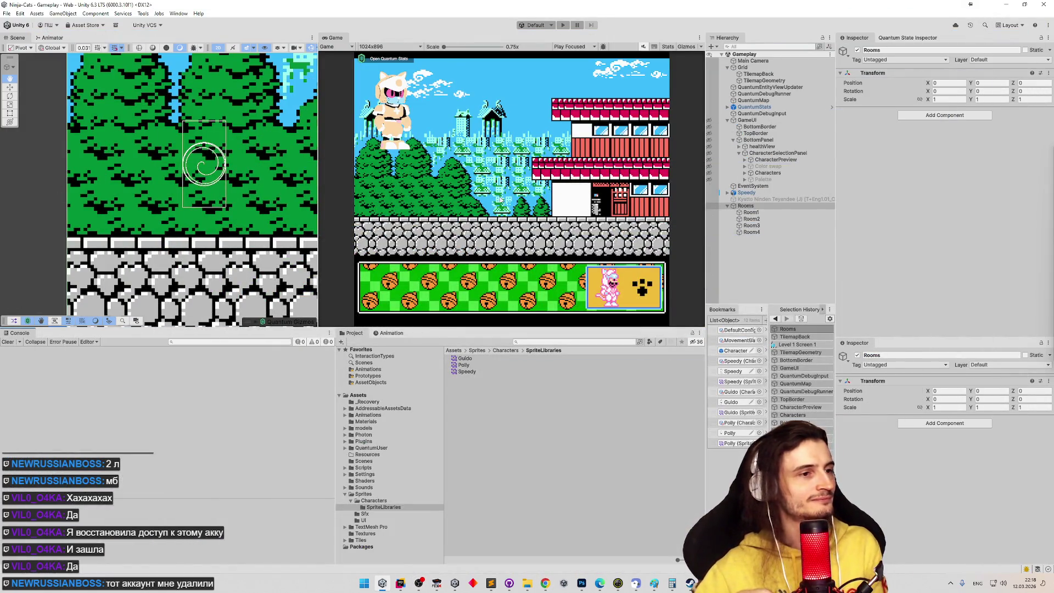
Switch to Rider, scroll MoveSystem.cs to the leftGround block, and select min in the maxWithOffset line
click(401, 583)
scroll(647, 404, down, 10)
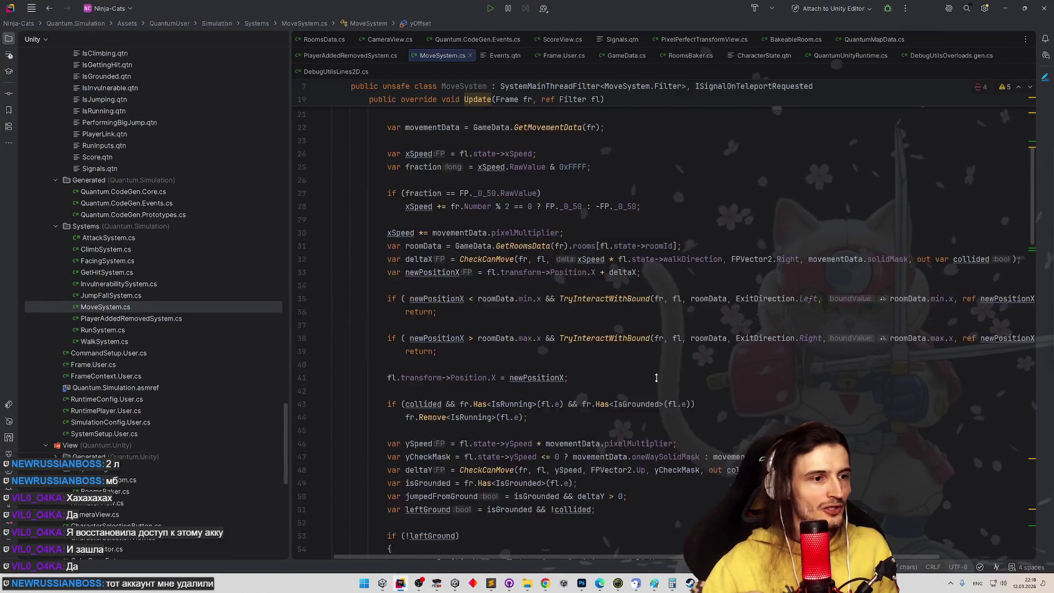
scroll(647, 405, down, 20)
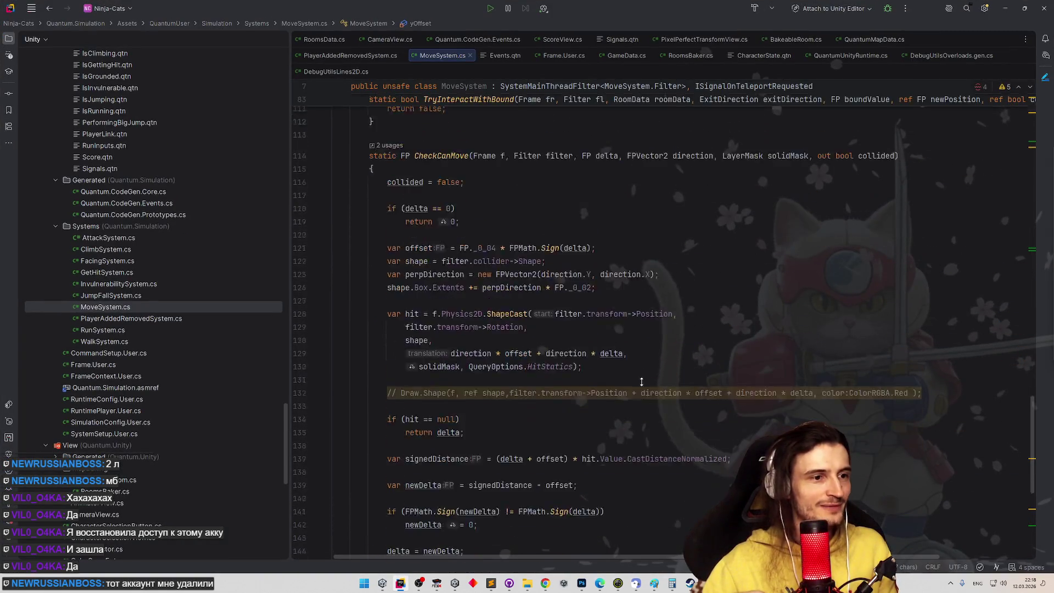
scroll(638, 352, up, 10)
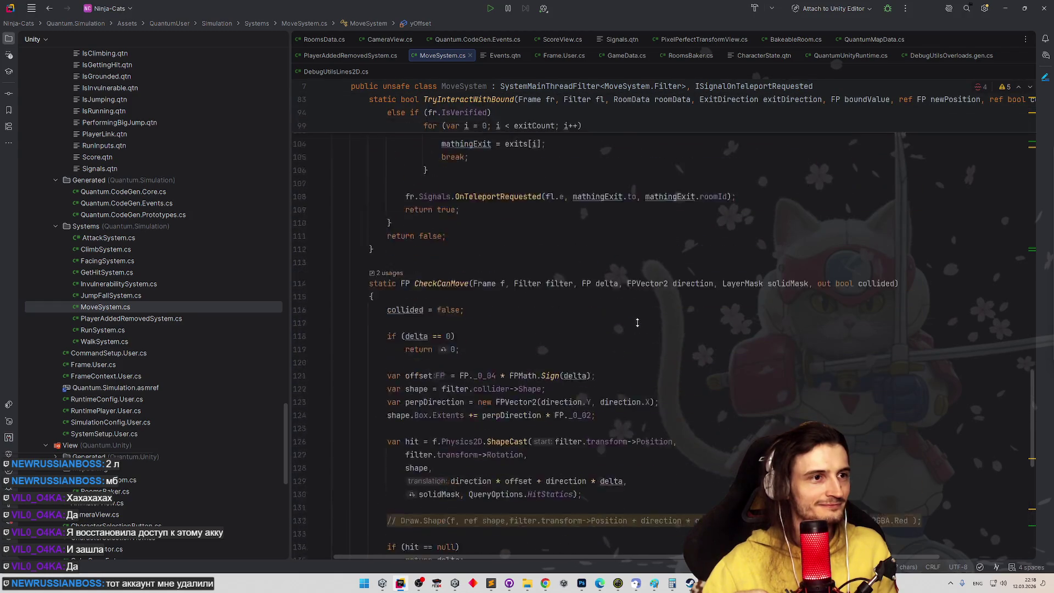
scroll(644, 326, up, 12)
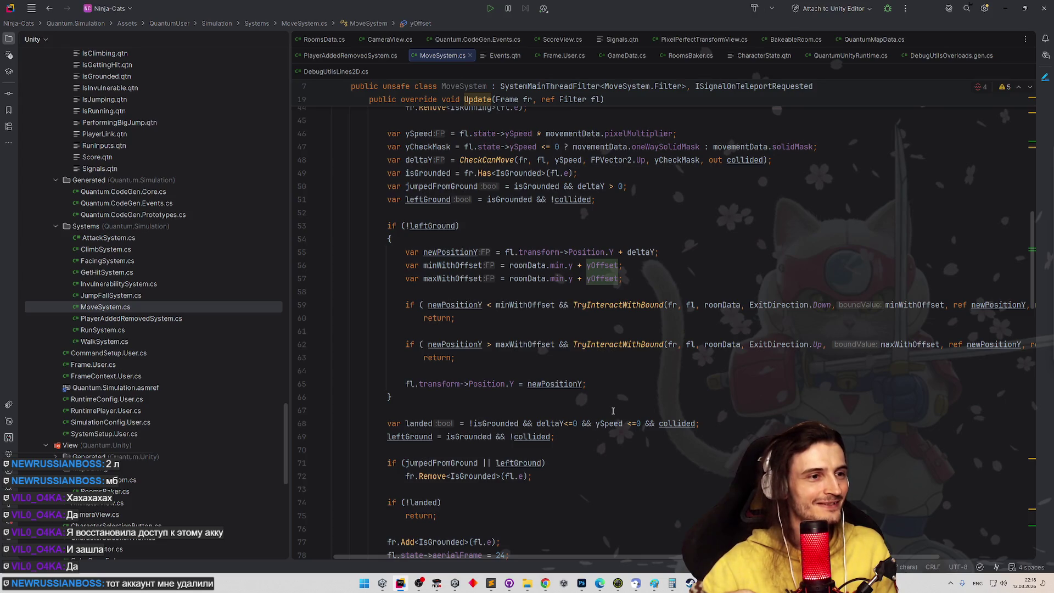
double_click(557, 278)
Change maxWithOffset to roomData.max.y + yOffset, check the surrounding bound lines, then minimize Rider
text(max)
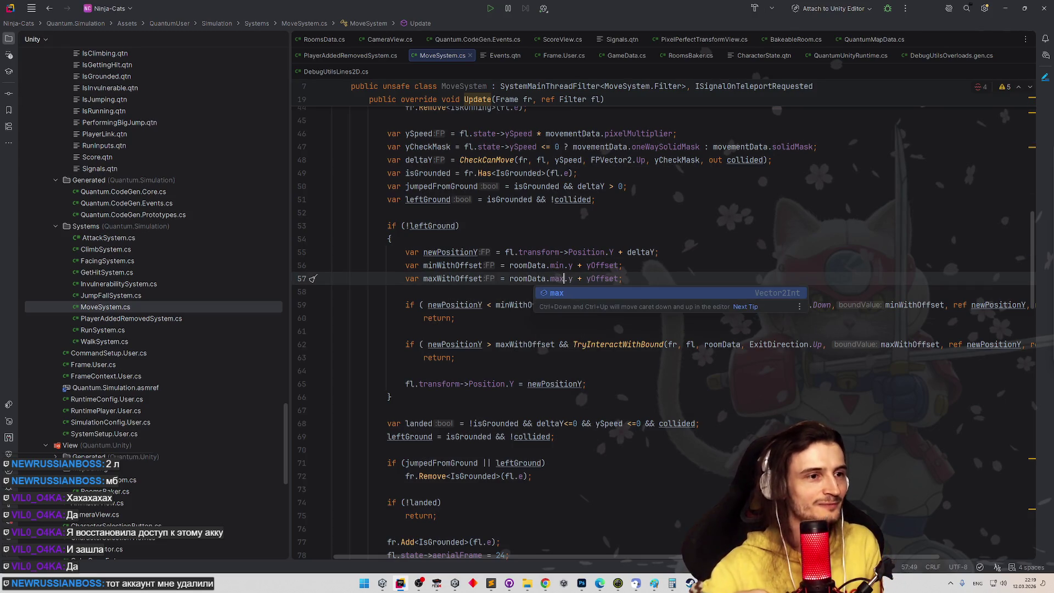
click(611, 238)
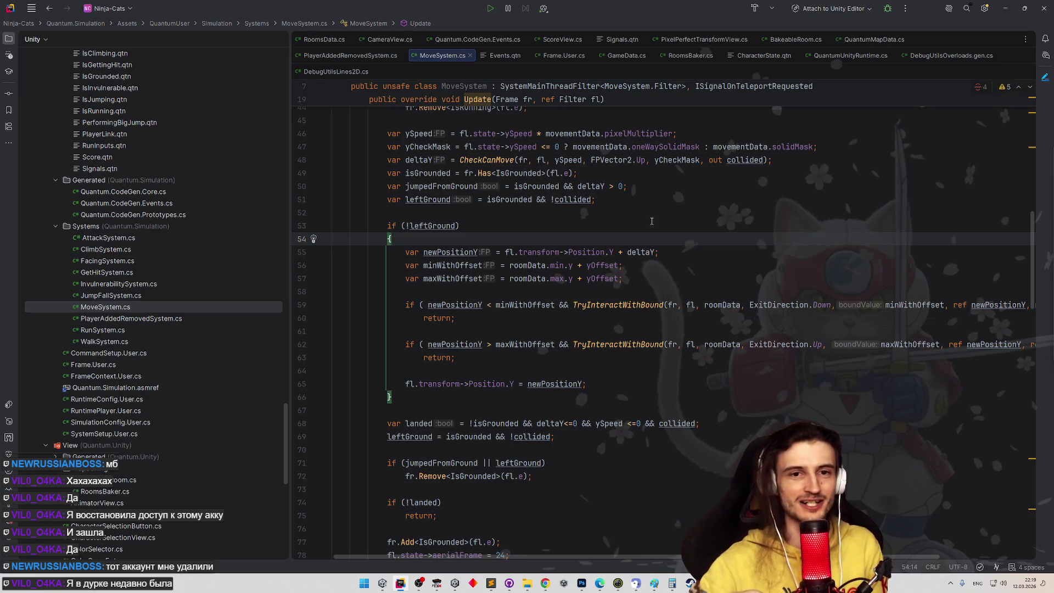
click(652, 221)
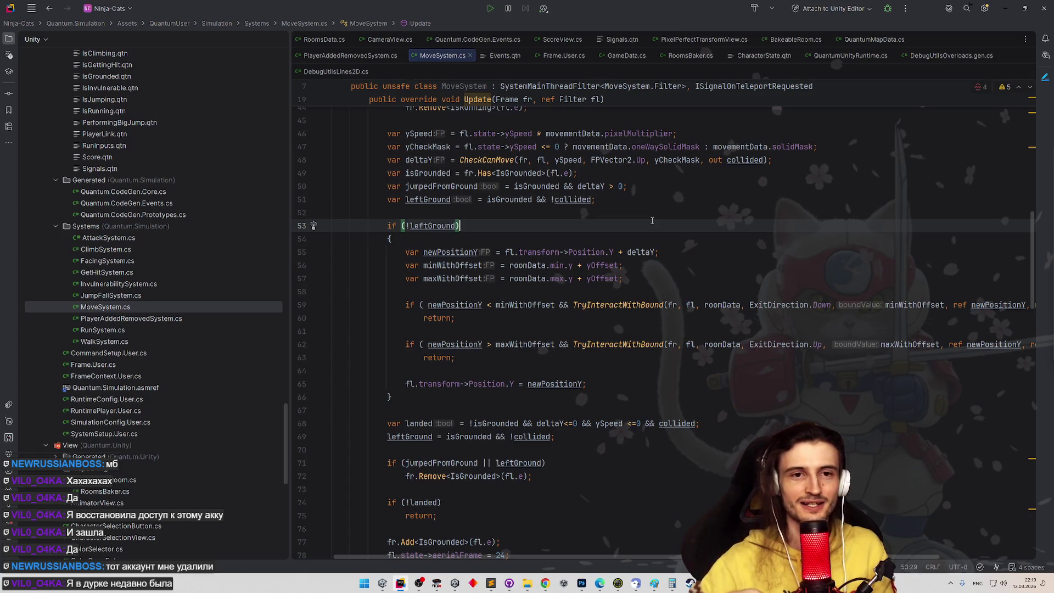
click(661, 253)
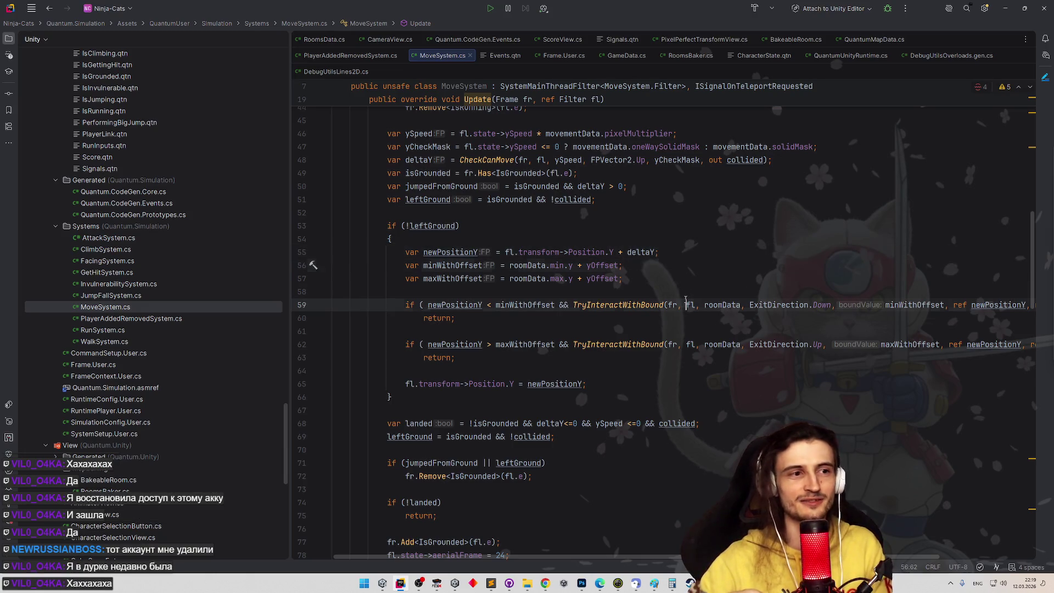
click(686, 305)
click(697, 265)
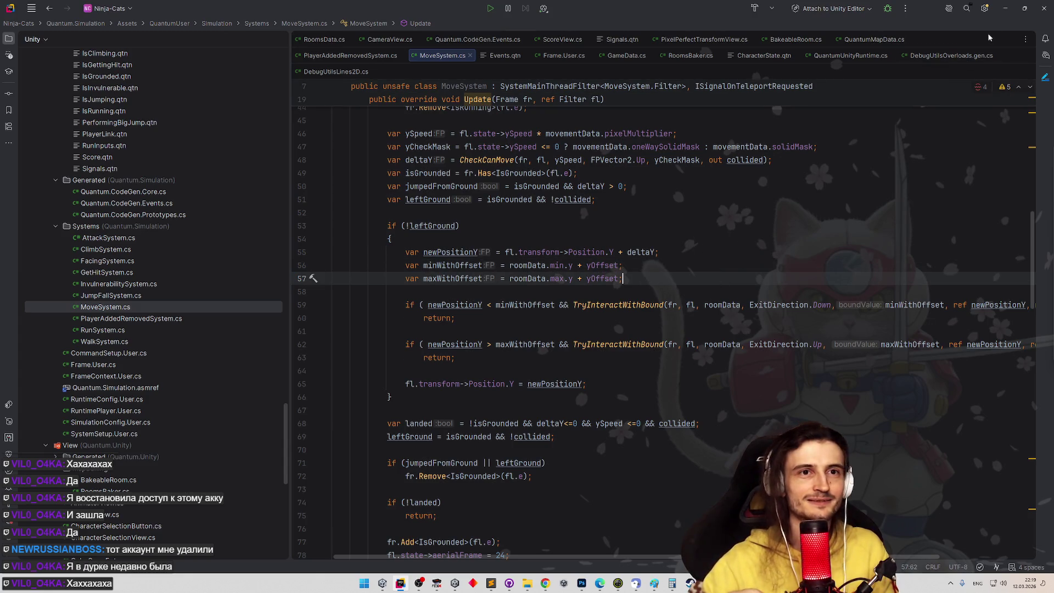
click(1006, 9)
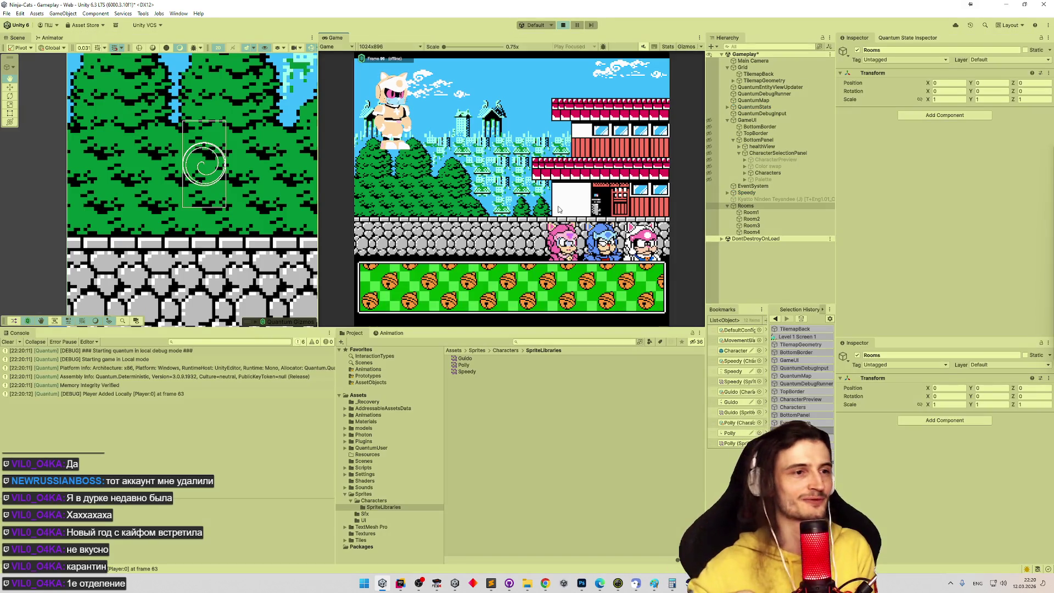
Play as the pink cat, running right, left with a jump, and right again, then return to Rider
click(619, 282)
click(619, 282)
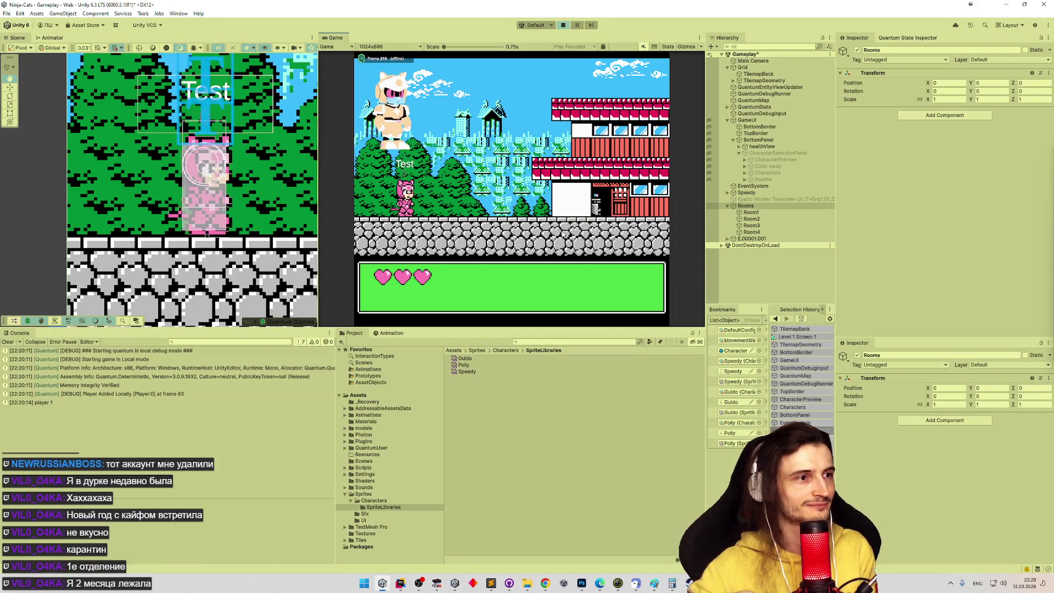
key(Right)
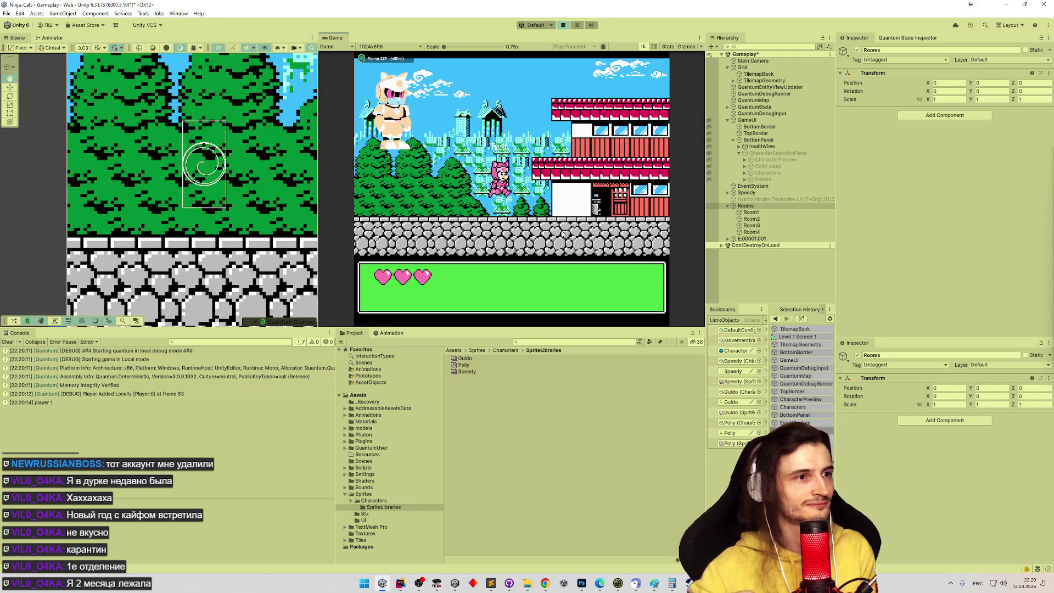
key(Left)
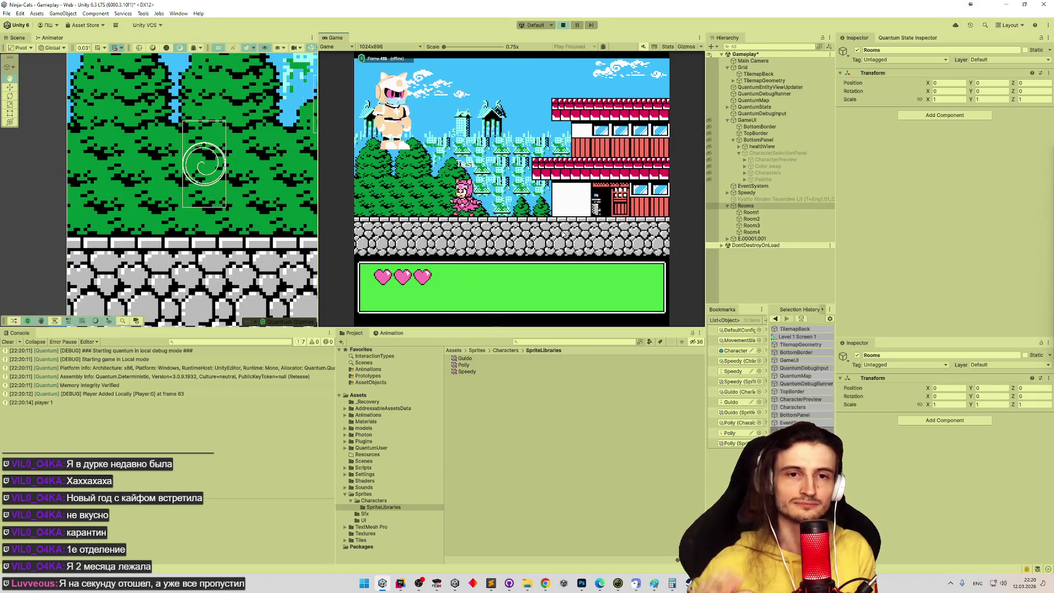
key(Left)
key(Left)
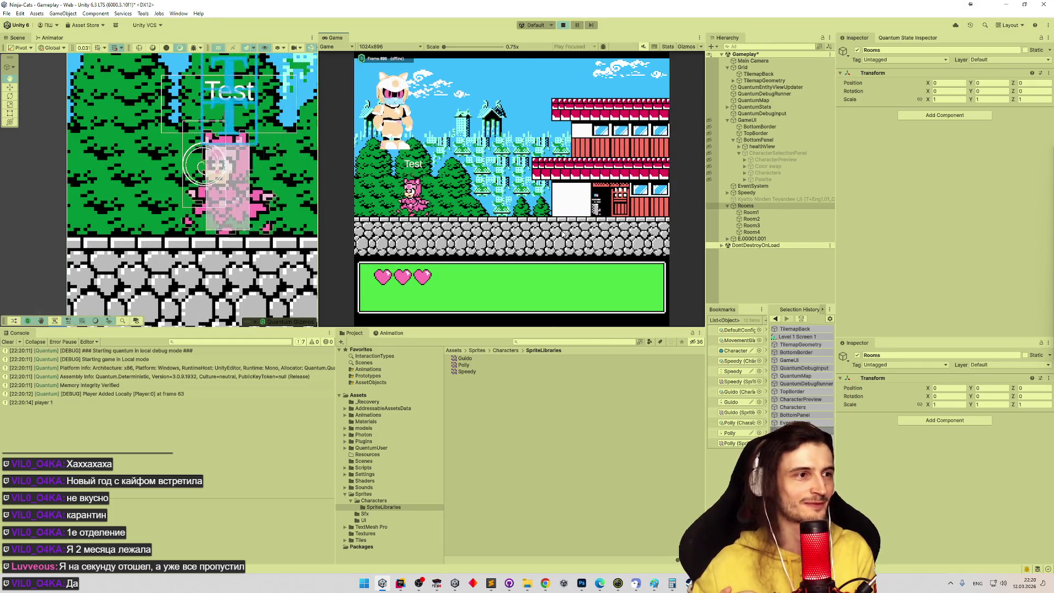
key(Right)
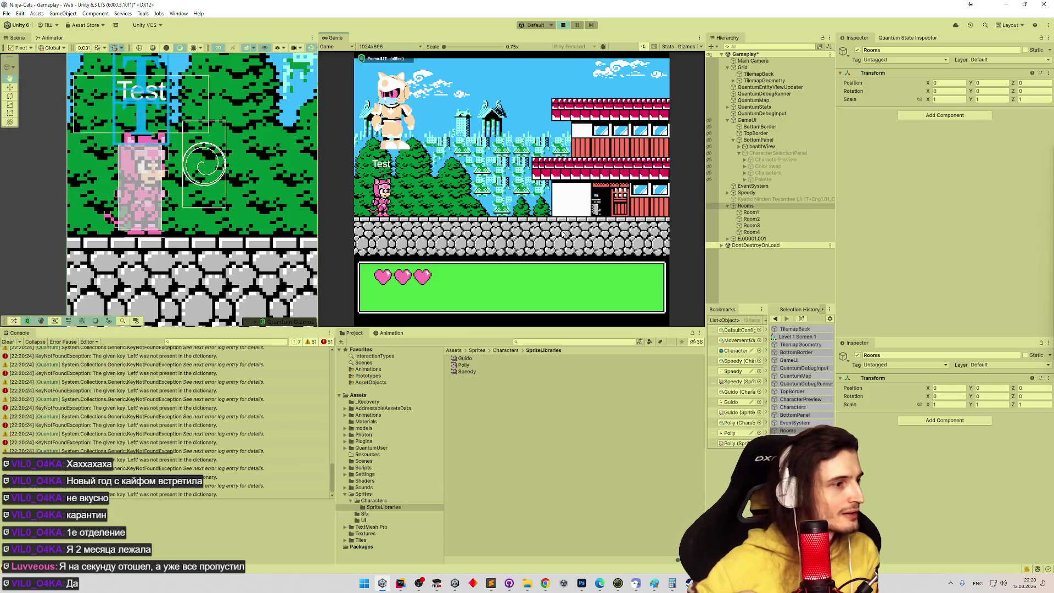
click(384, 588)
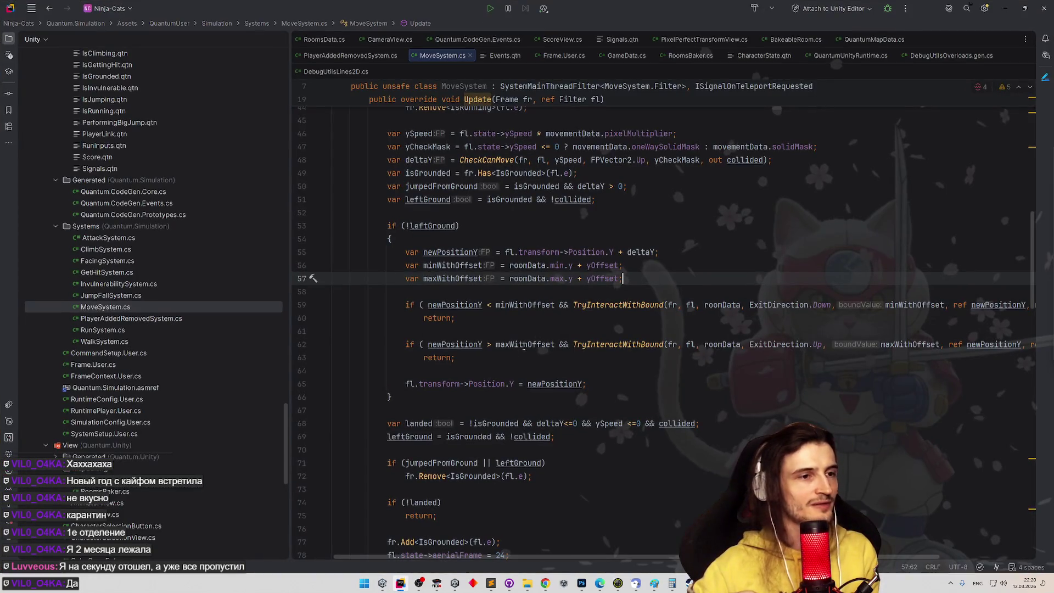
Go from the last edit in Update to the TryInteractWithBound declaration
scroll(585, 331, down, 20)
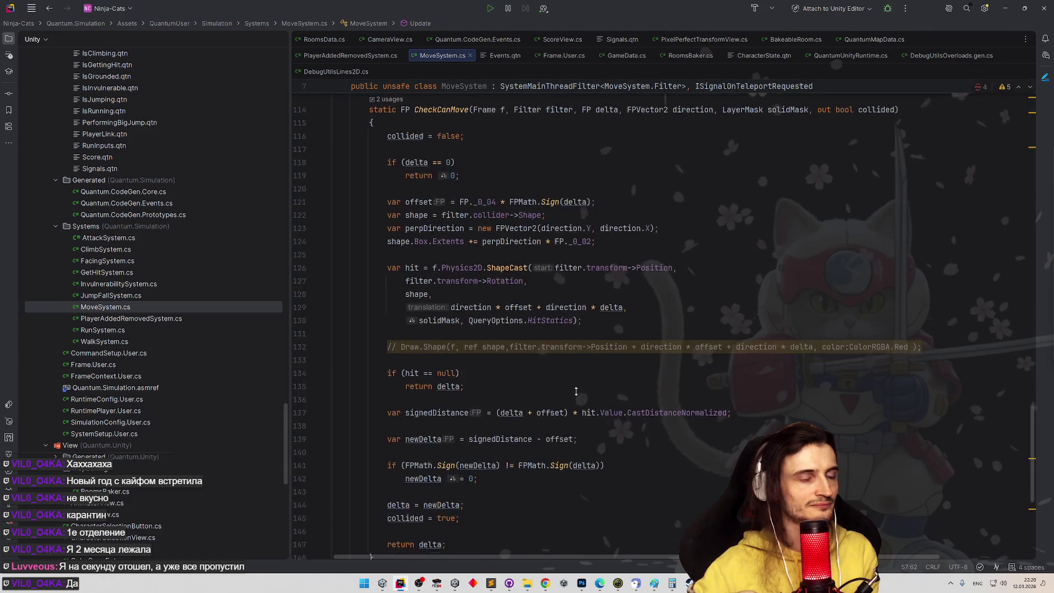
key(ctrl+shift+BackSpace)
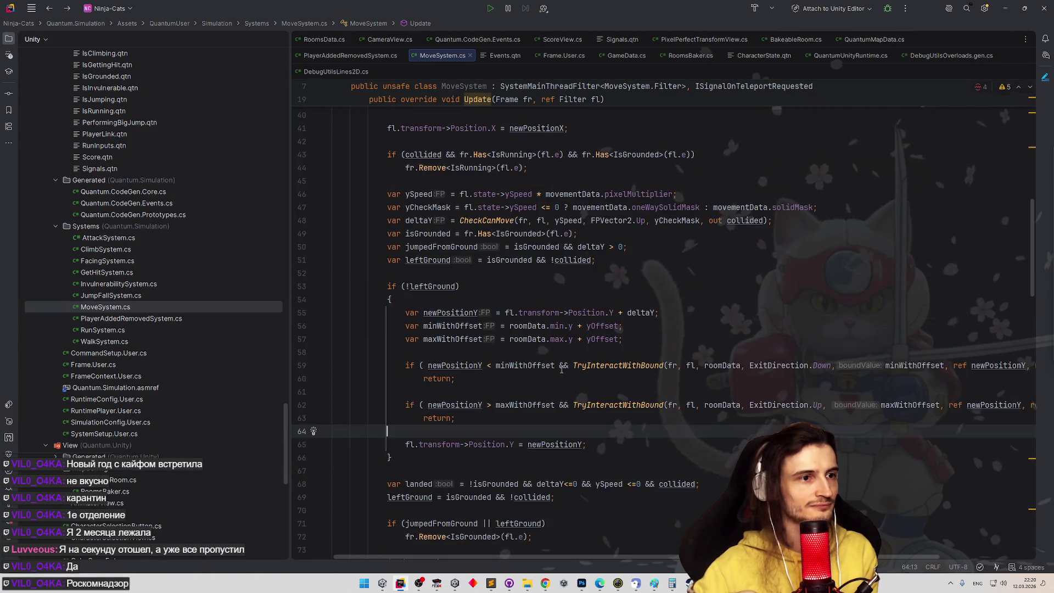
ctrl+click(617, 365)
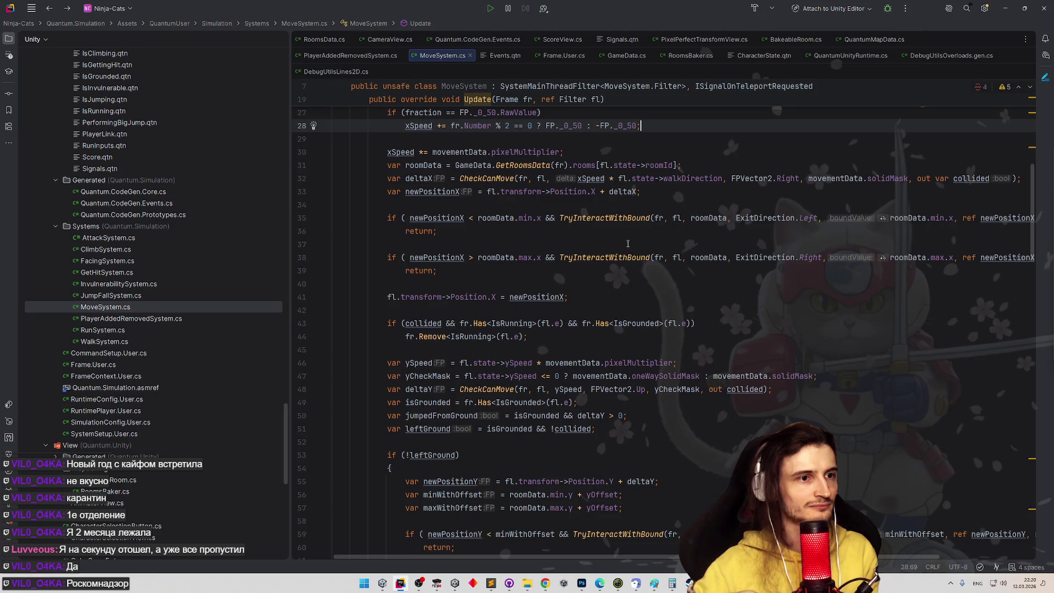
scroll(610, 274, down, 2)
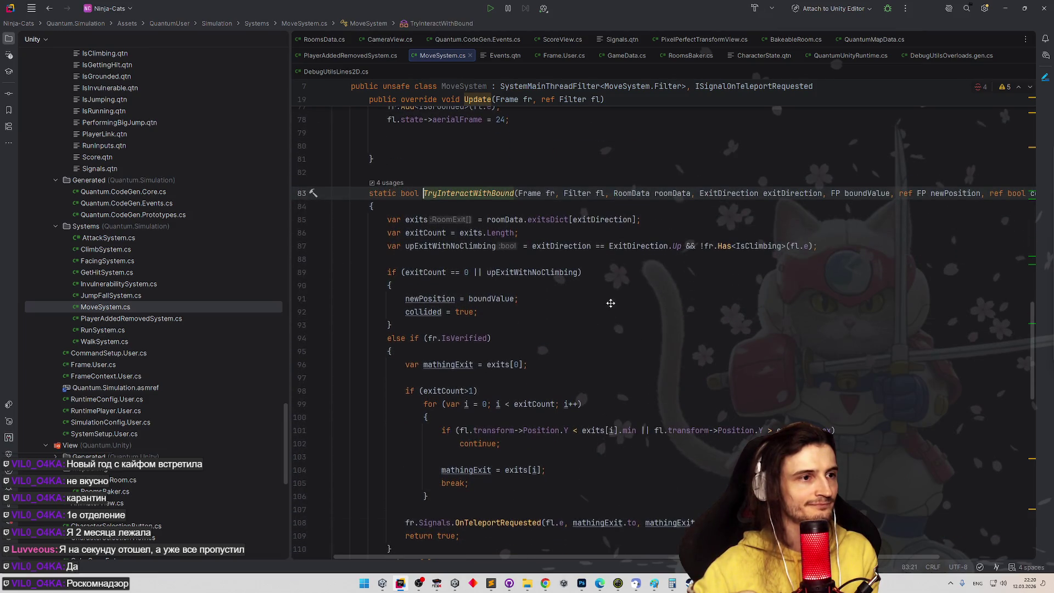
Inspect the exits lookup from roomData.exitsDict and add a blank line above the exits declaration
double_click(420, 219)
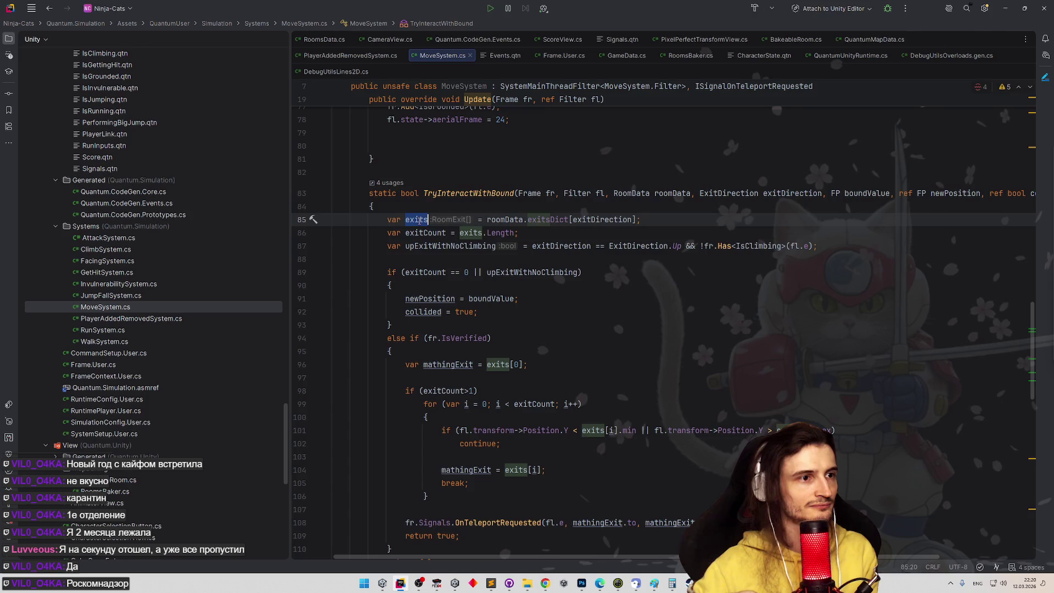
drag(487, 220, 569, 220)
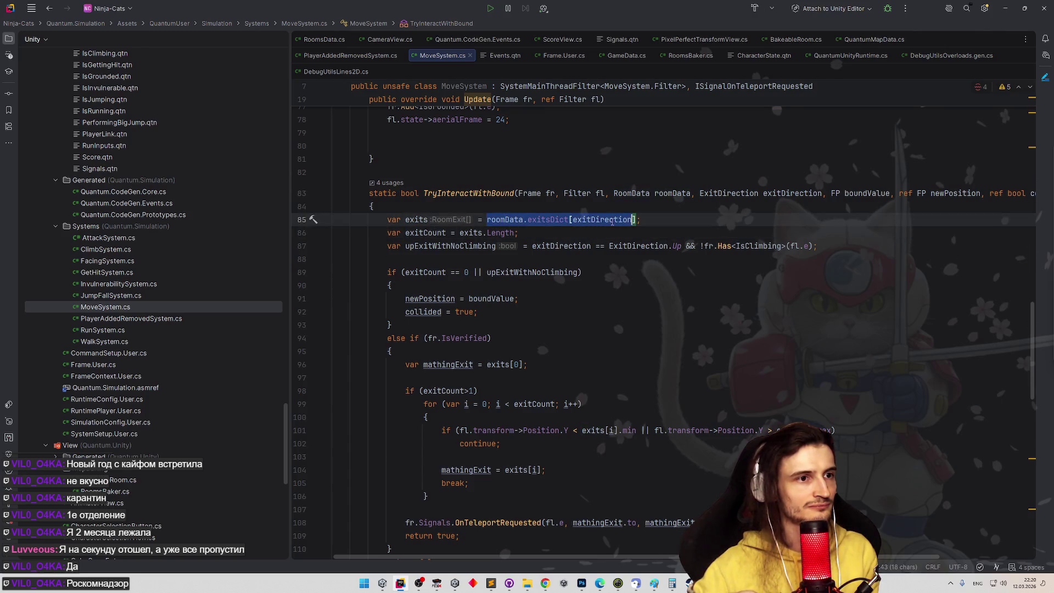
key(Down)
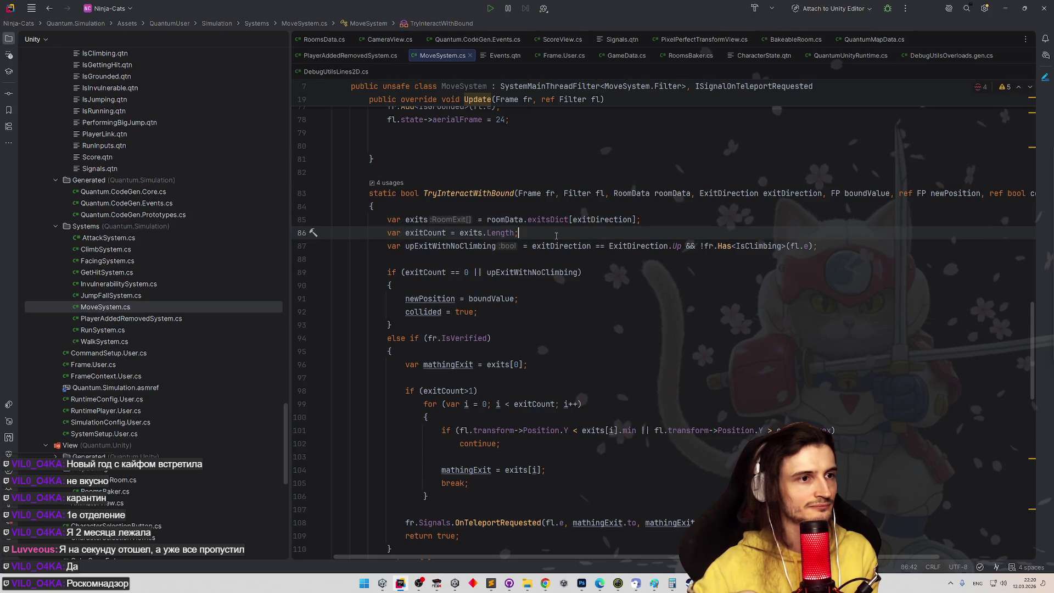
key(Up)
key(Up)
key(End)
key(Return)
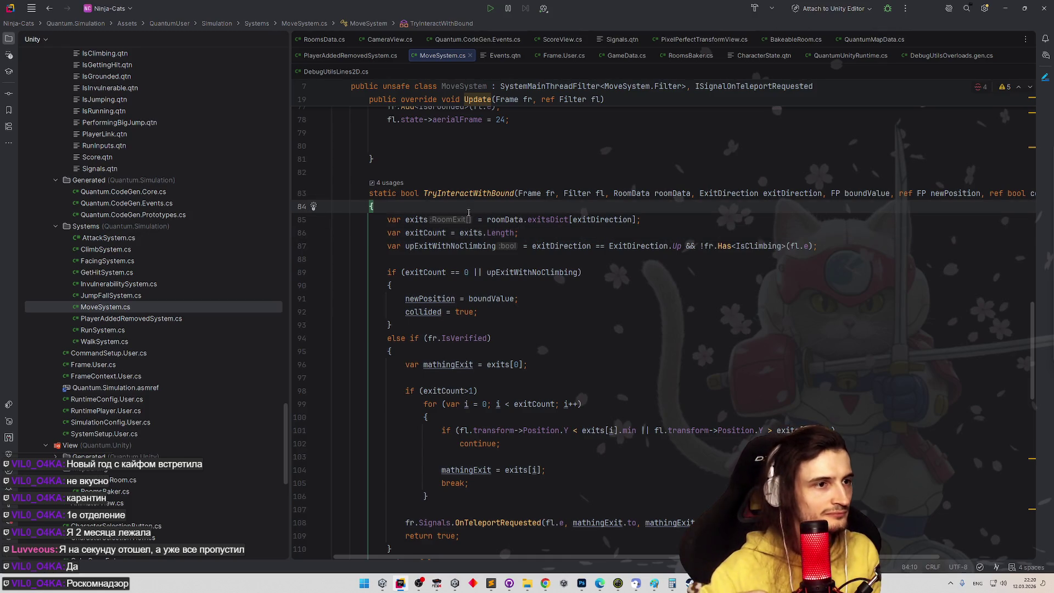
Remove the stray line and start a new if check in TryInteractWithBound
text(i)
key(BackSpace)
key(BackSpace)
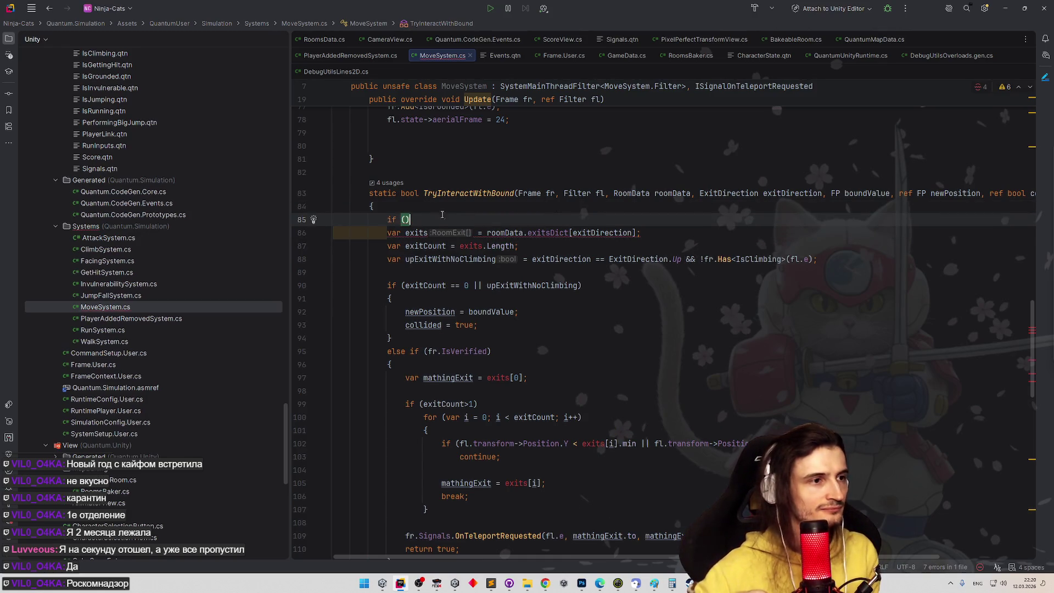
key(Return)
text(if ()
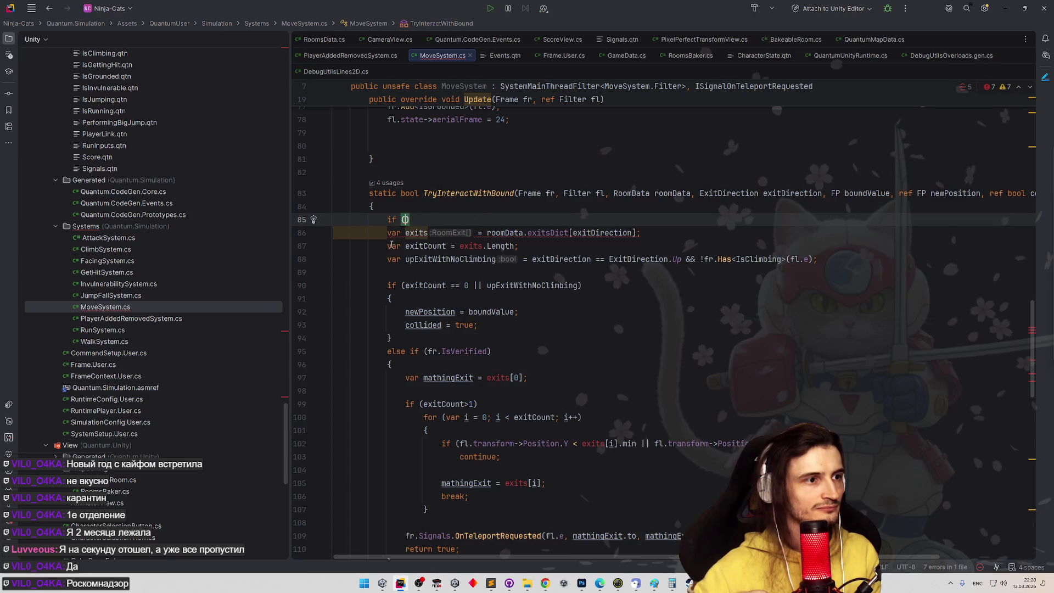
Declare exitCount initialized to 0 above the if check
drag(392, 245, 518, 246)
key(ctrl+c)
click(461, 208)
key(Return)
key(ctrl+v)
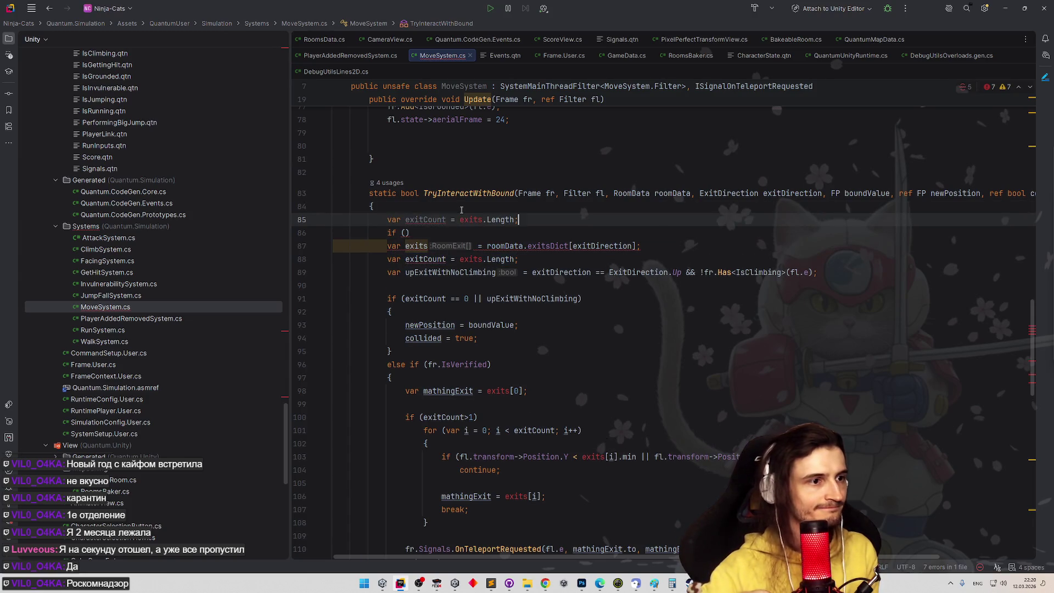
mouse_move(460, 220)
mouse_down()
mouse_move(514, 220)
mouse_move(569, 246)
mouse_move(489, 252)
mouse_up()
text(0)
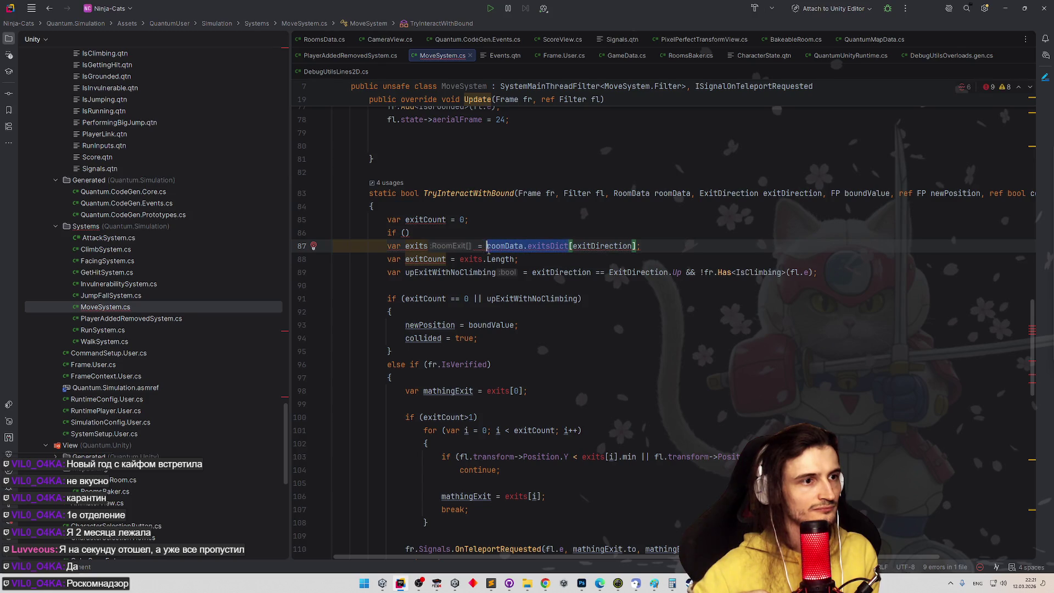
Make the if condition roomData.exitsDict.TryGetValue(exitDirection, out ...) instead of ContainsKey
click(405, 232)
key(ctrl+v)
text(.)
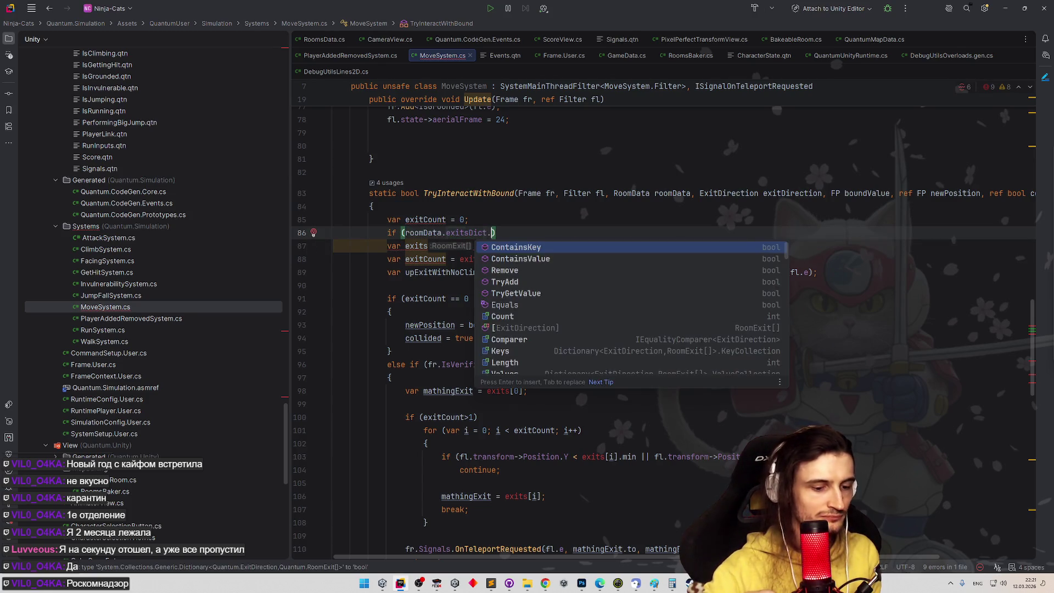
text(Co)
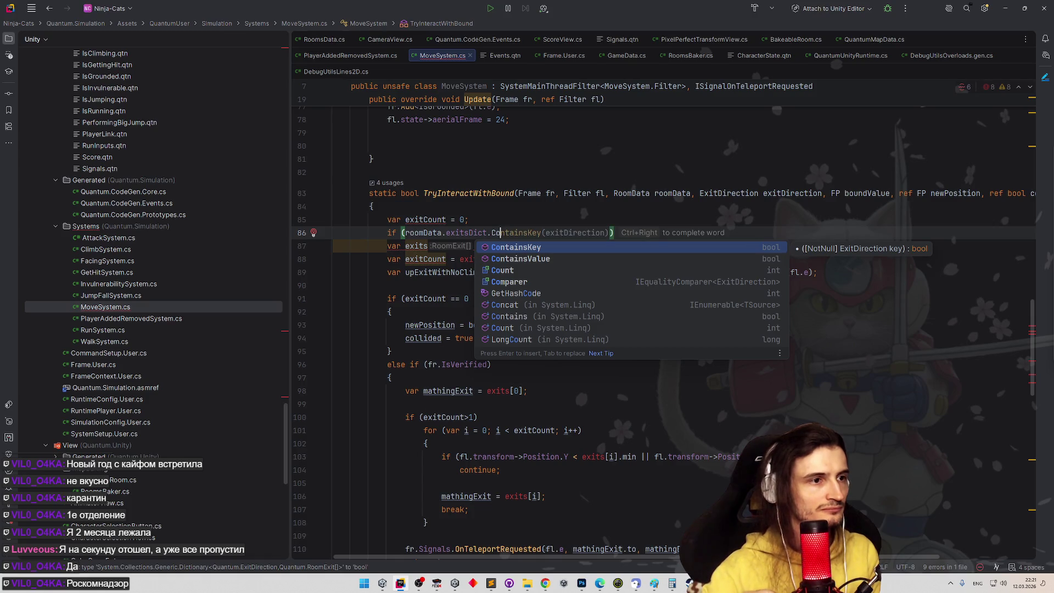
key(Tab)
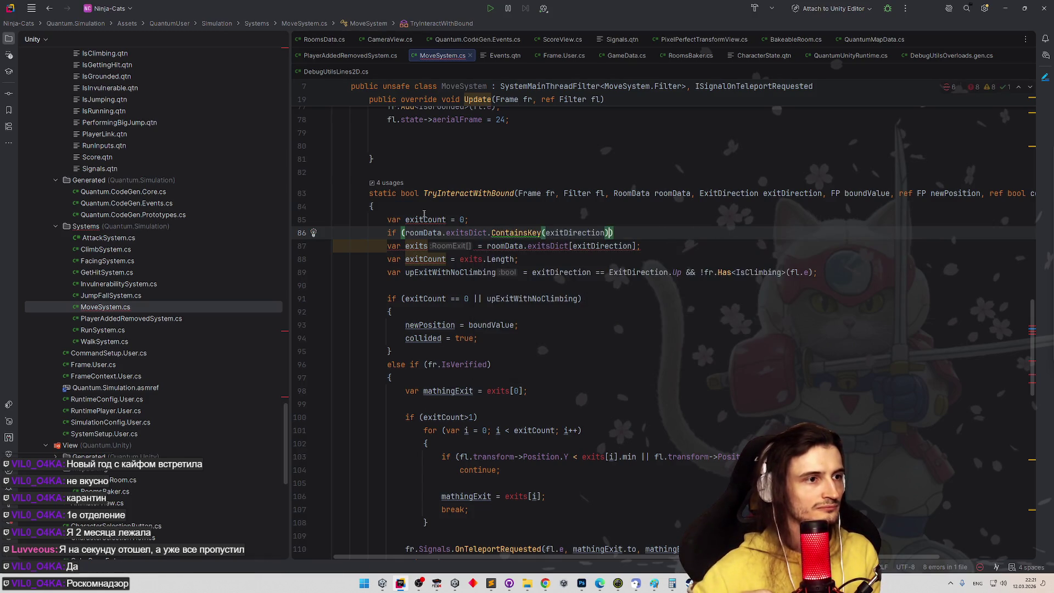
drag(407, 233, 611, 233)
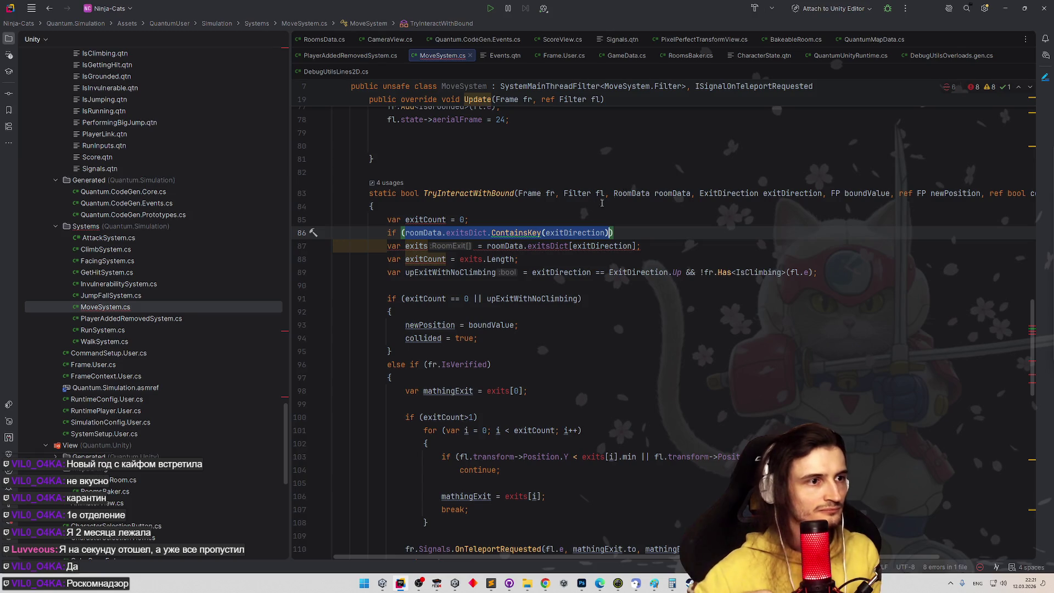
key(ctrl+shift+w)
key(BackSpace)
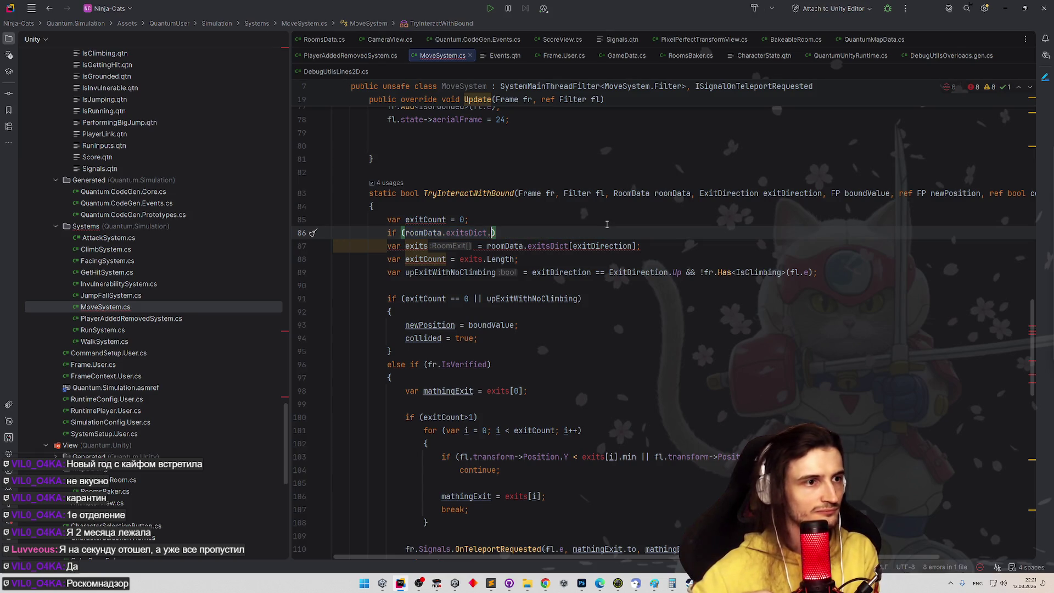
text(TryGetValue()
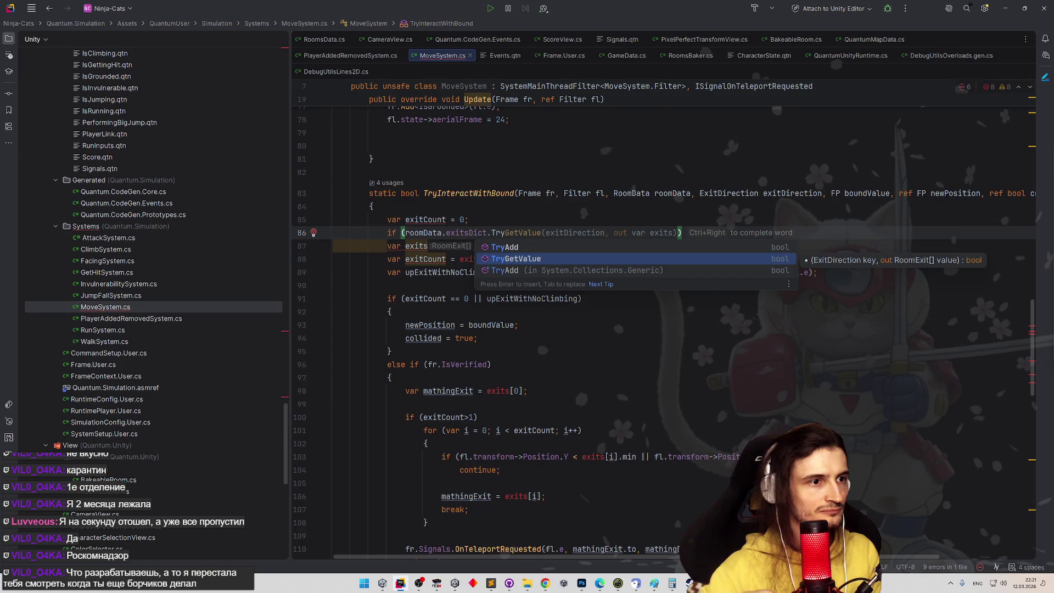
key(Return)
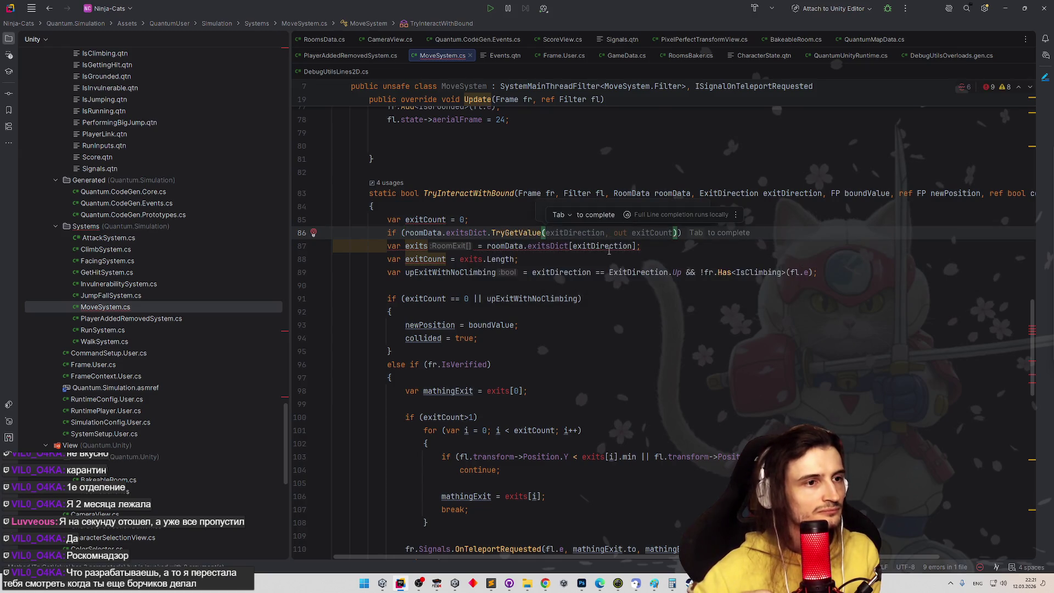
key(Tab)
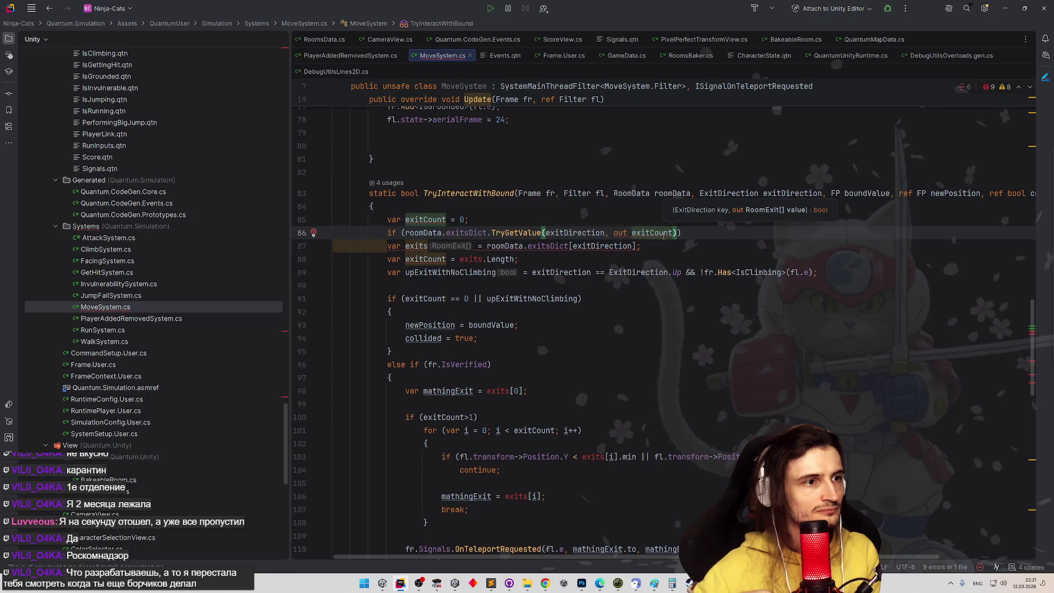
Declare the out variable as var exits, delete the old exits line, and nest exitCount = exits.Length under the if
click(632, 232)
text(var)
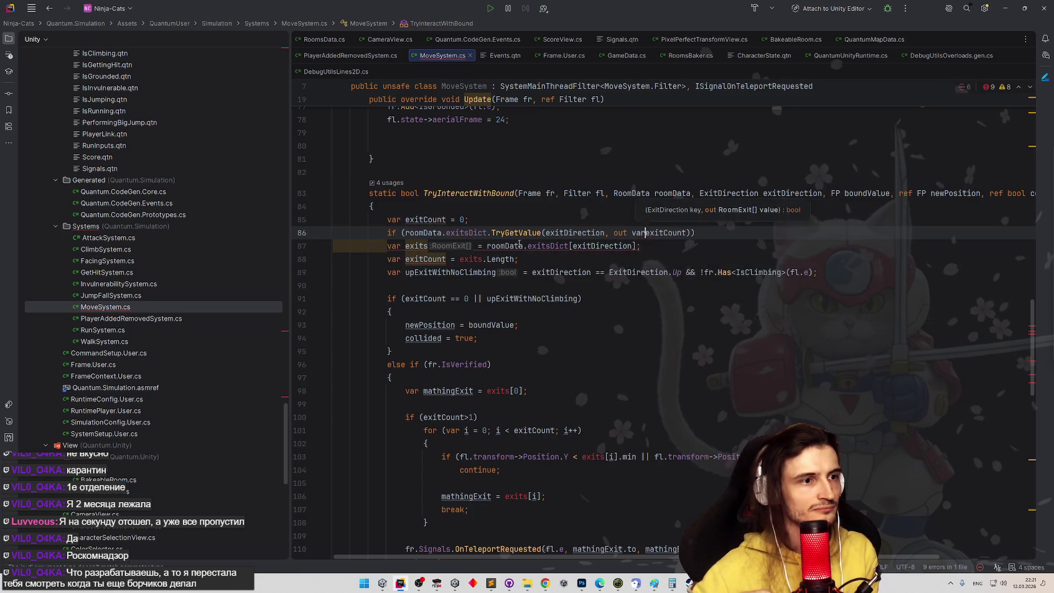
click(429, 246)
key(ctrl+c)
double_click(670, 233)
key(ctrl+v)
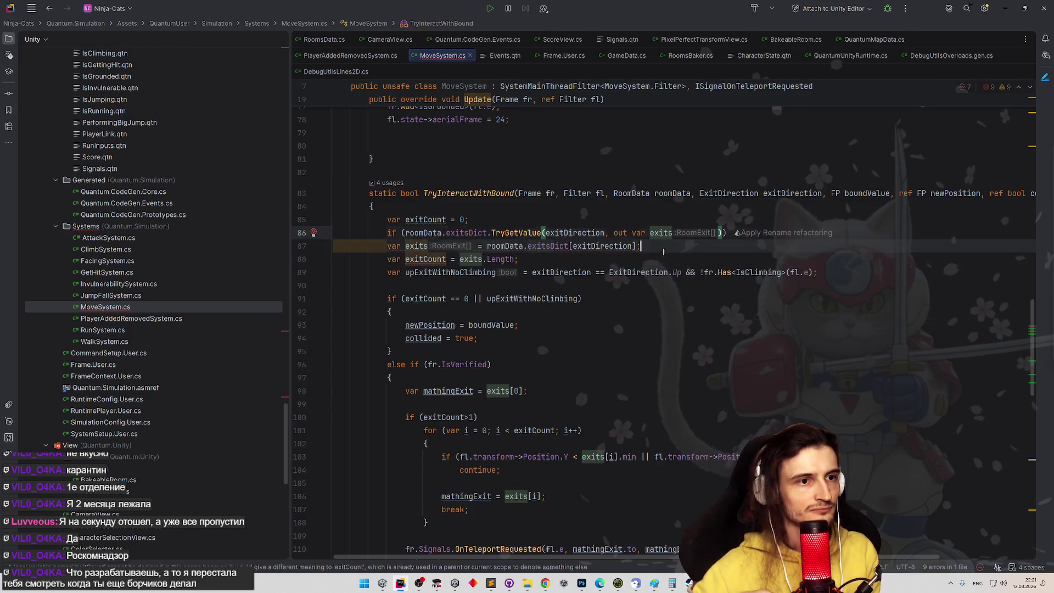
click(687, 249)
drag(687, 249, 395, 246)
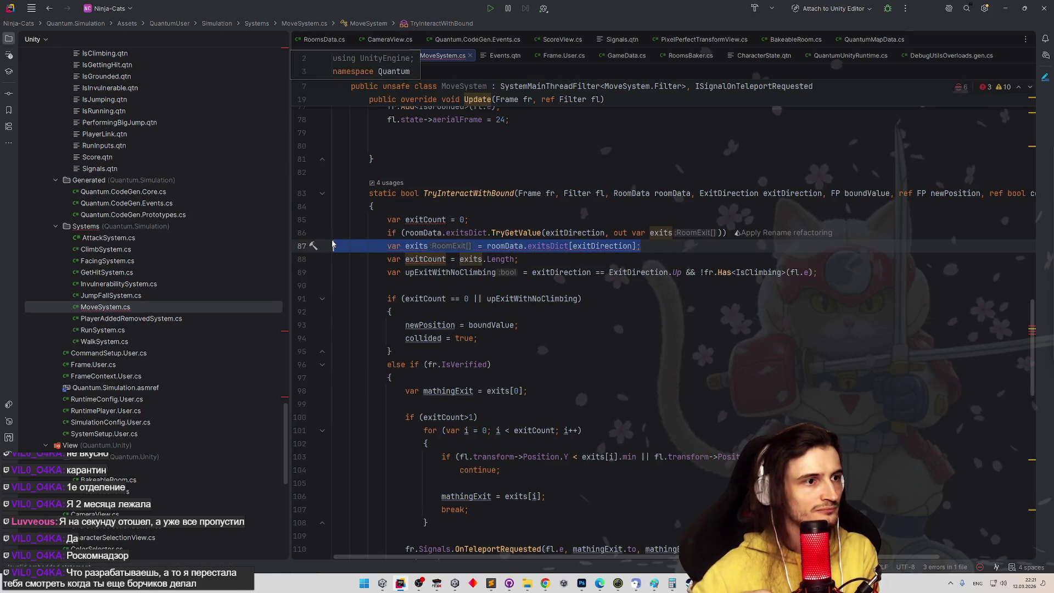
key(BackSpace)
key(BackSpace)
double_click(395, 246)
key(BackSpace)
key(Delete)
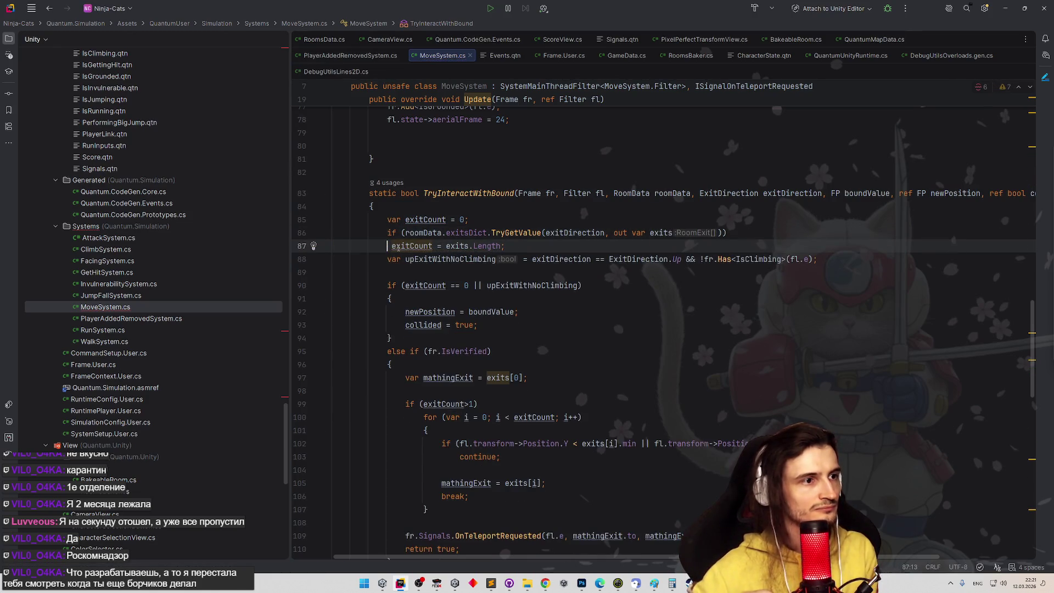
key(Tab)
Add blank lines around the if block, then return to Unity
click(483, 220)
key(Return)
click(537, 259)
key(Return)
click(556, 230)
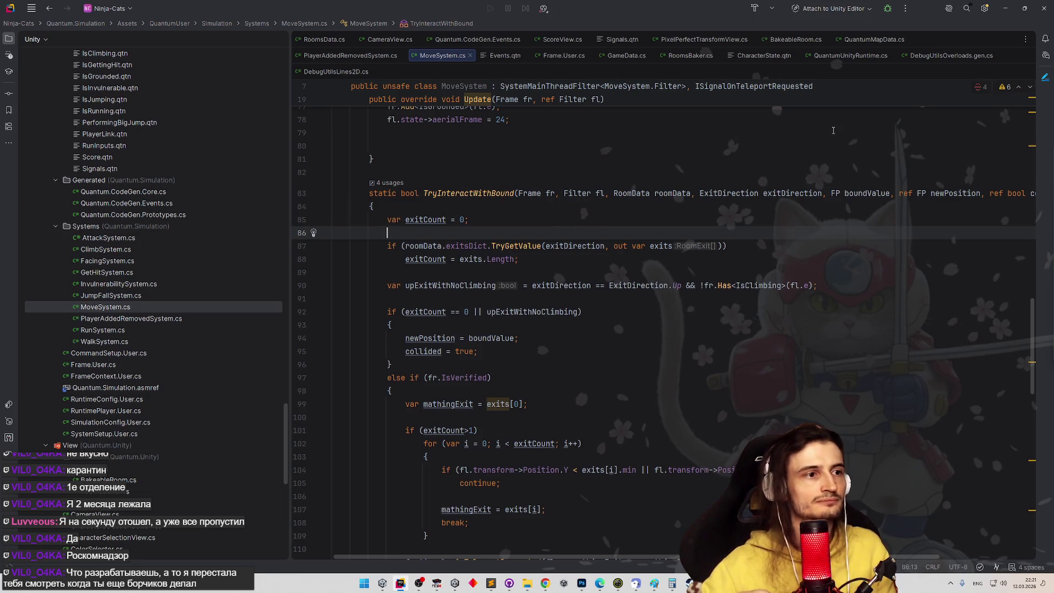
key(alt+Tab)
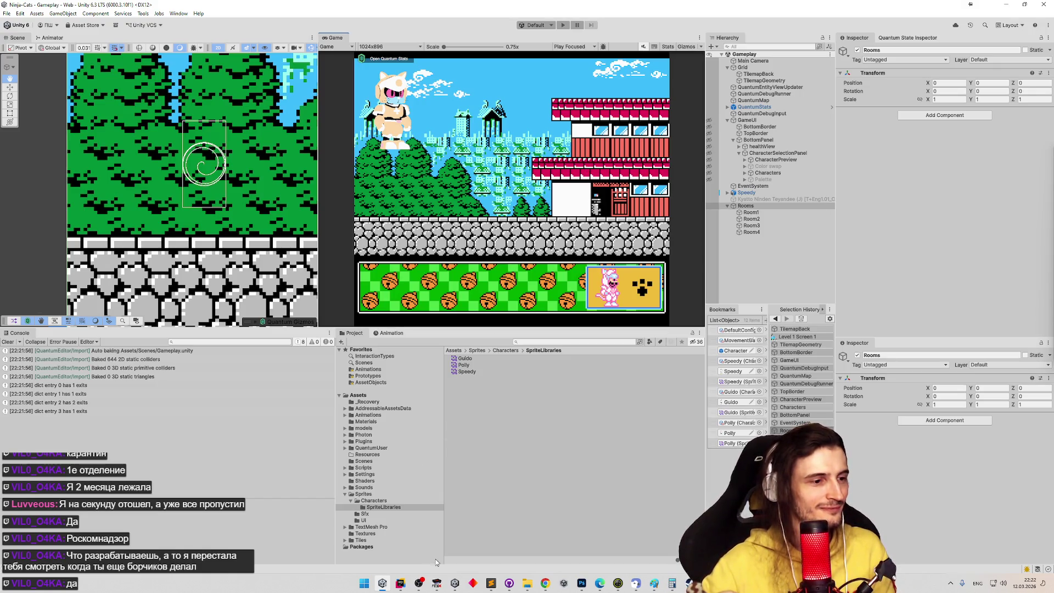
Bring the FCEUX emulator running the original NES game in front of Unity
click(436, 583)
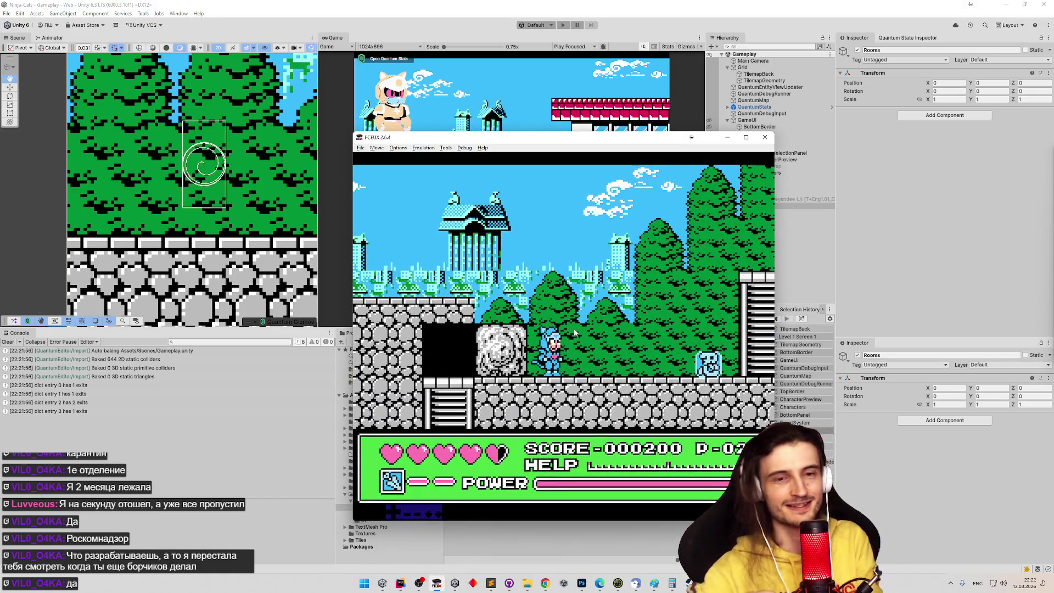
Play the original game in FCEUX, running right through the forest and defeating enemies and the boss cat
key(Right)
key(s)
key(Right)
key(f)
key(Right)
key(f)
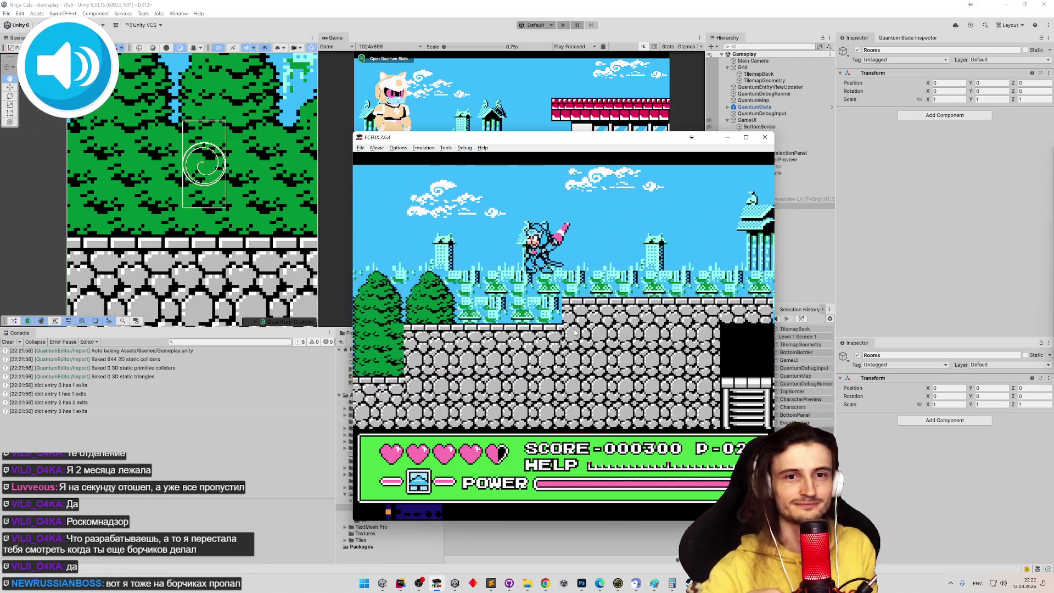
key(Right)
key(f)
key(Right)
key(f)
key(Right)
key(f)
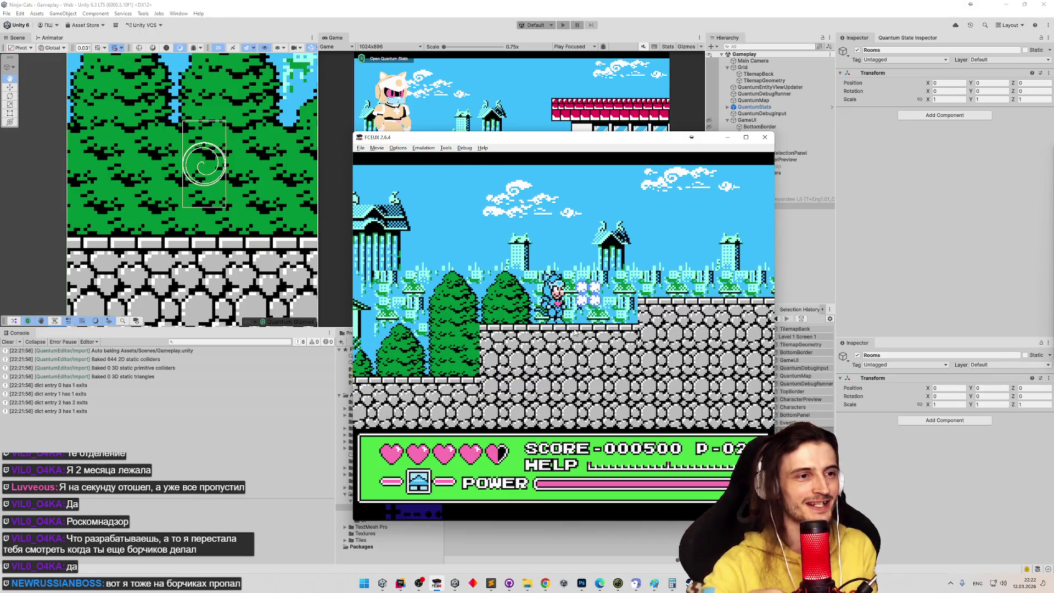
key(Right)
key(f)
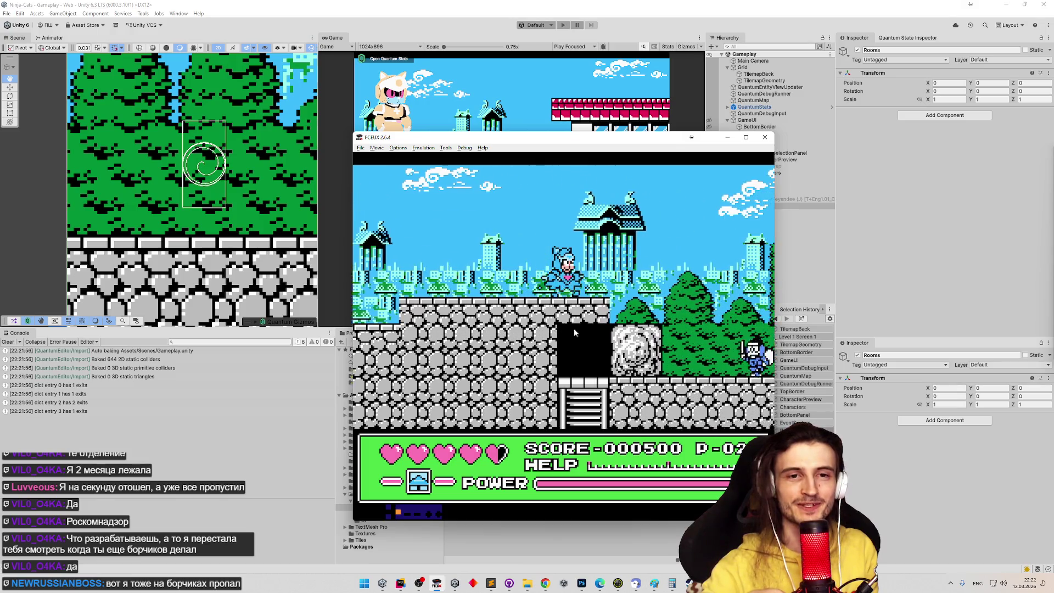
key(Right)
key(f)
key(Right)
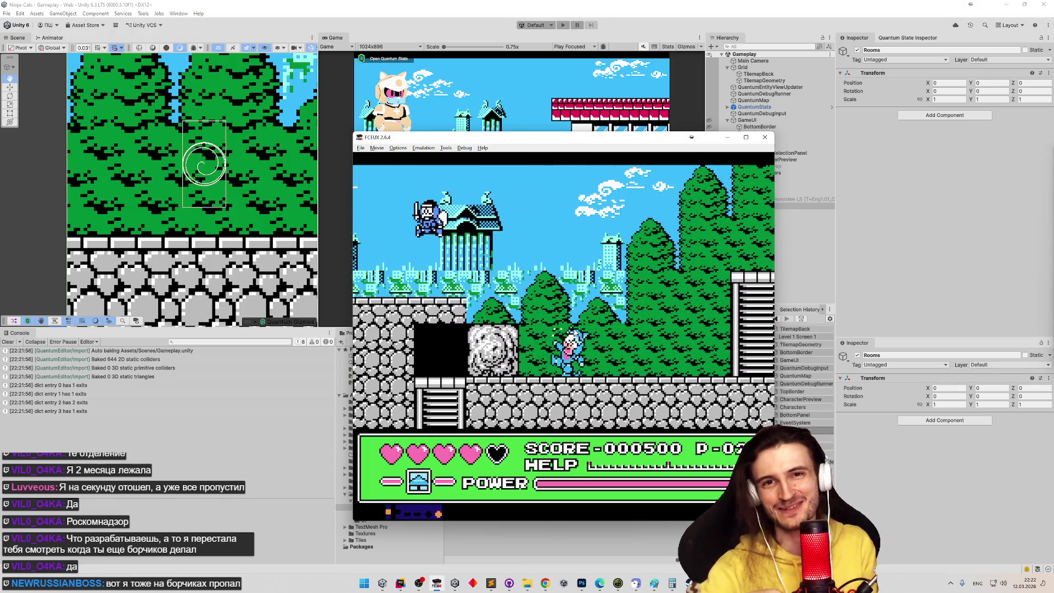
key(Right)
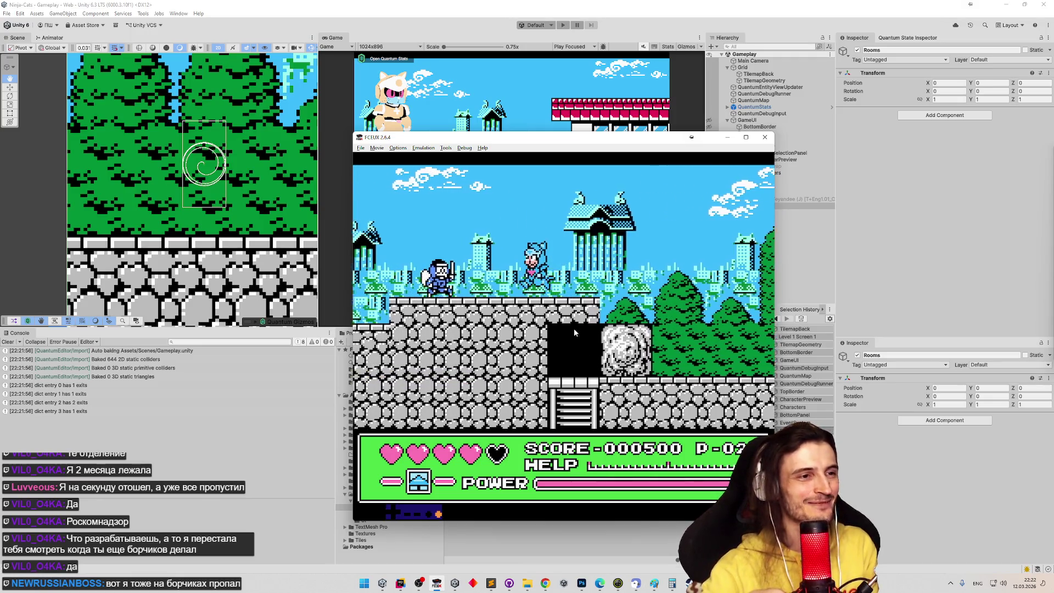
key(Right)
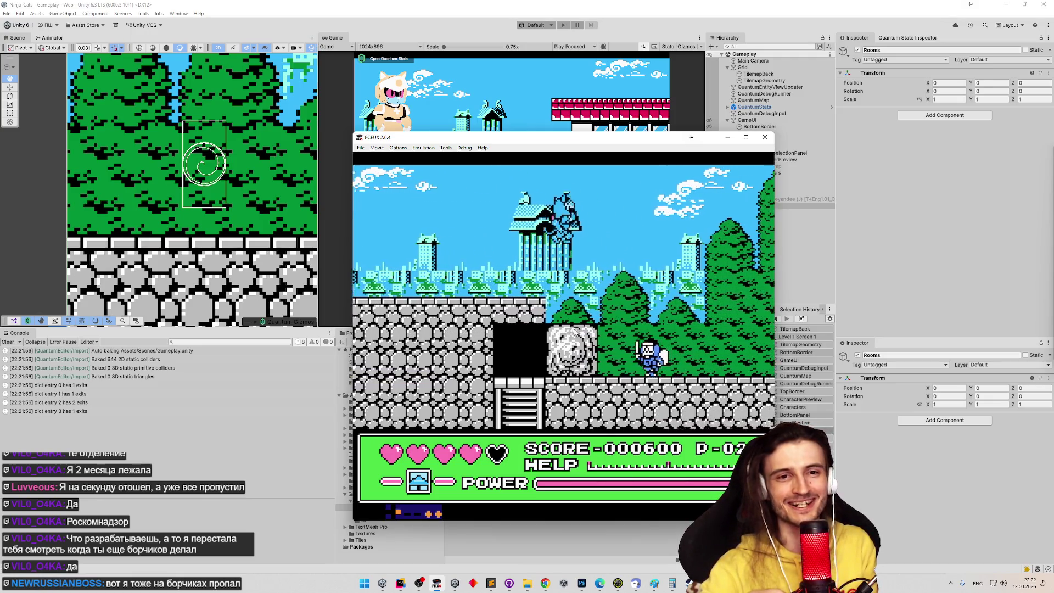
key(Right)
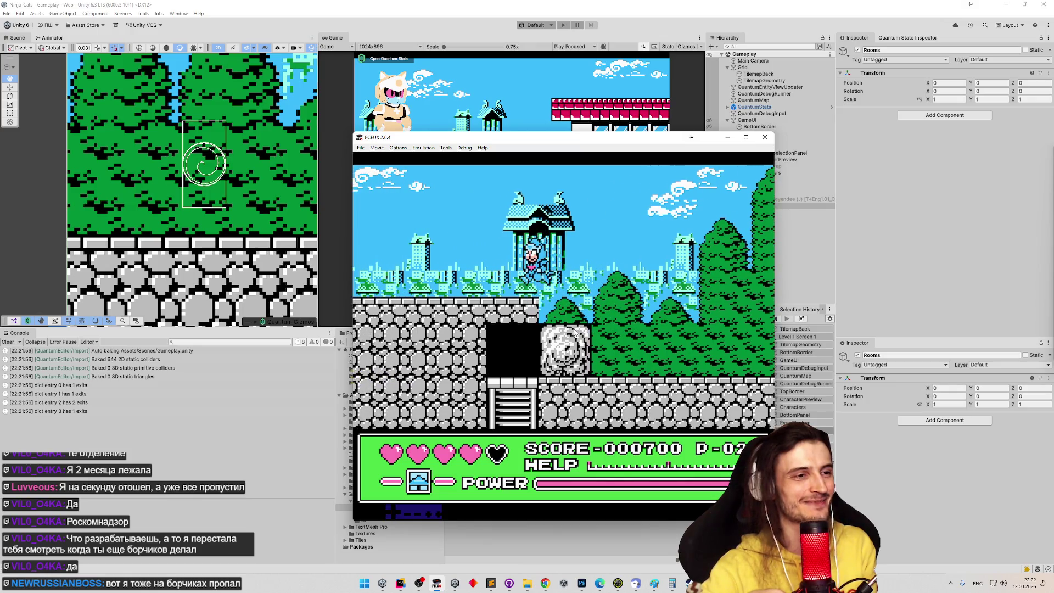
key(Right)
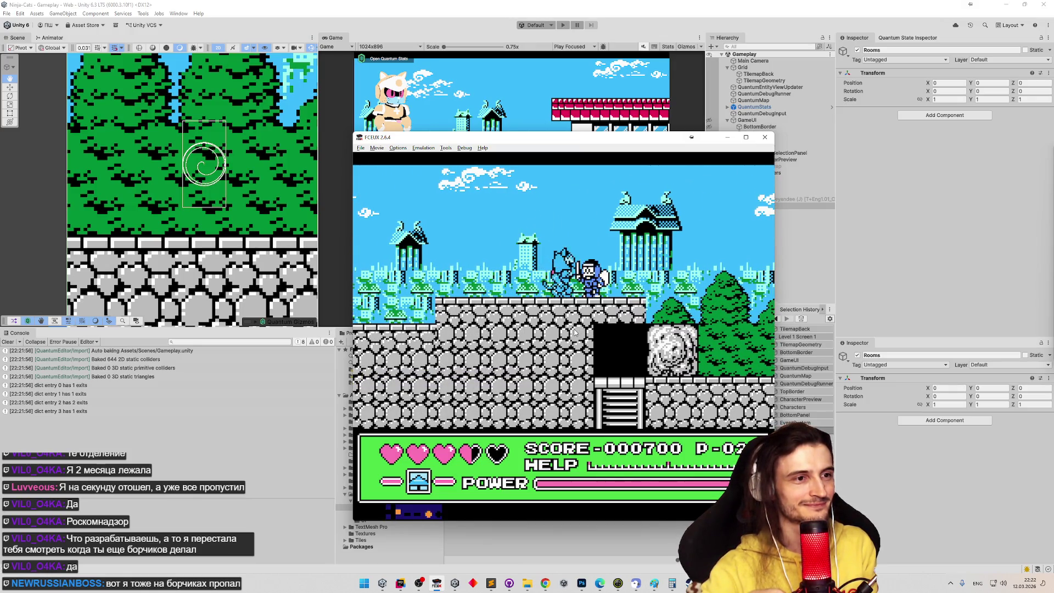
key(Right)
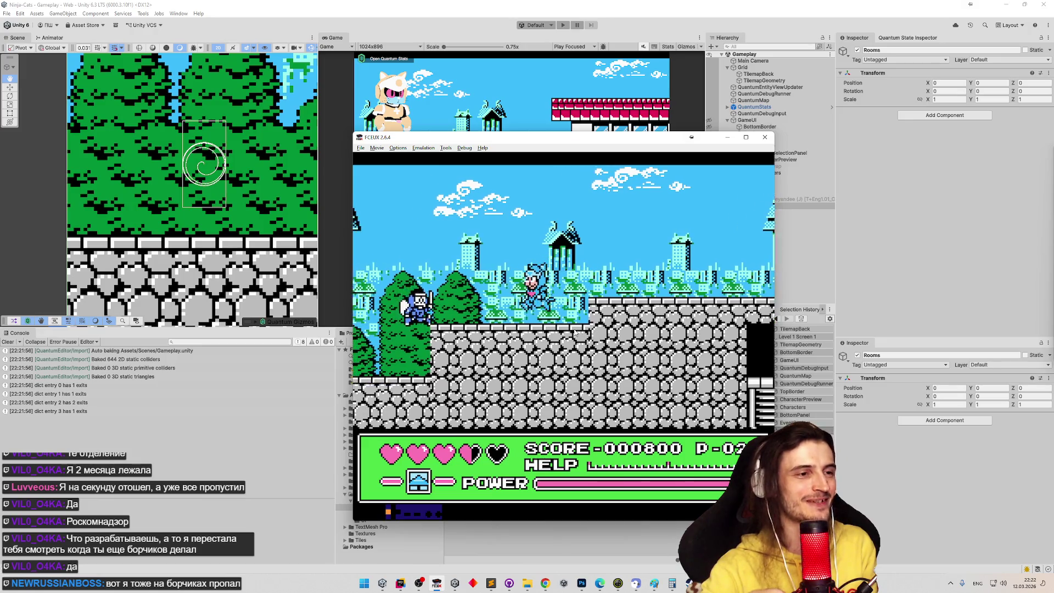
key(Right)
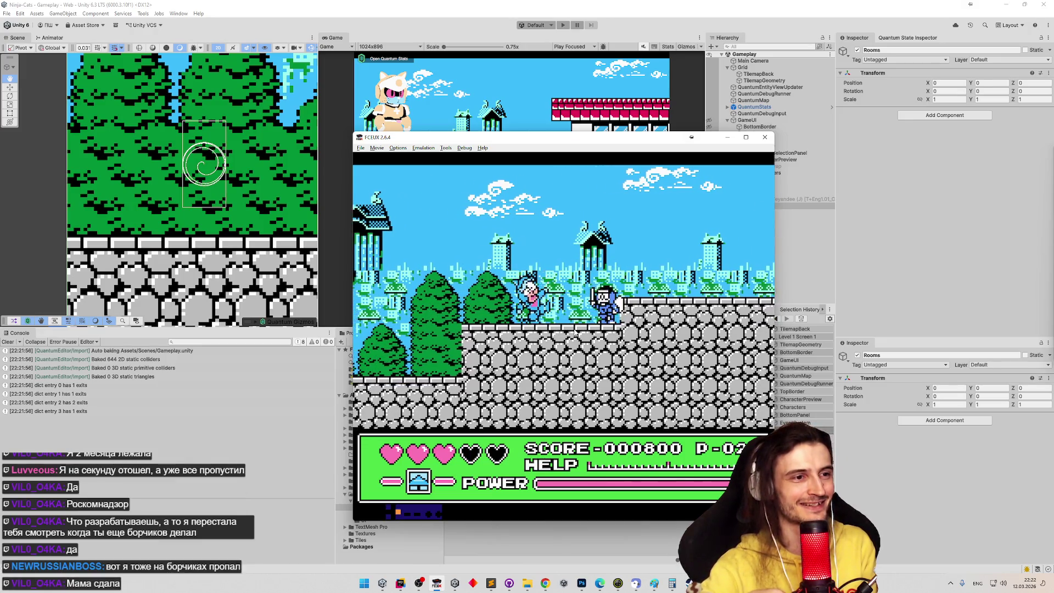
key(Right)
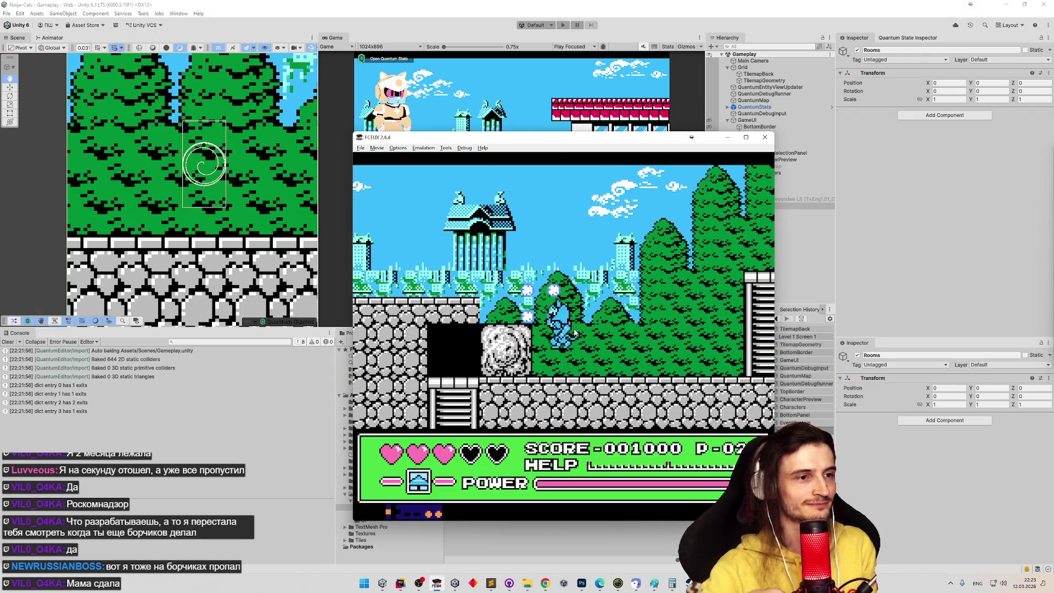
key(Left)
key(Right)
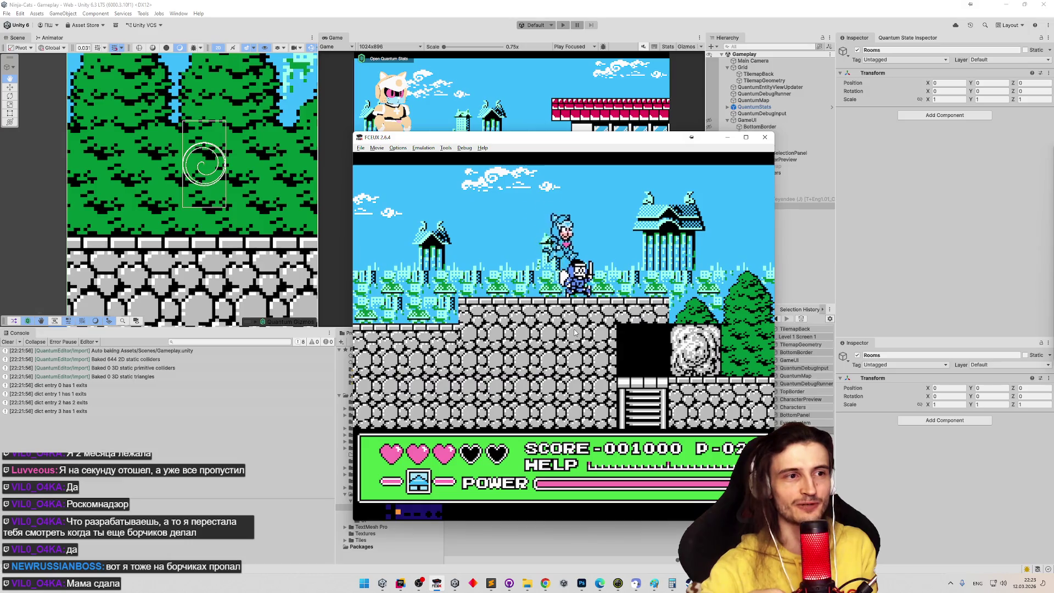
key(Right)
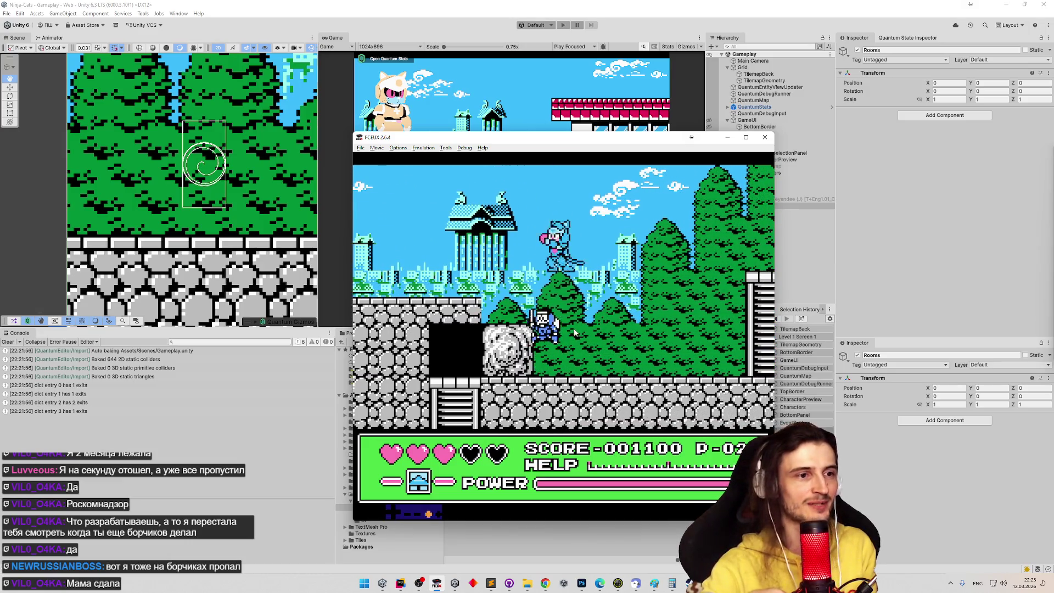
key(Left)
key(Right)
key(Left)
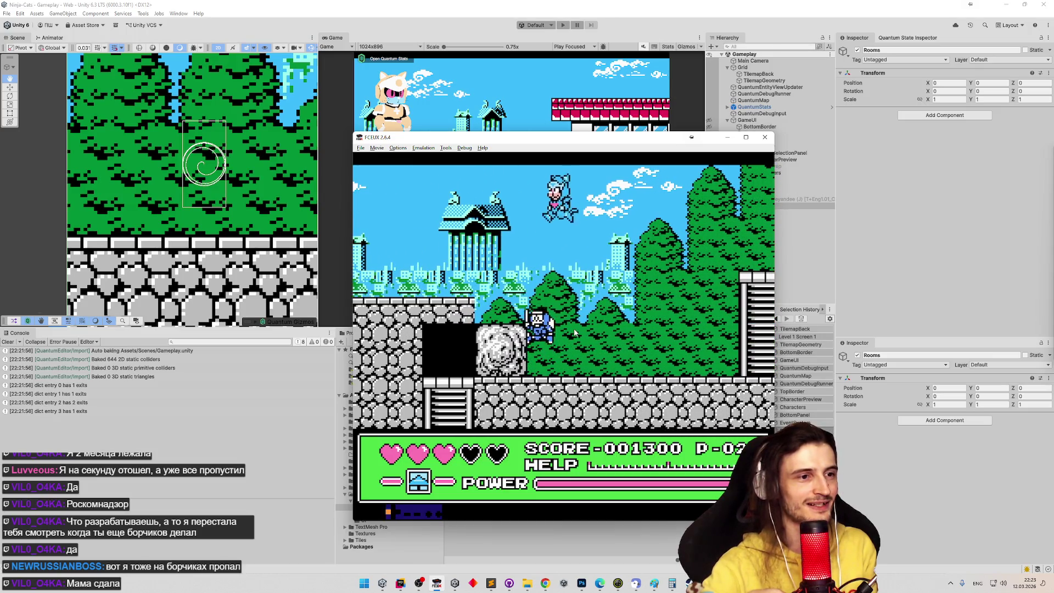
key(Right)
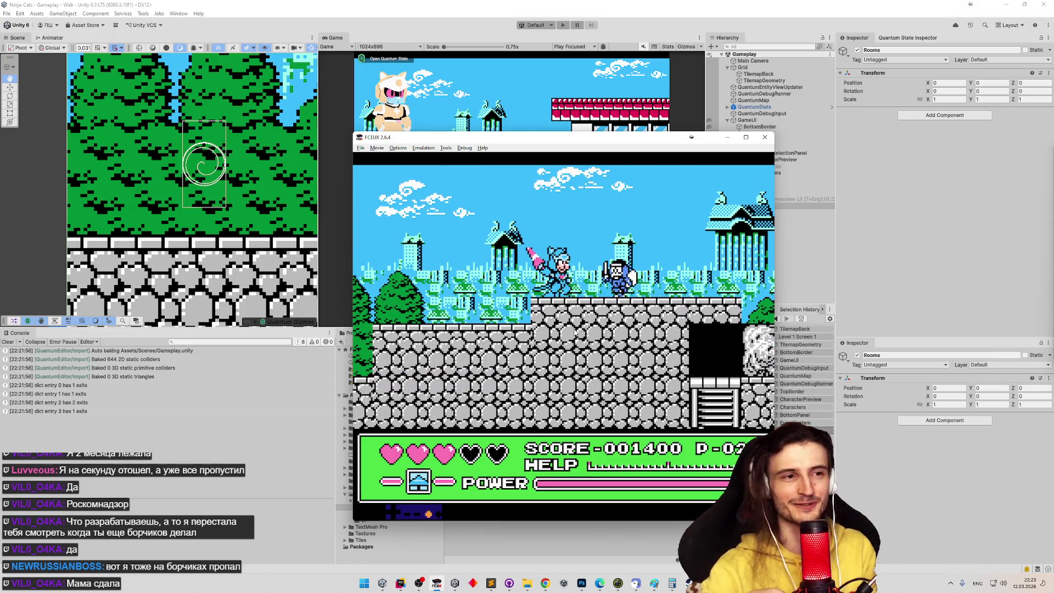
key(Right)
key(Right)
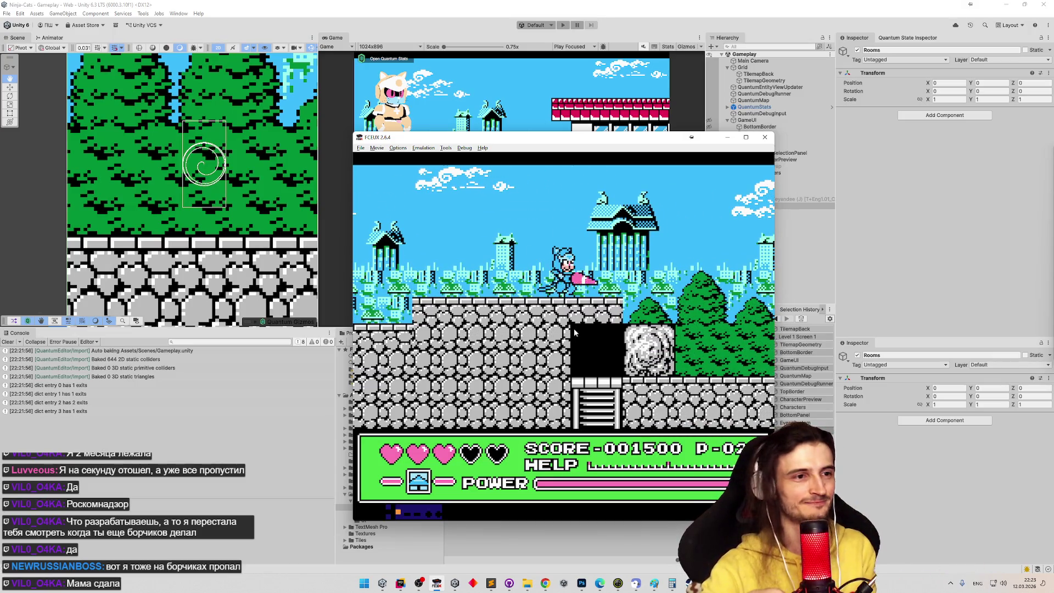
key(Right)
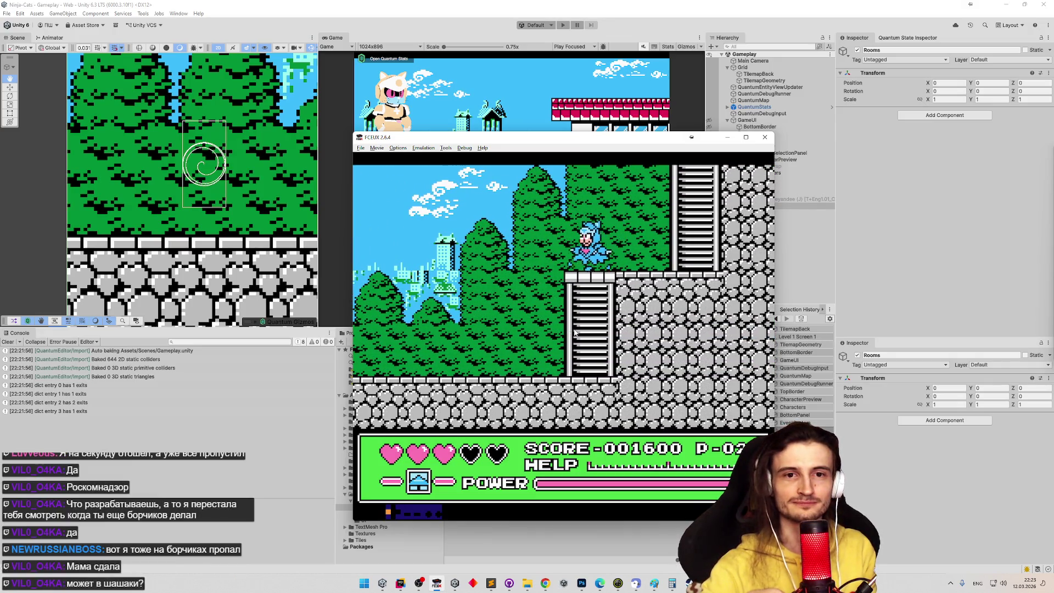
Climb the ladder into the rooftop room, pause the game at score 002600, and return to Unity
key(Left)
key(Left)
key(Right)
key(Left)
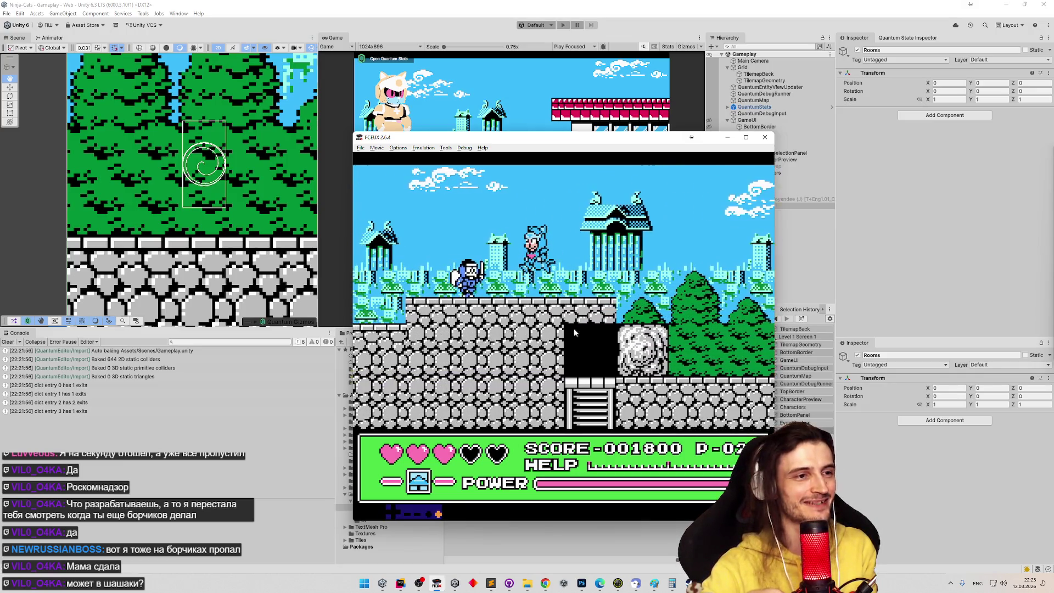
key(Left)
key(Right)
key(Left)
key(Left)
key(Right)
key(Left)
key(Left)
key(Right)
key(Right)
key(Left)
key(Right)
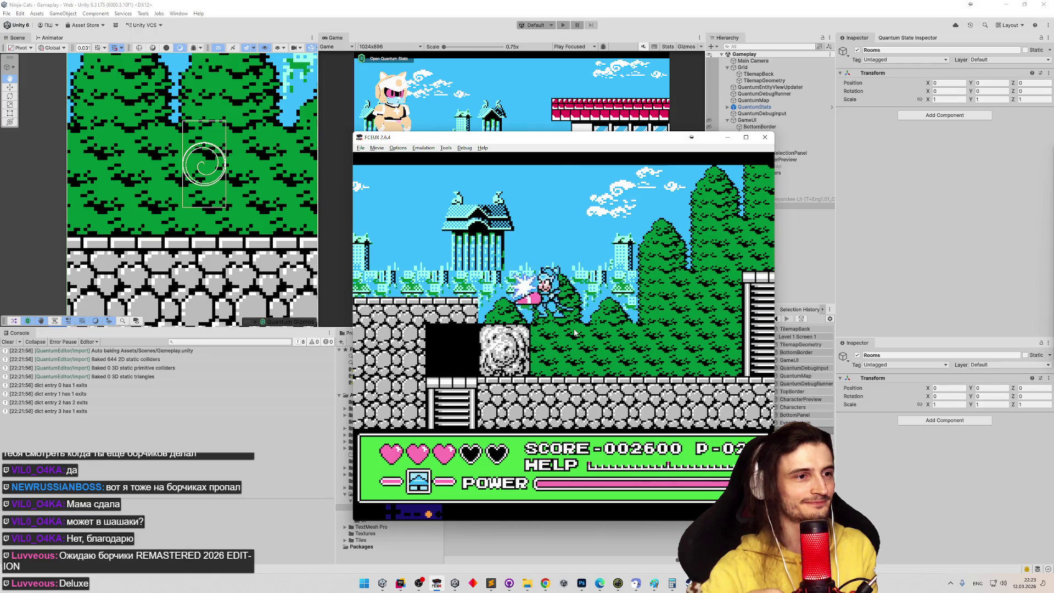
key(Left)
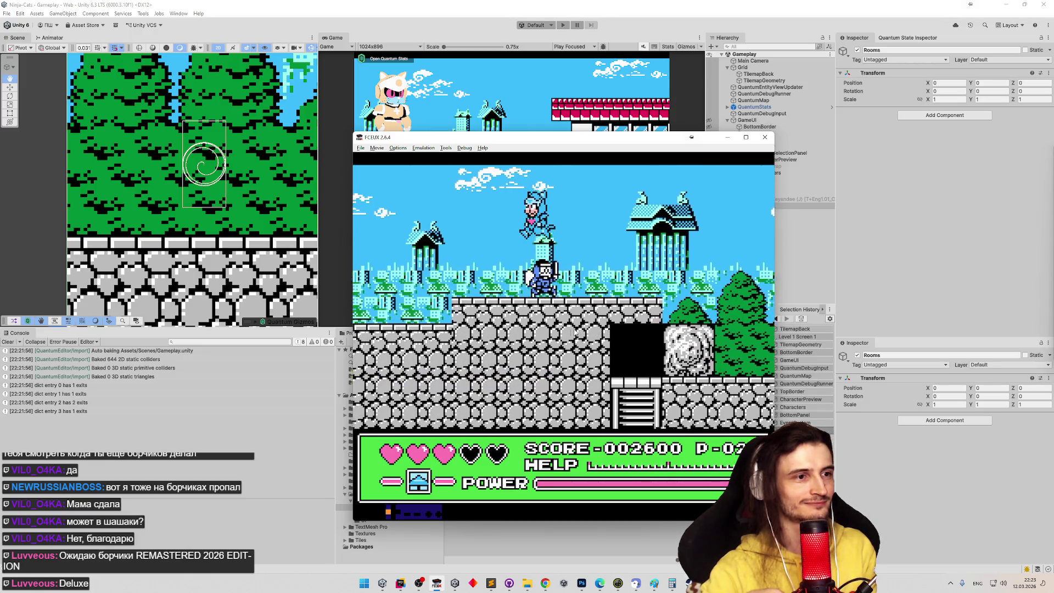
key(Return)
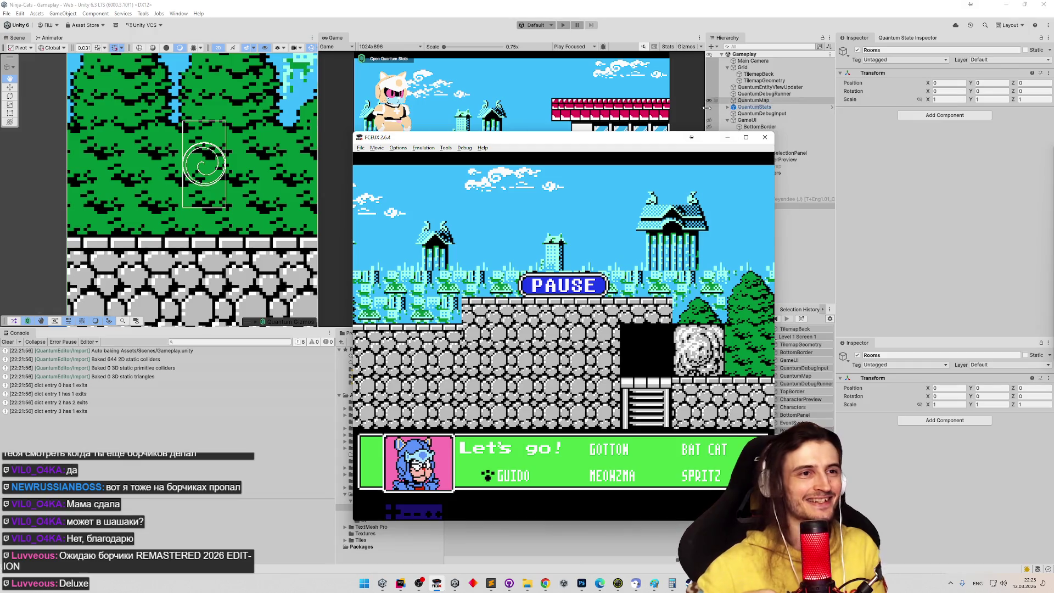
click(707, 102)
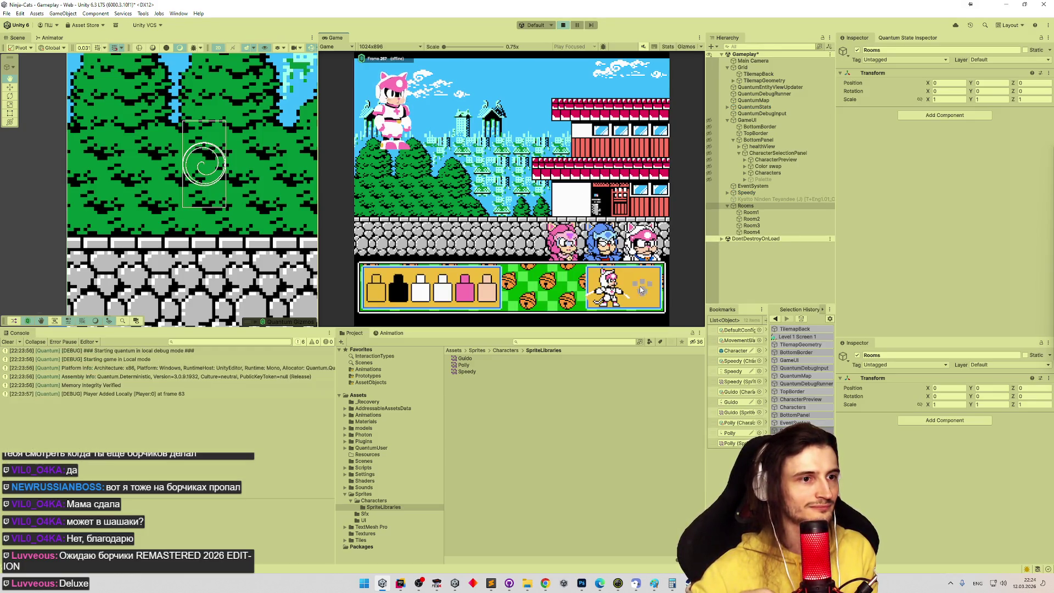
Restart Play mode, pick the blue cat, run it right, and maximize the Game view
click(640, 290)
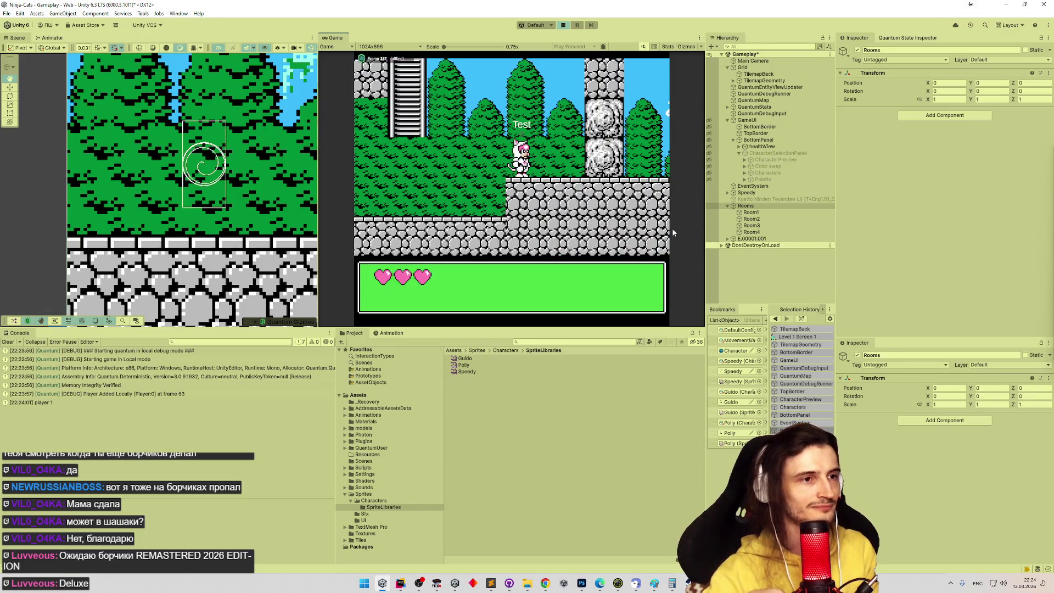
key(ctrl+p)
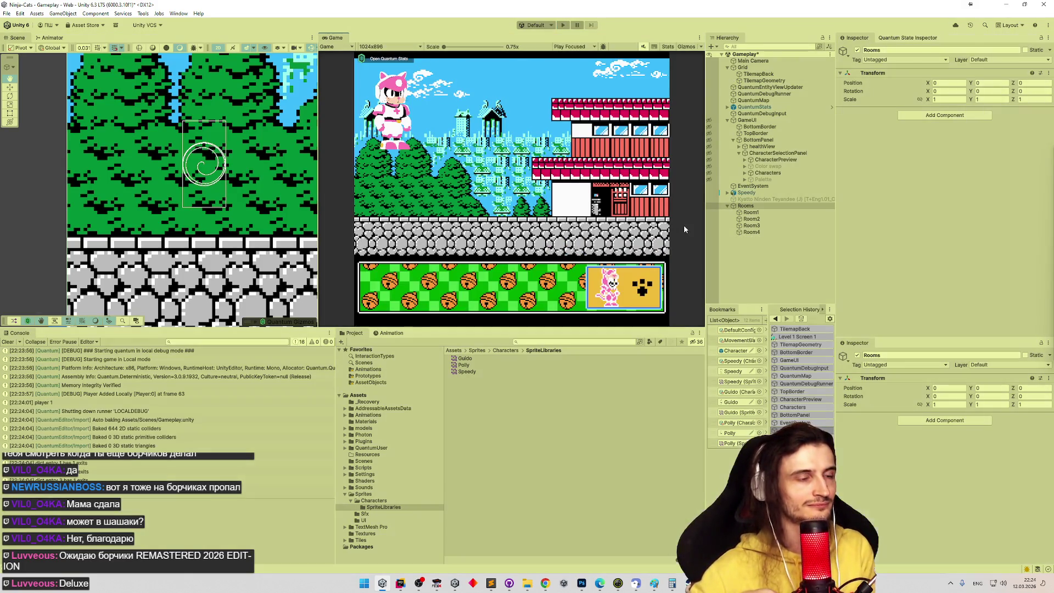
key(ctrl+p)
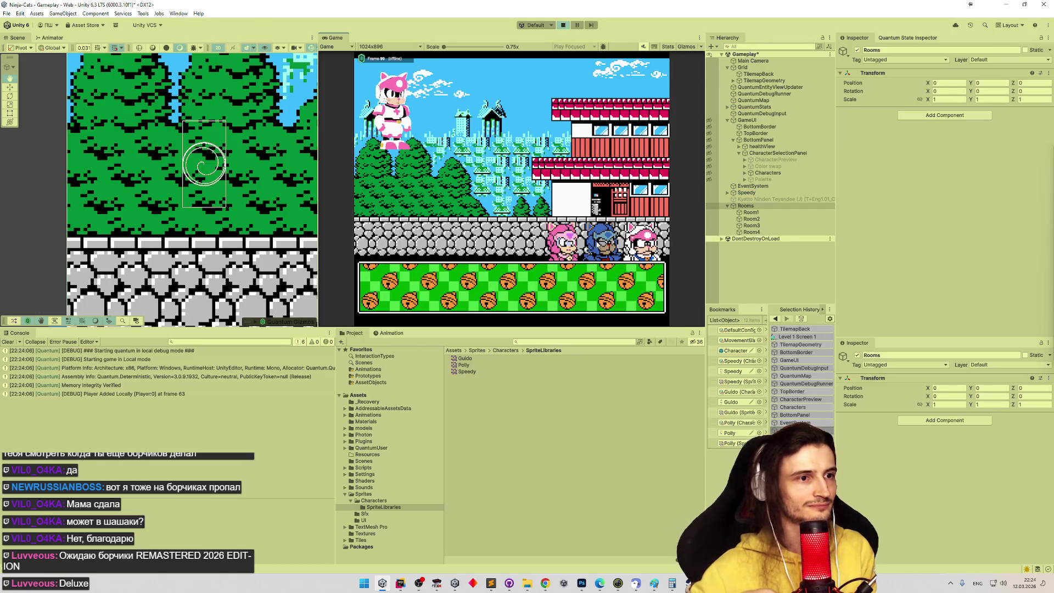
click(638, 292)
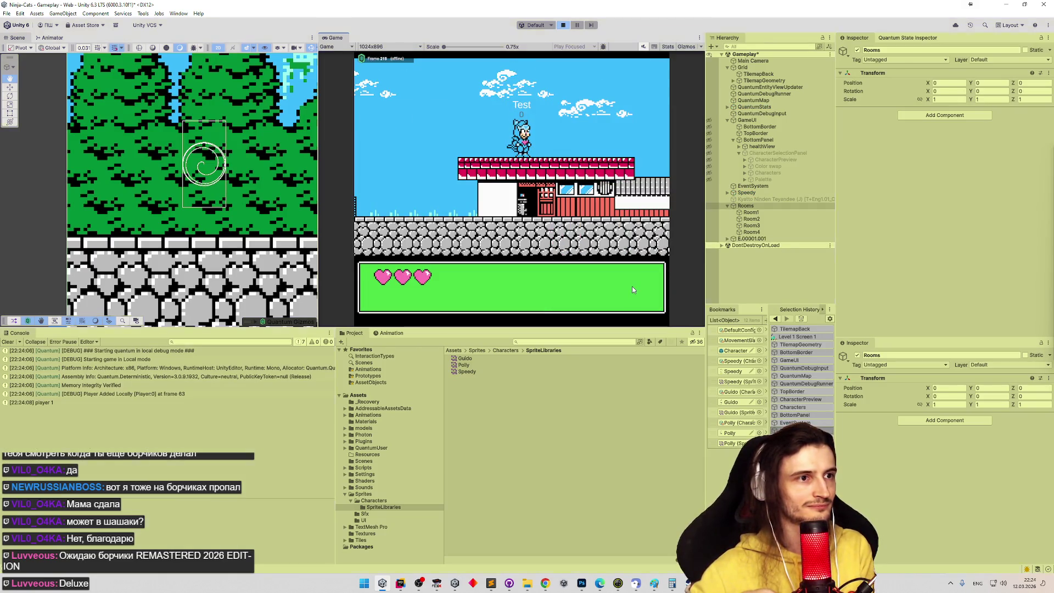
key(ctrl+p)
key(ctrl+p)
click(638, 287)
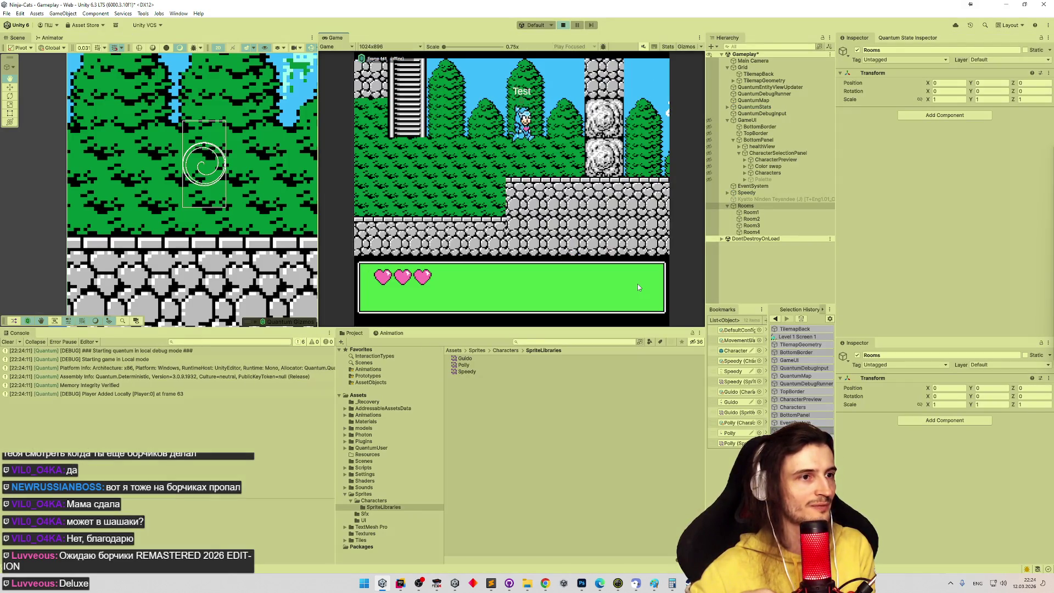
key(Right)
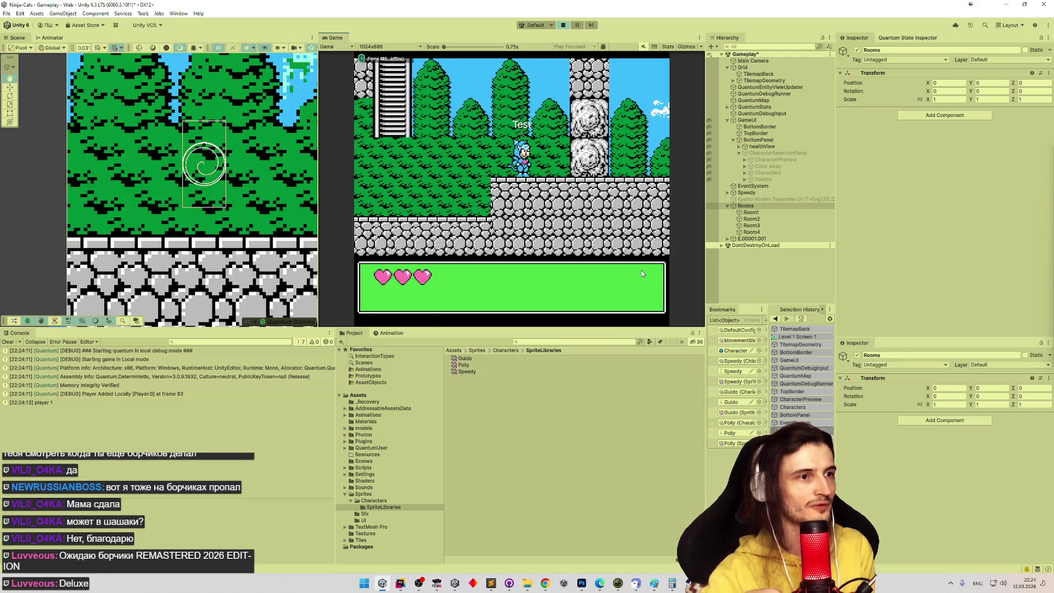
key(shift+space)
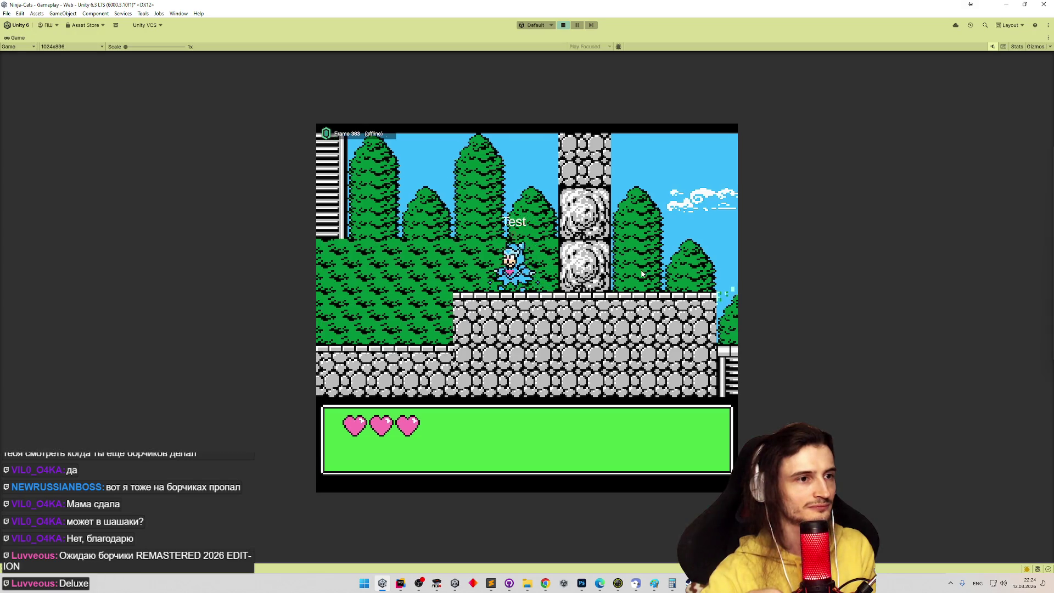
Run the blue cat left and right, climb the forest ladder to the top, then stop Play mode
key(Left)
key(Right)
key(Left)
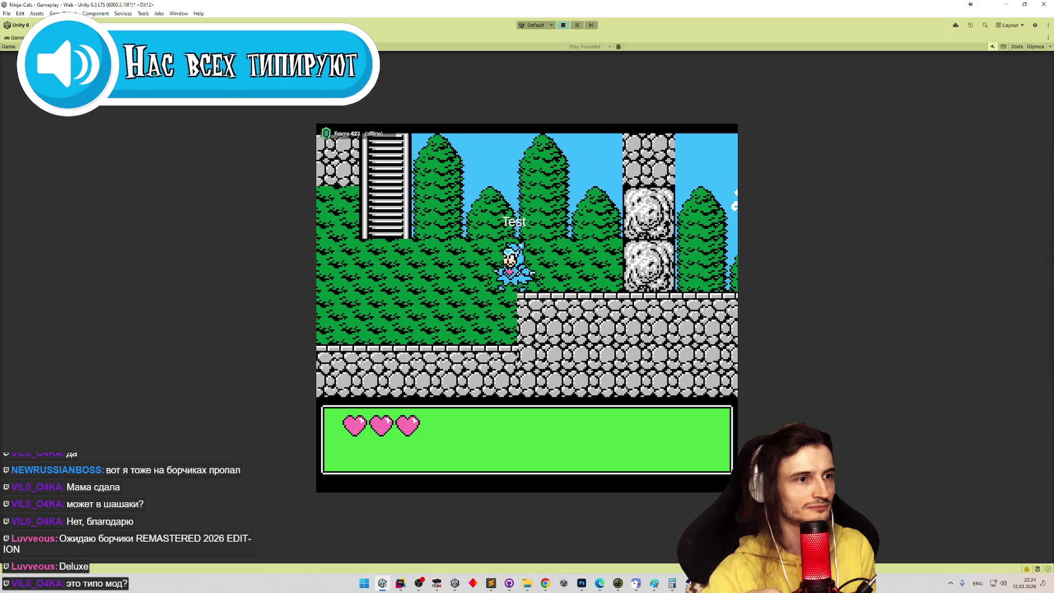
key(Right)
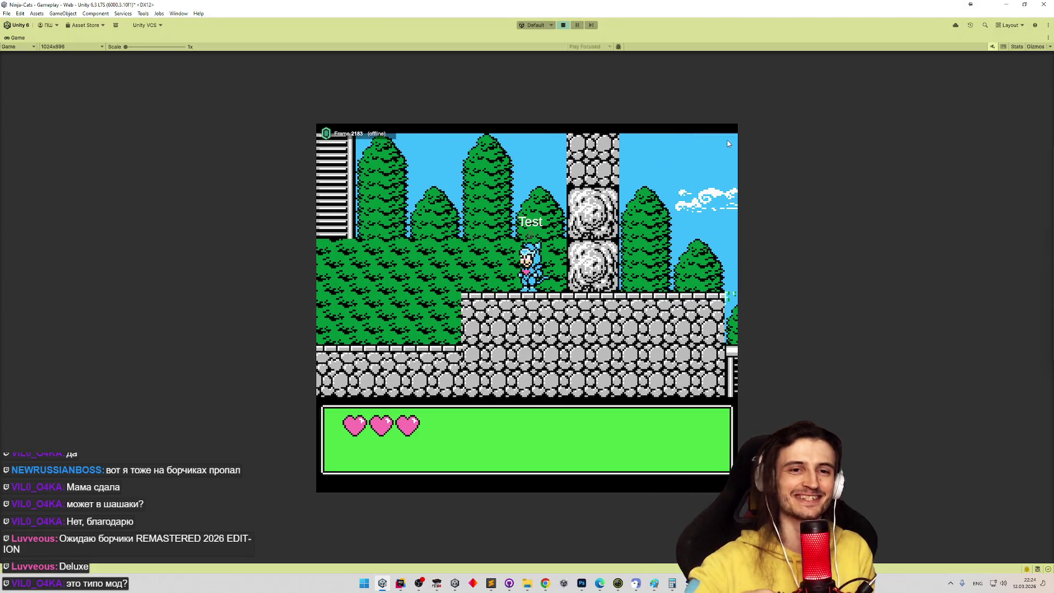
key(Left)
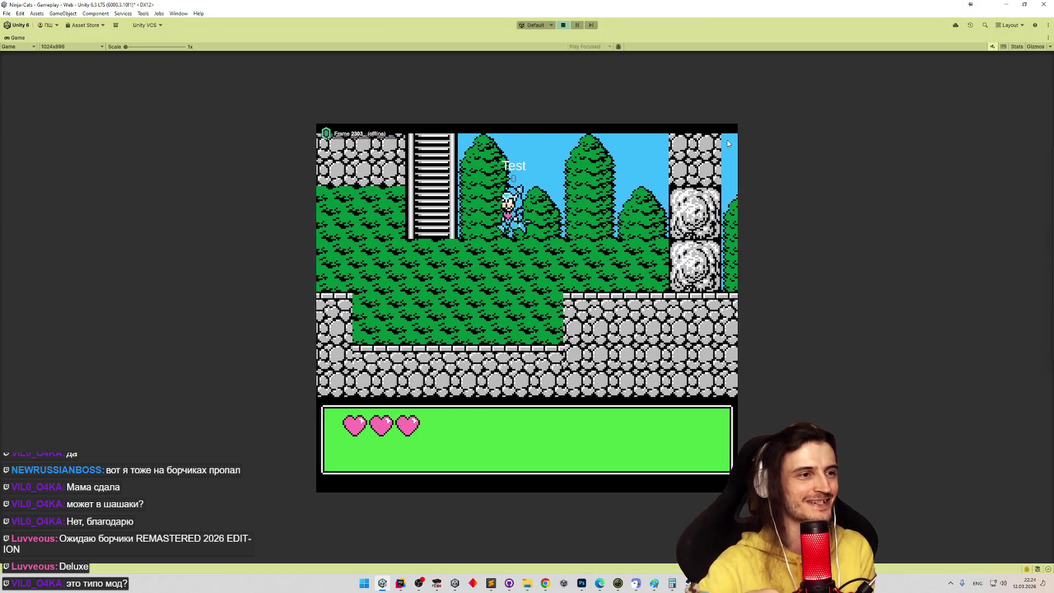
key(Up)
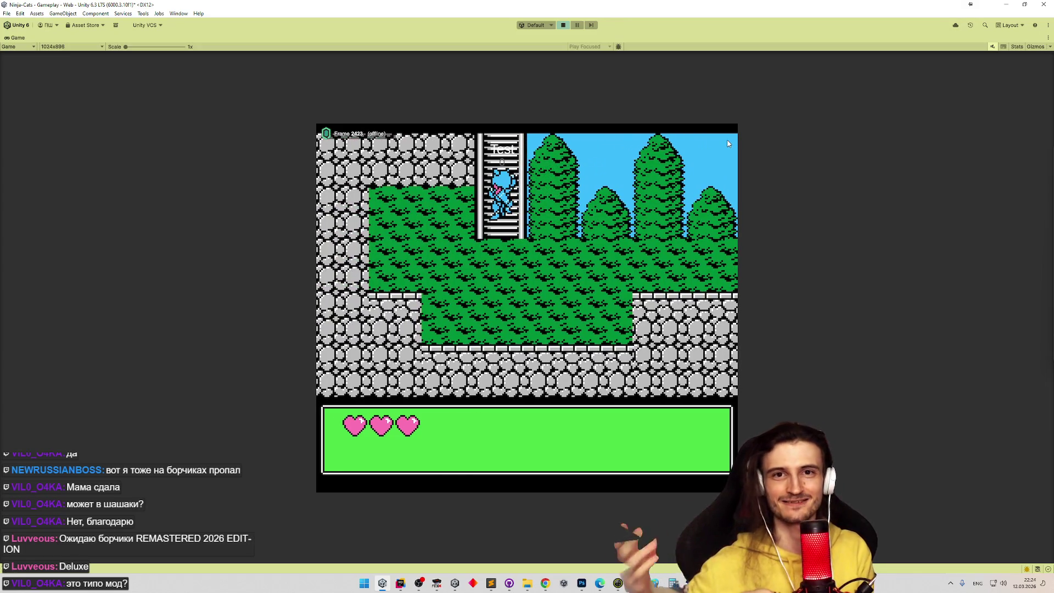
key(Down)
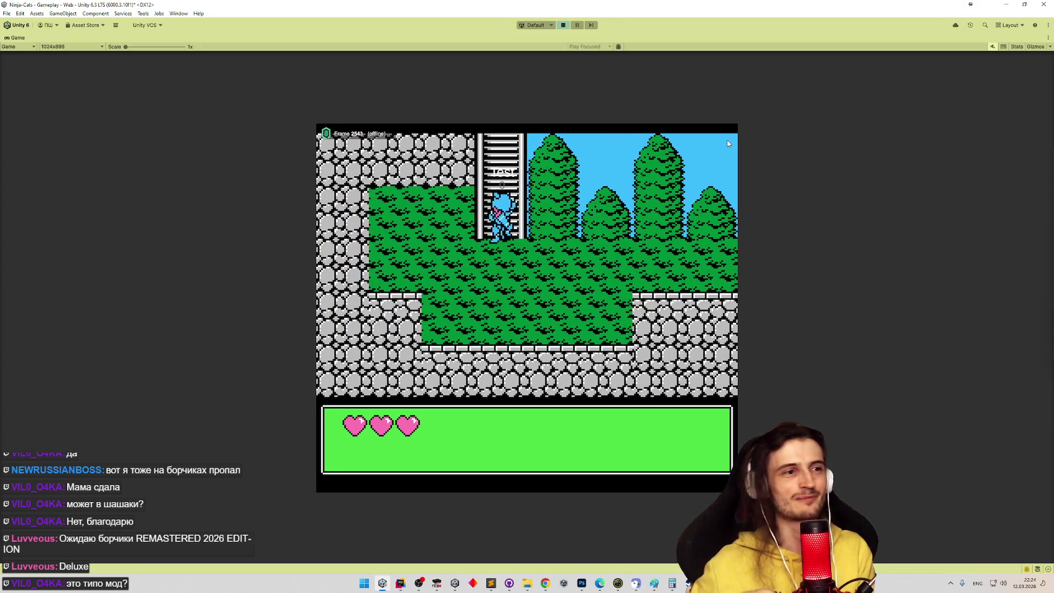
key(Up)
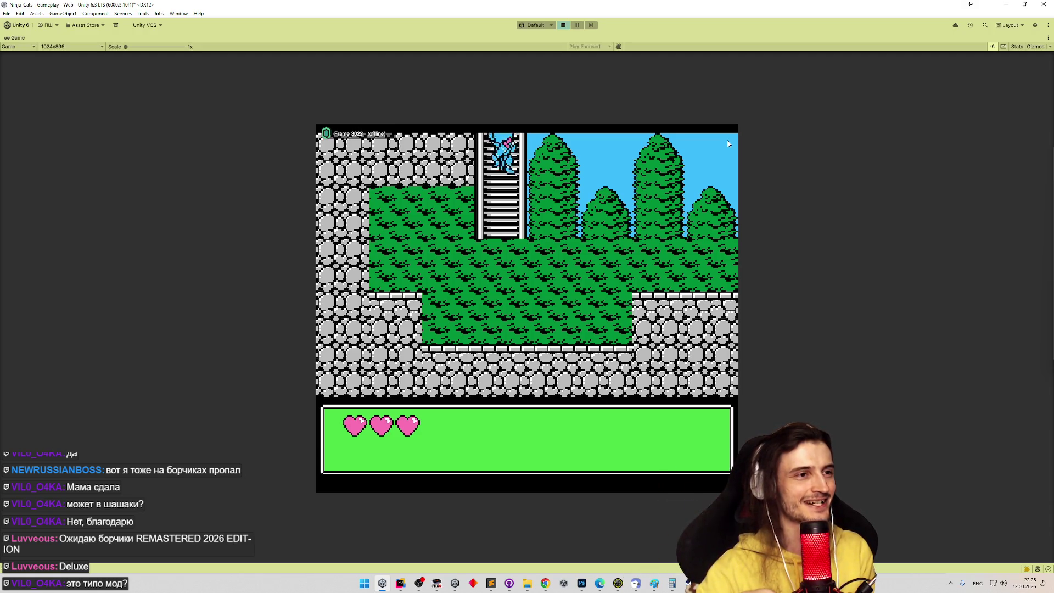
key(Up)
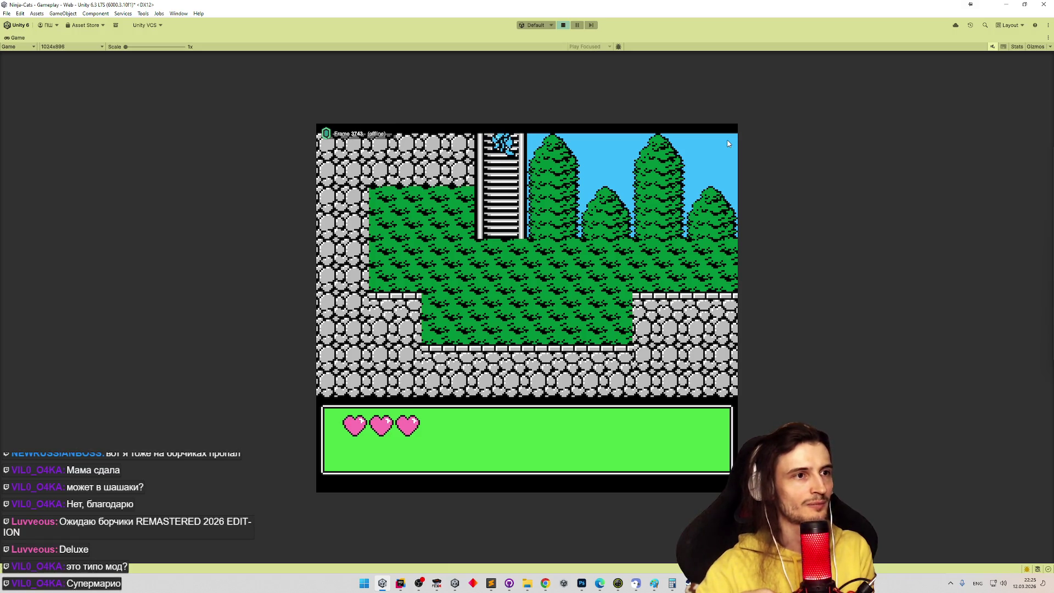
key(ctrl+p)
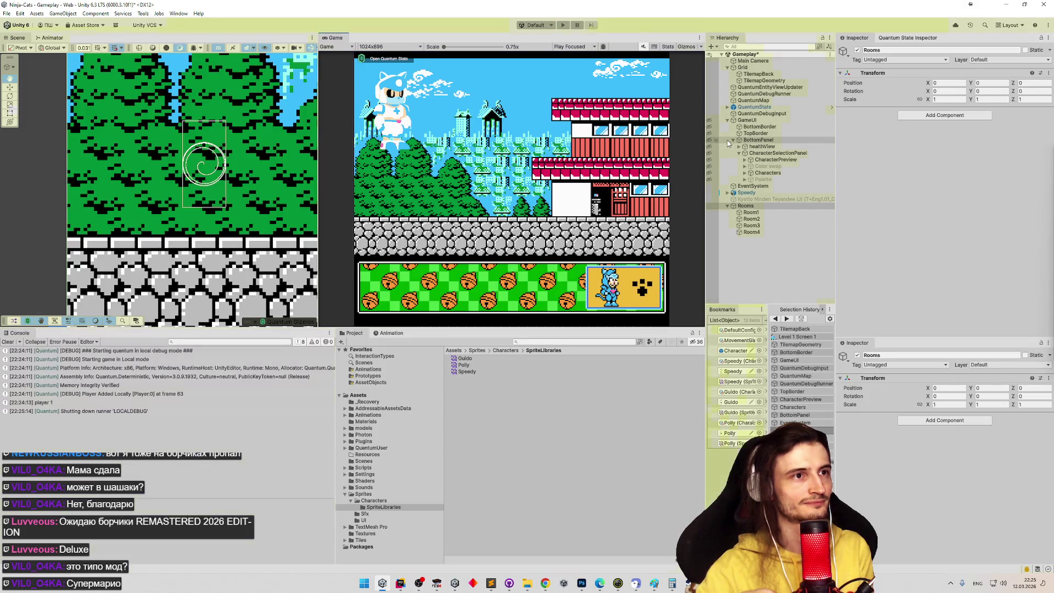
Start Play mode, pick the blue cat, walk down the stairs, and climb the ladder up and down
key(ctrl+p)
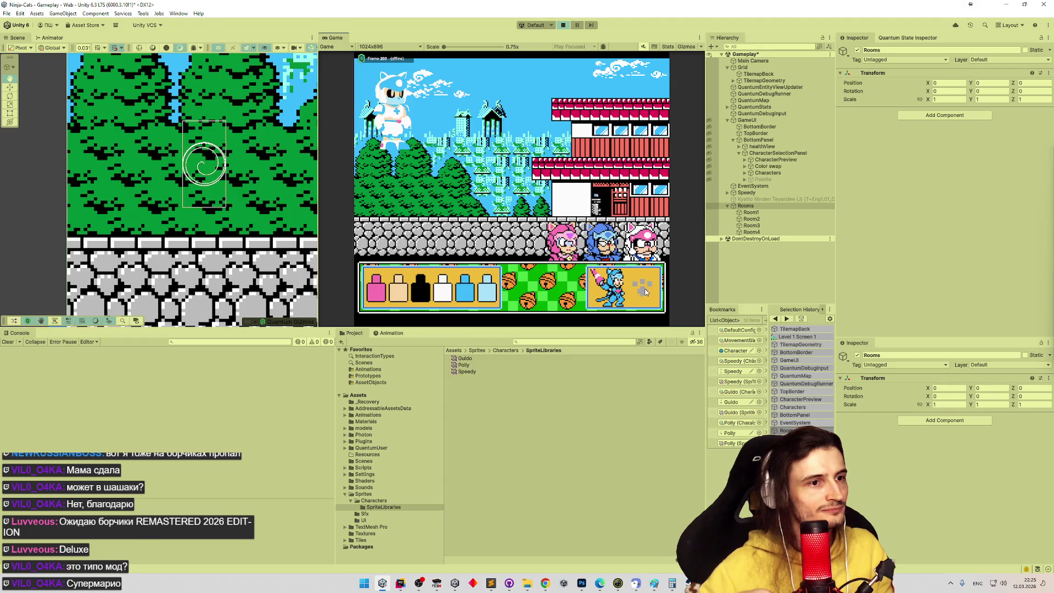
click(646, 288)
key(Down)
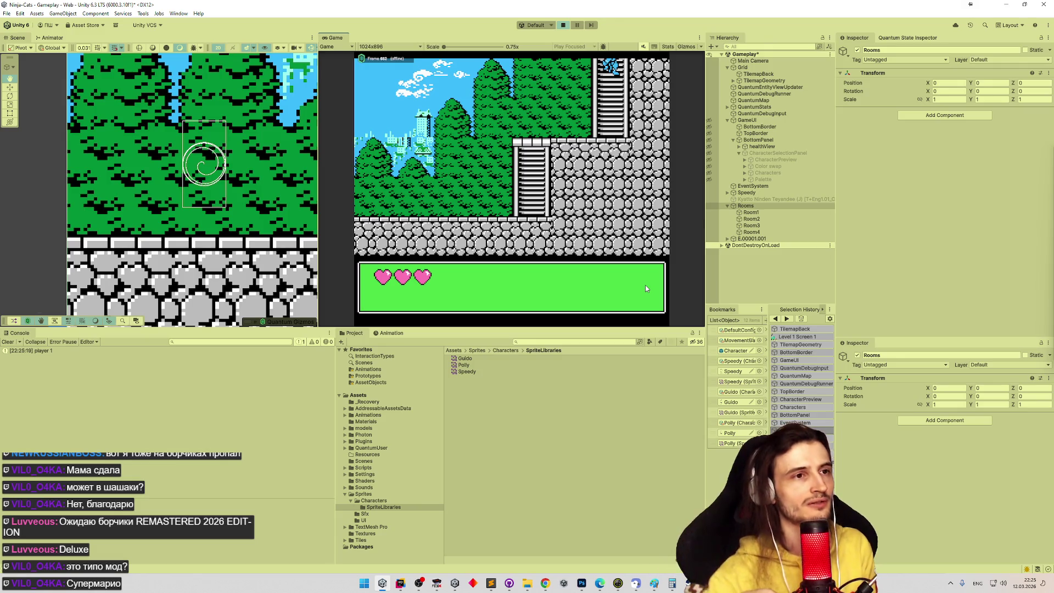
key(Up)
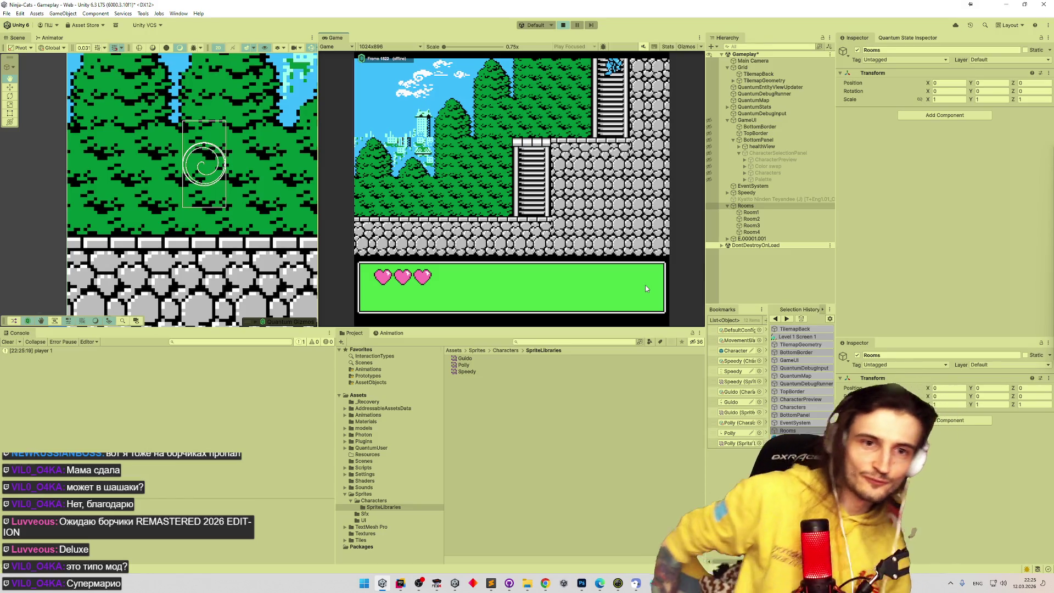
key(Down)
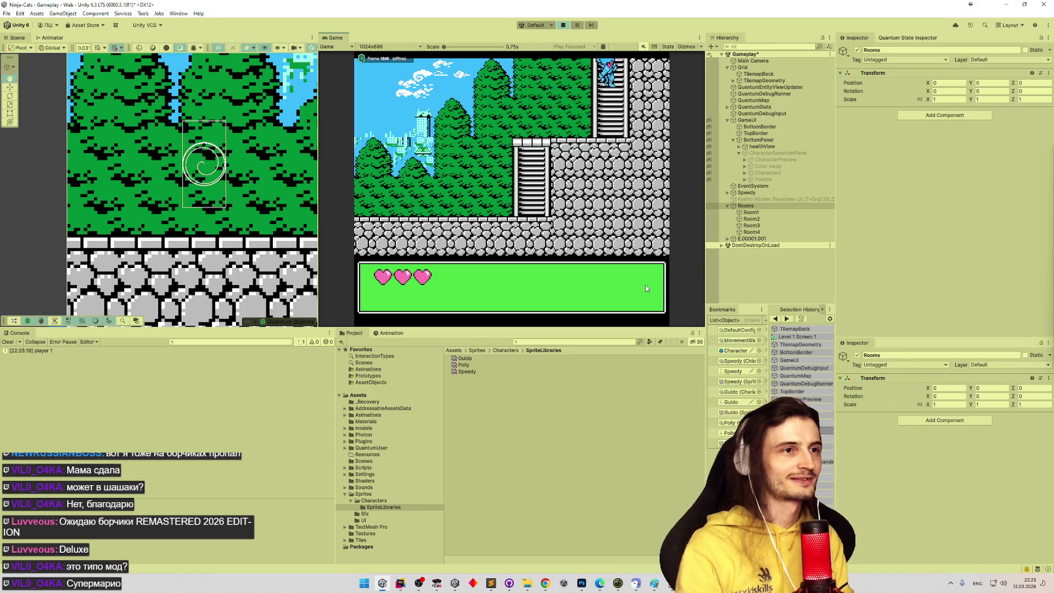
Maximize the Game view and run the cat left across the town, jumping onto the higher stone wall
key(shift+space)
key(Left)
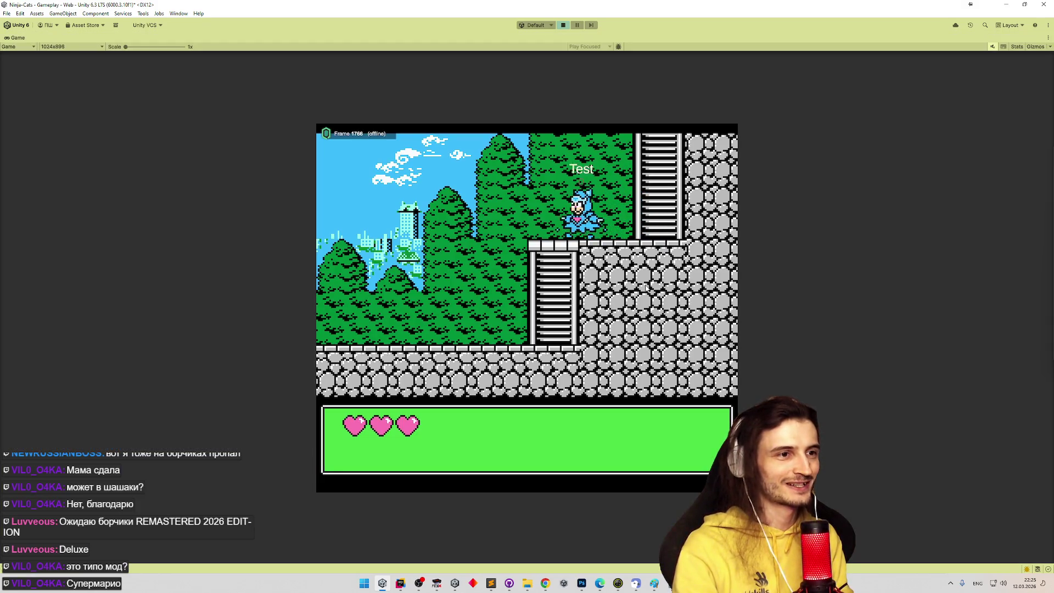
key(space)
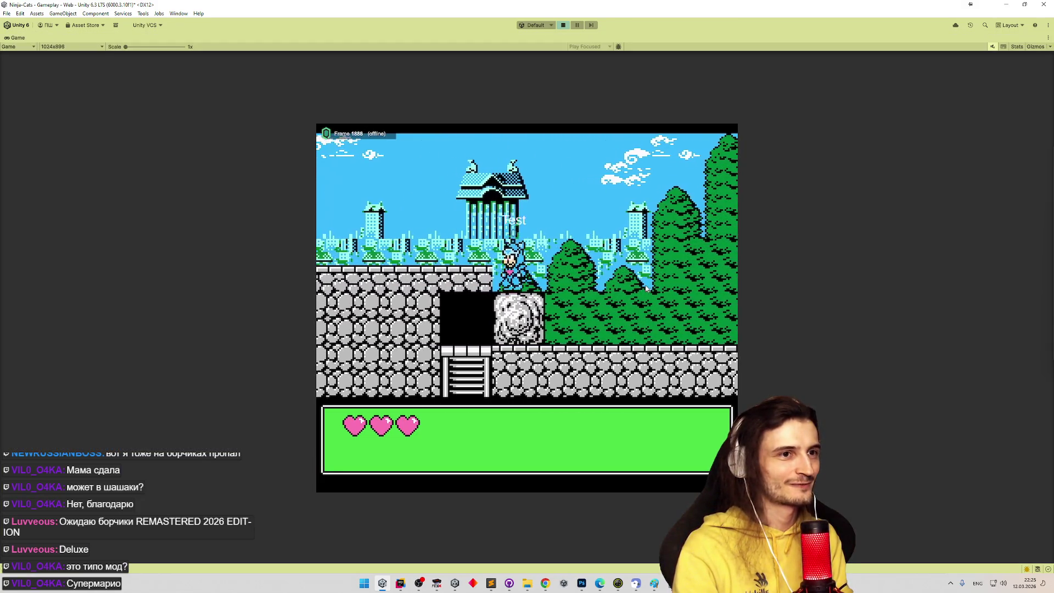
key(Left)
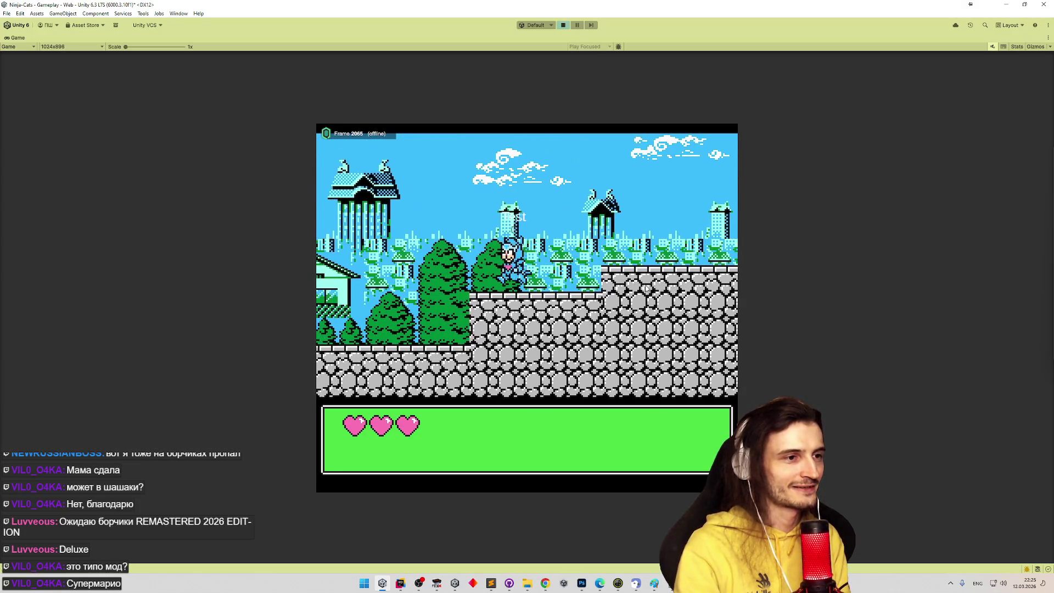
key(Left)
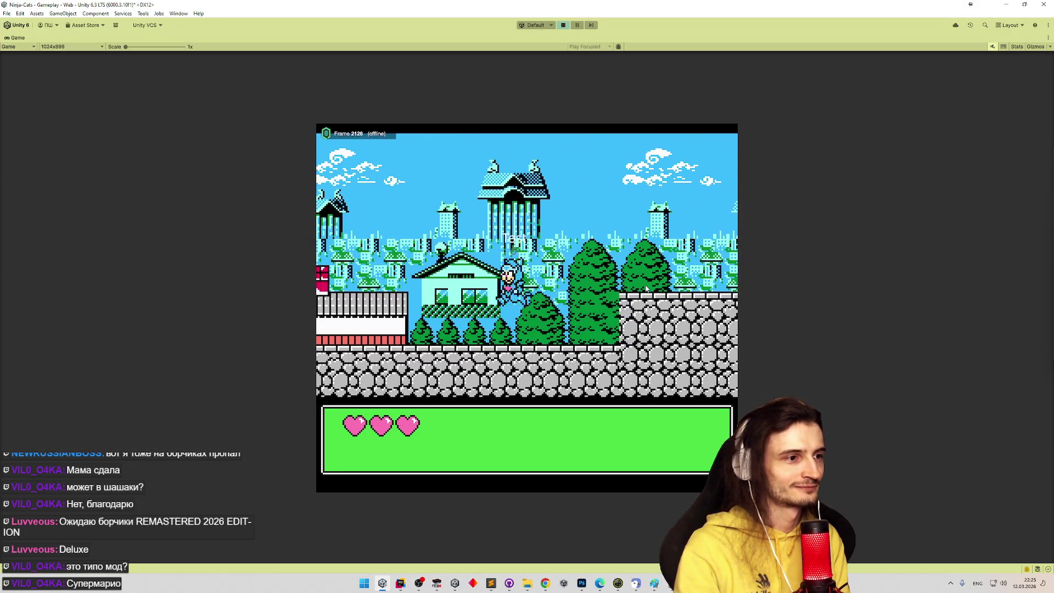
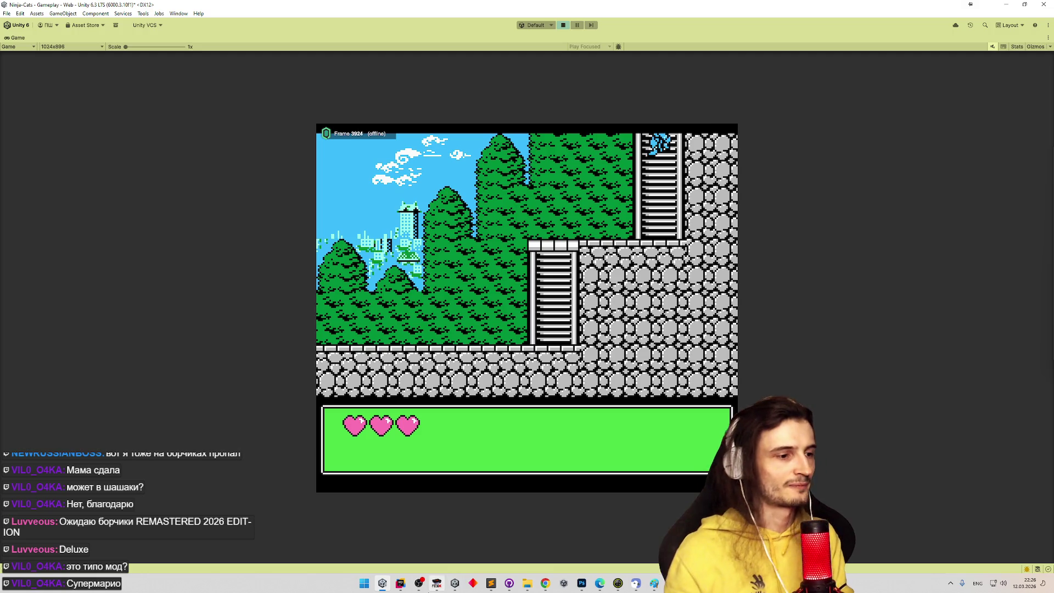
Glance over the movement code in MoveSystem.cs, then return to the running game
click(407, 586)
scroll(480, 356, down, 10)
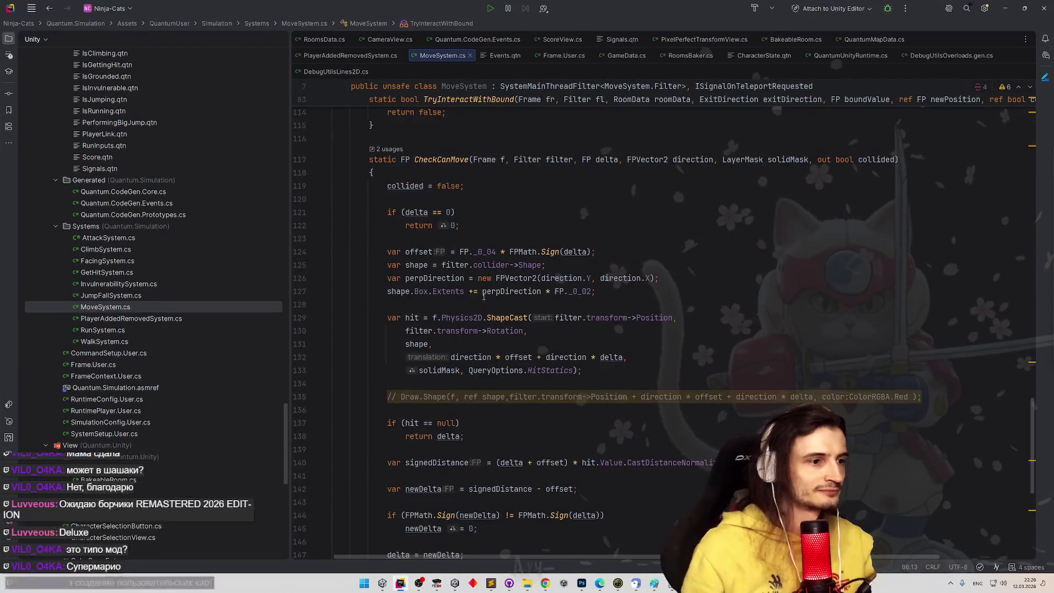
scroll(494, 187, up, 12)
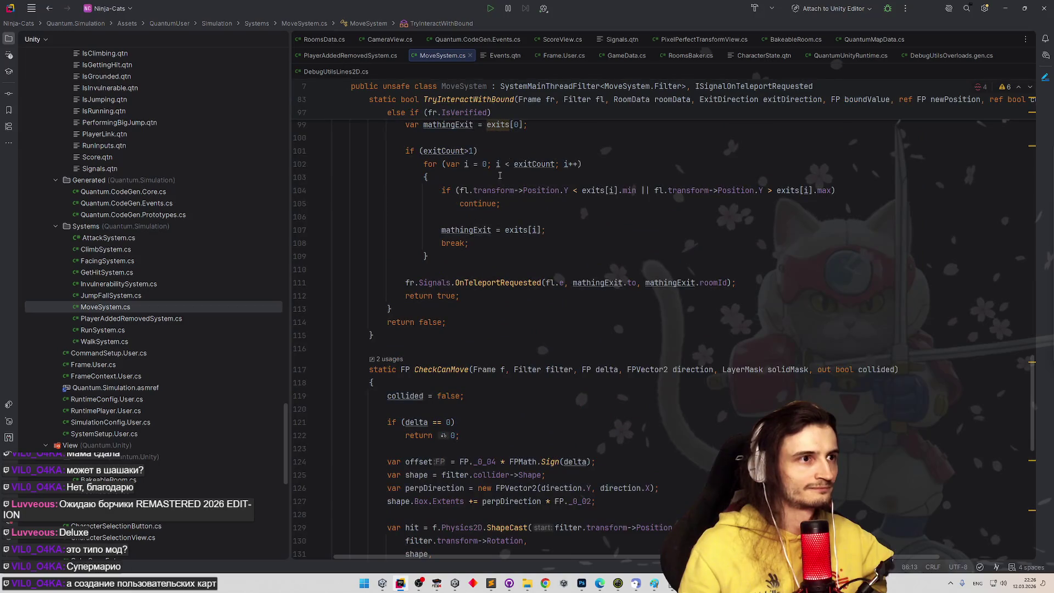
scroll(506, 151, up, 1)
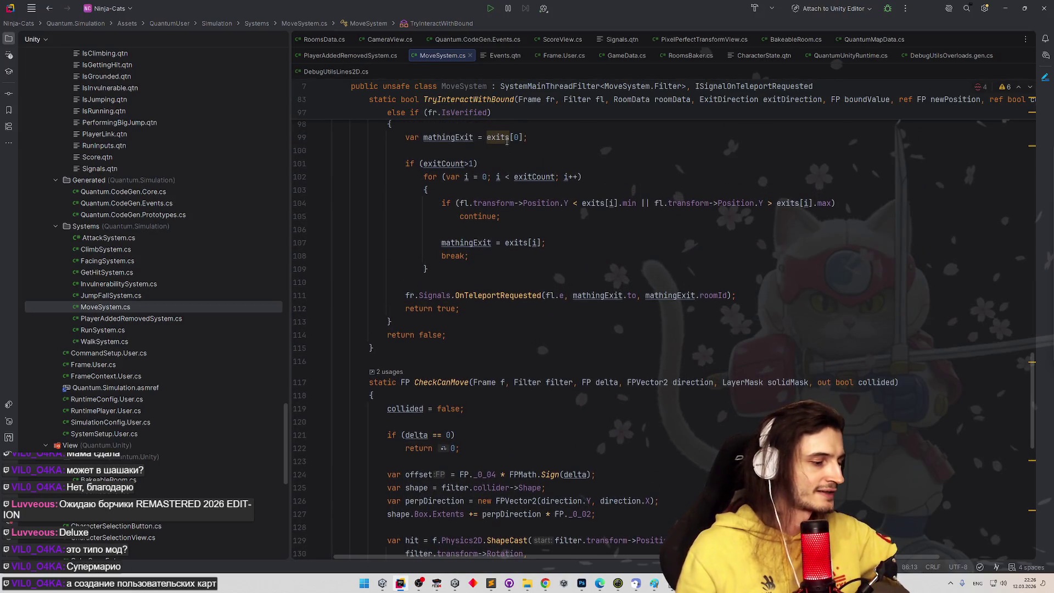
click(1005, 7)
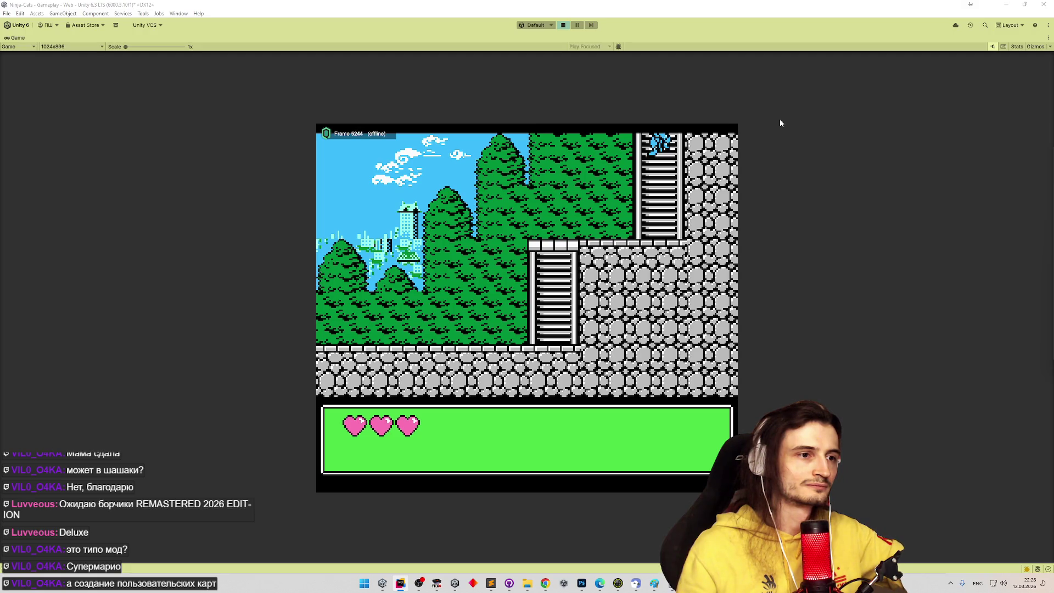
Run the cat left off the ledge, jumping onto the stone wall and the red roof
click(716, 212)
key(Left)
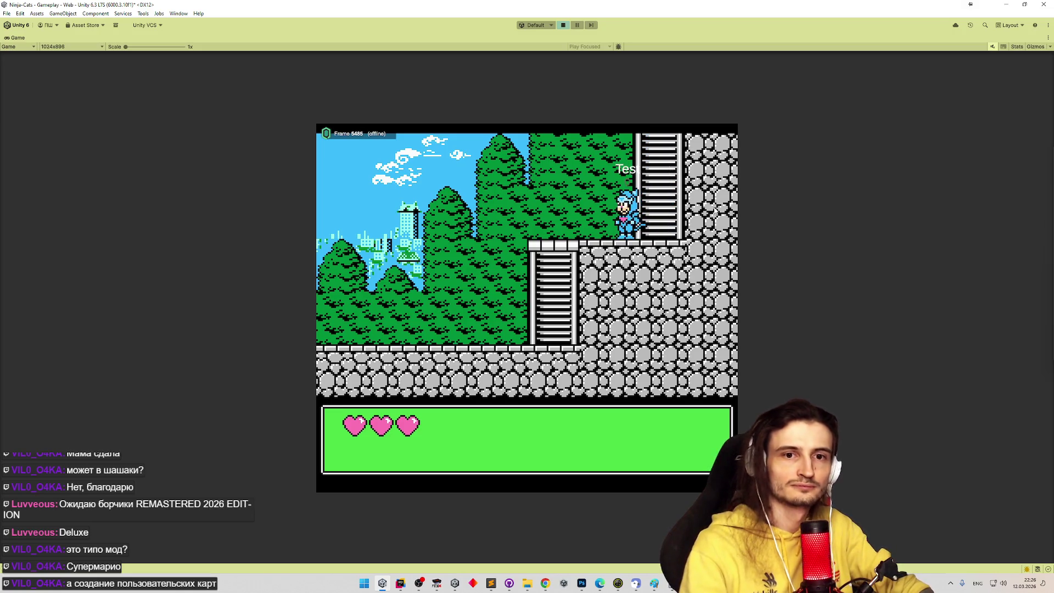
key(space)
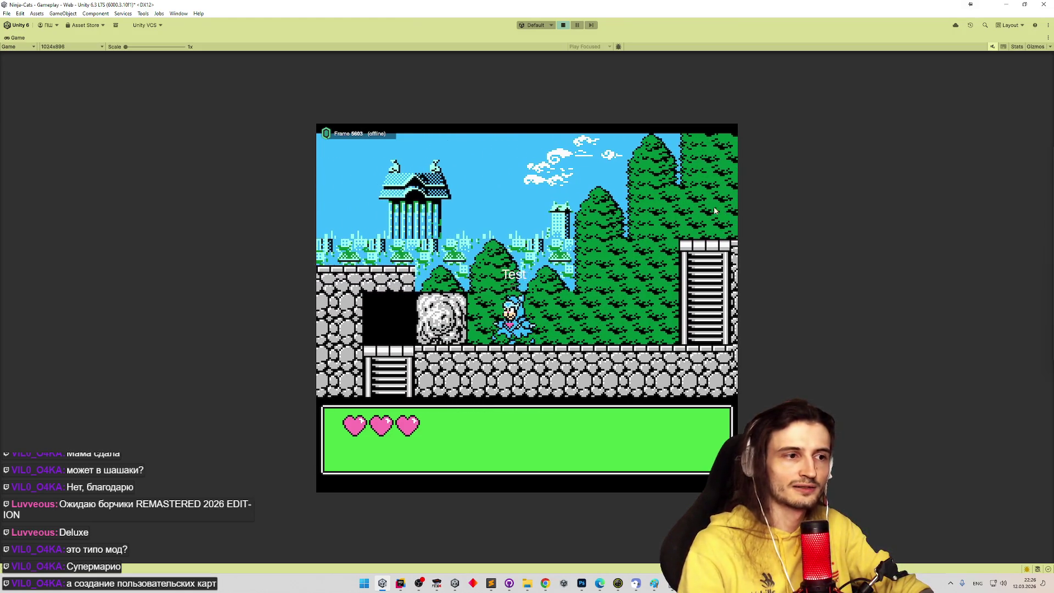
key(Left)
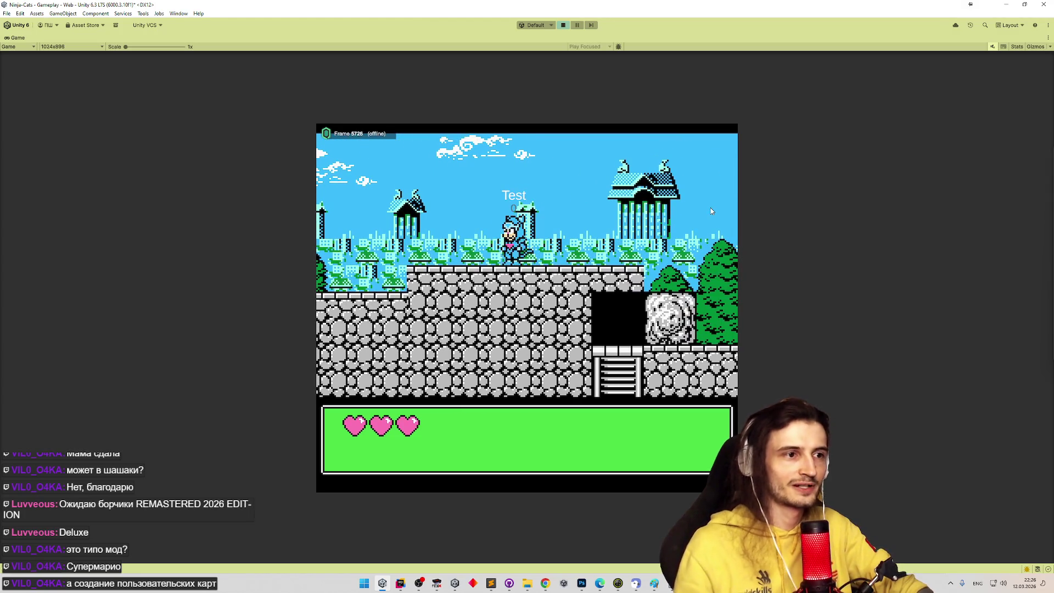
key(Left)
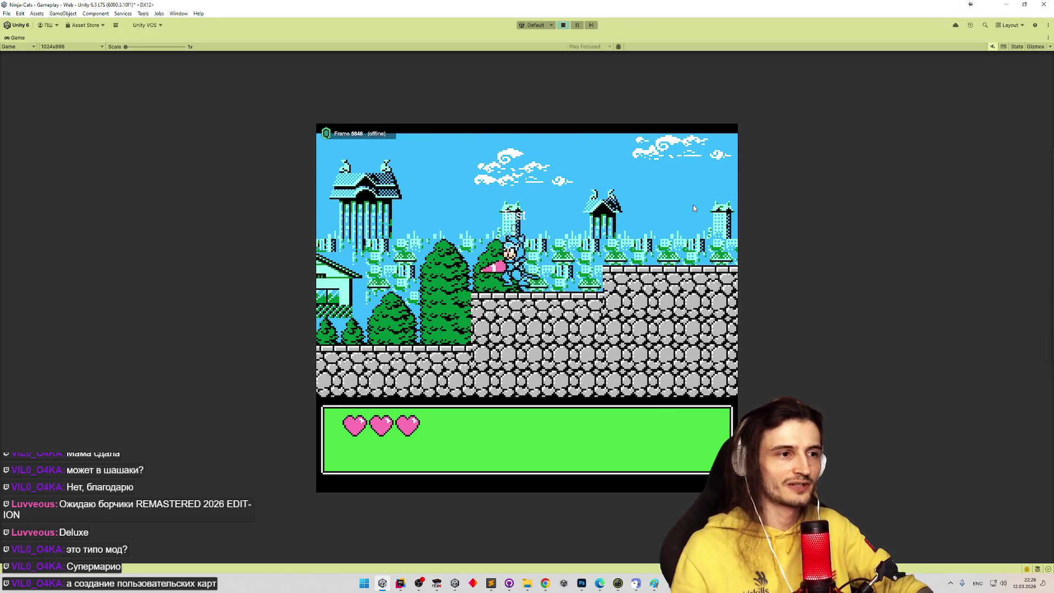
key(space)
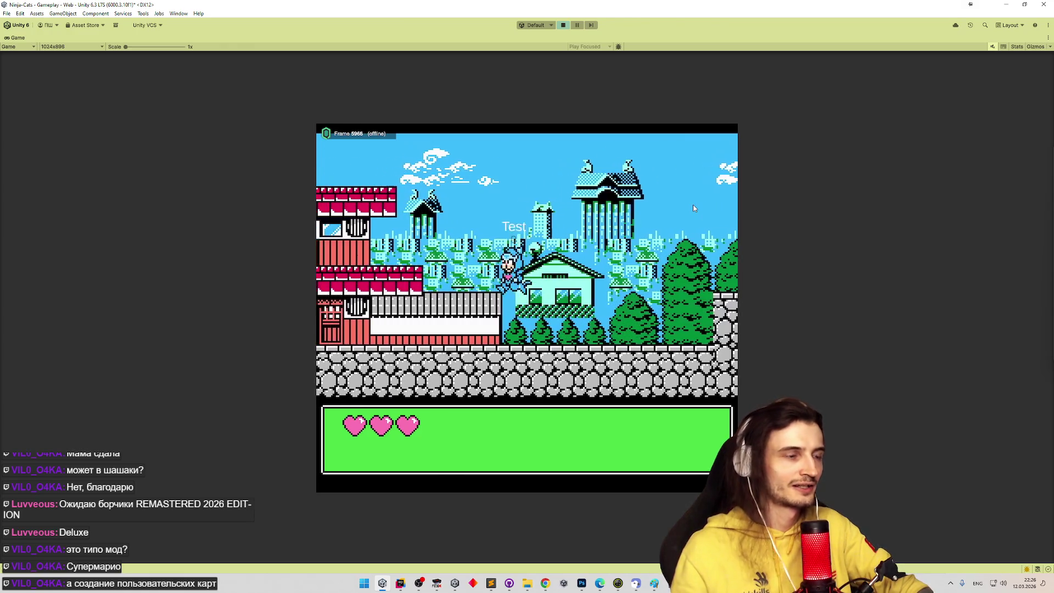
key(Left)
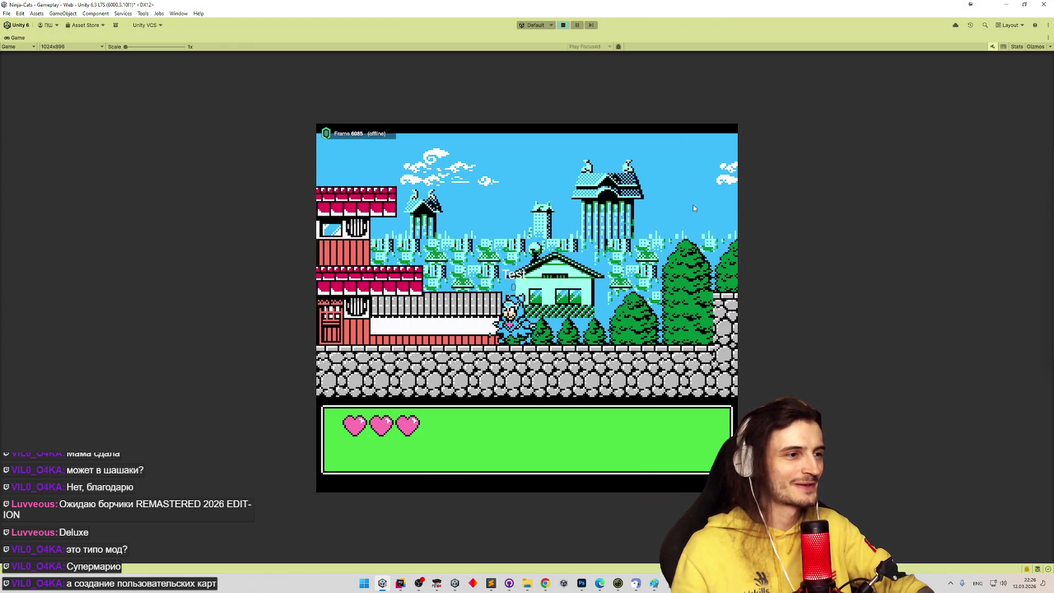
key(space)
key(Right)
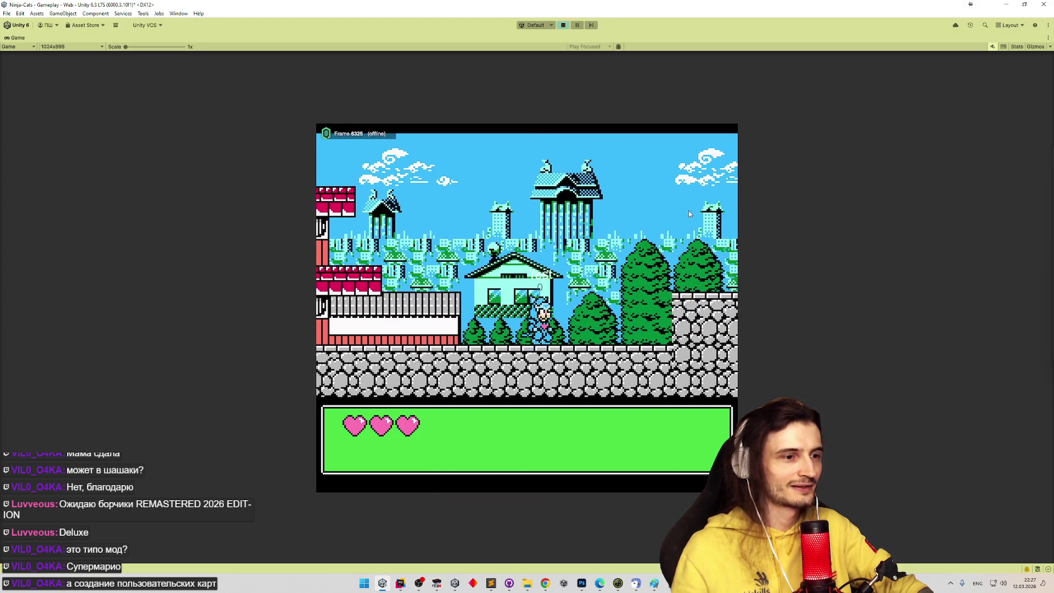
click(436, 584)
Climb the ladder, run right over the wall past the green boss, and attack the bird enemy
key(Right)
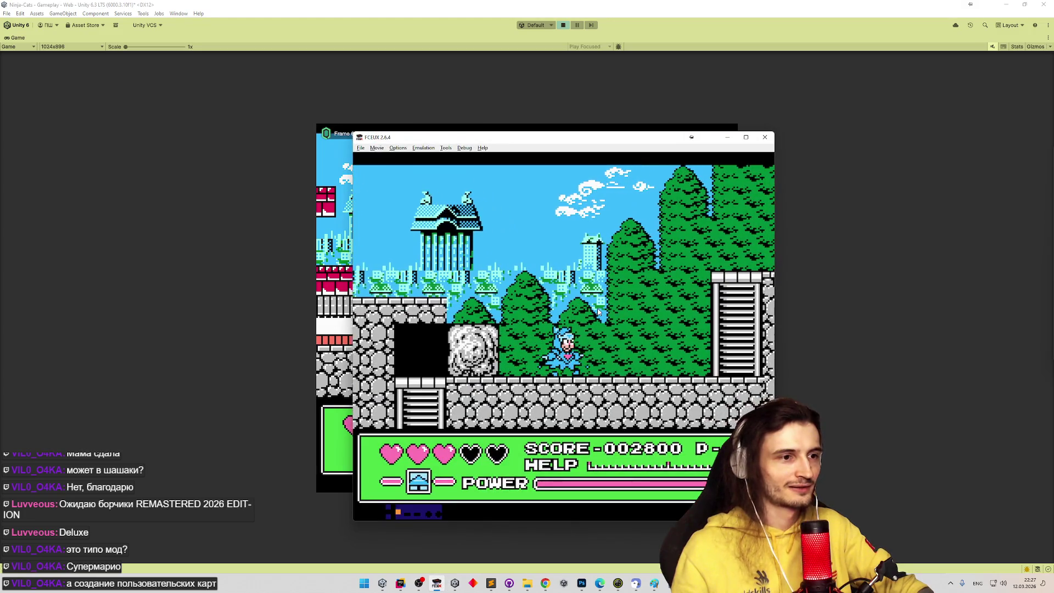
key(Up)
key(Up)
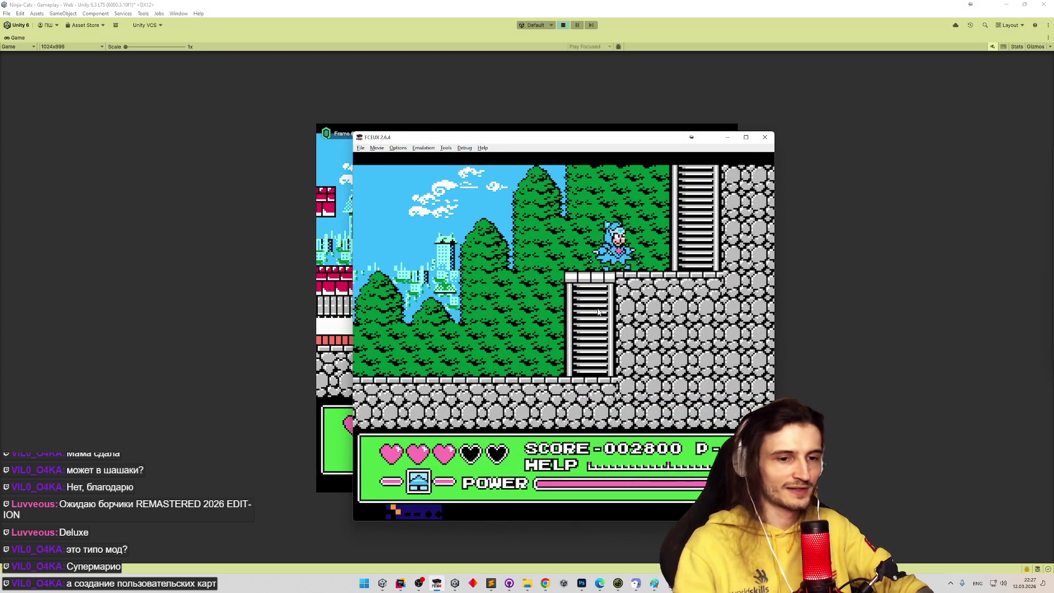
key(Right)
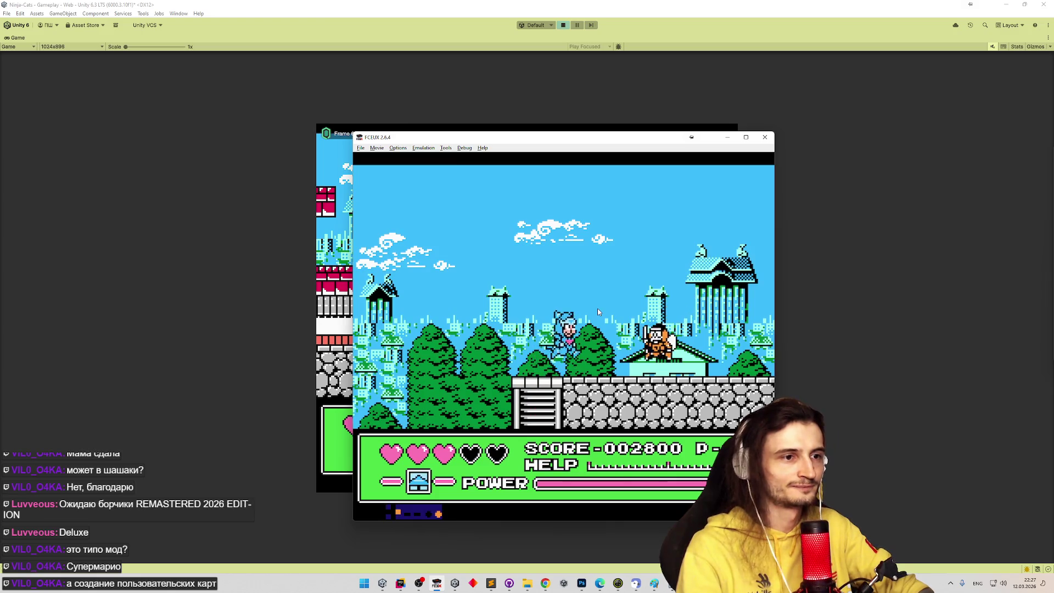
key(Right)
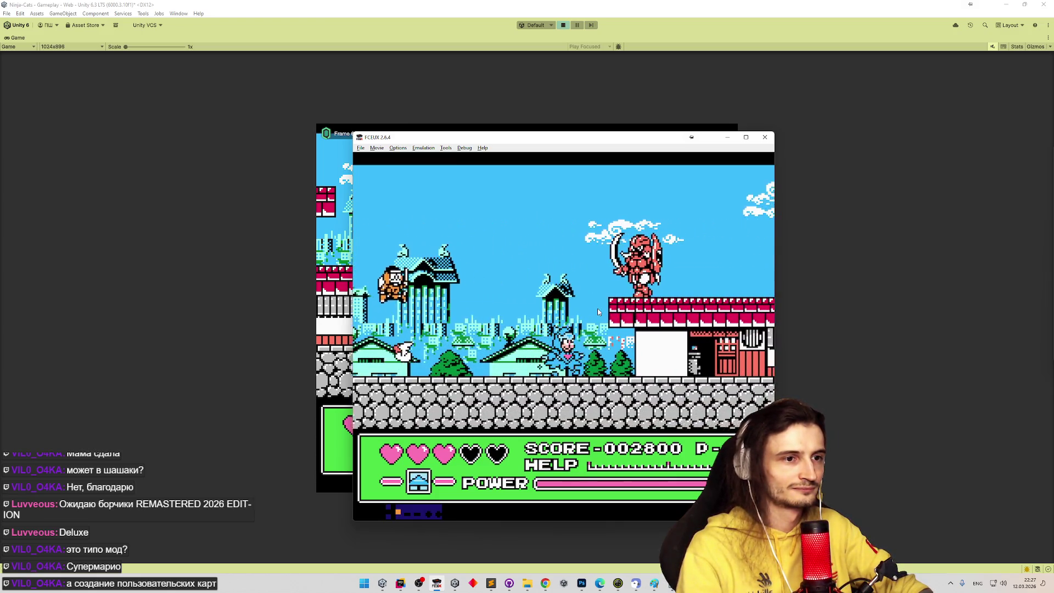
key(Left)
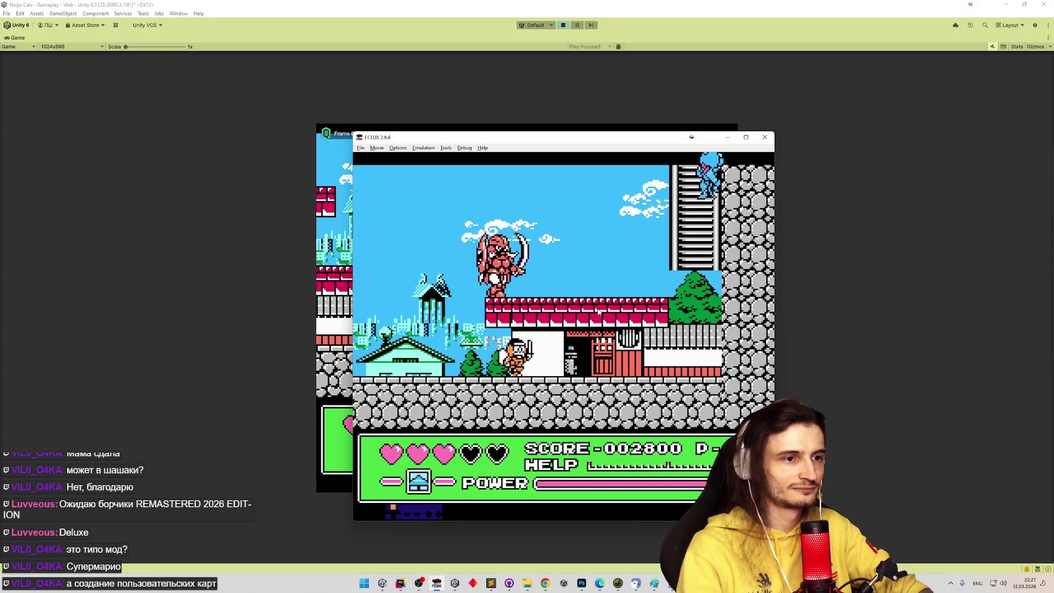
key(Right)
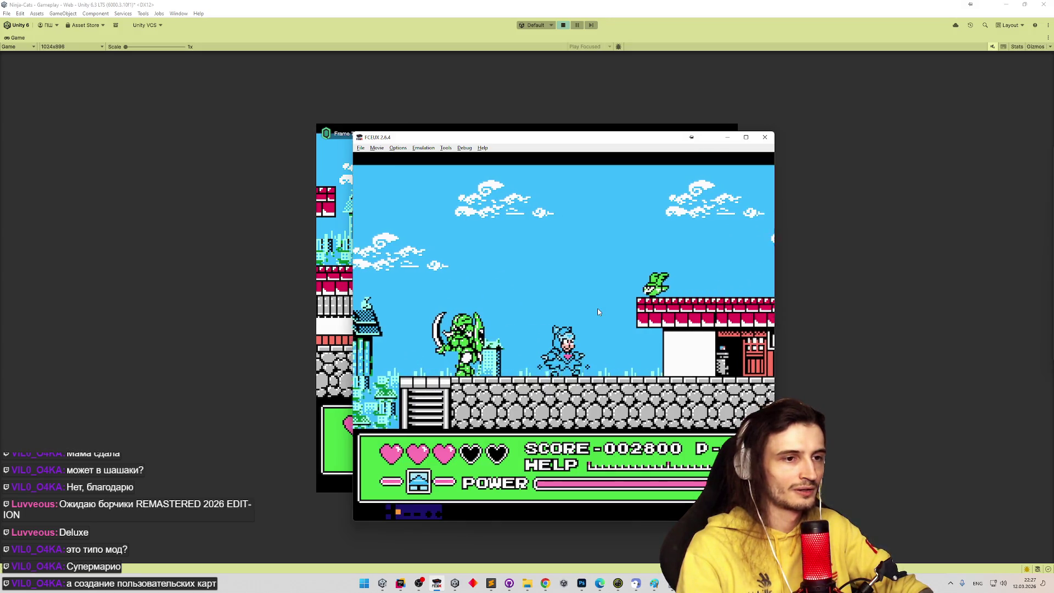
key(Right)
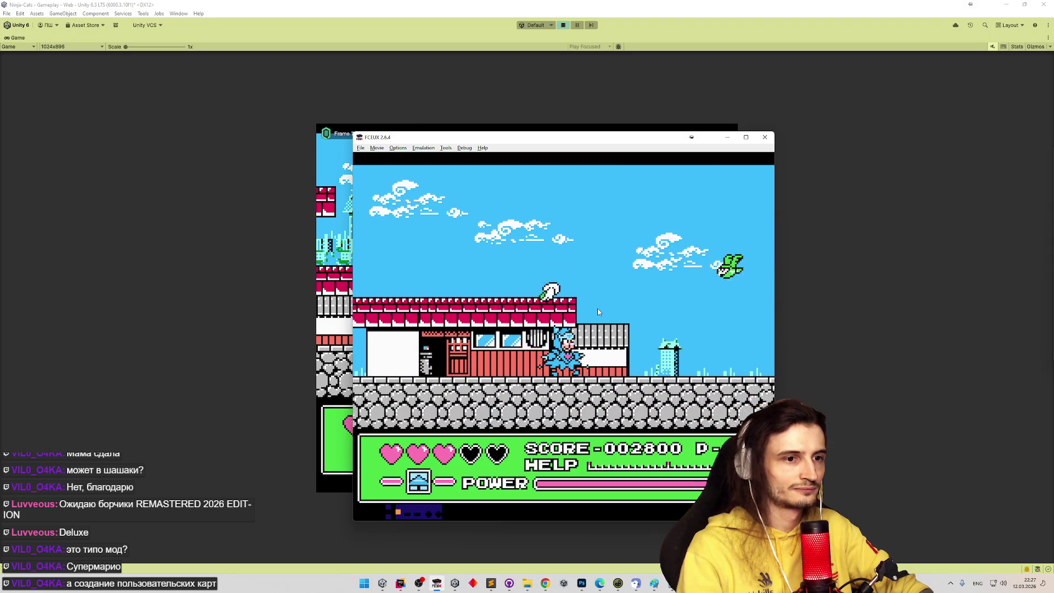
key(Right)
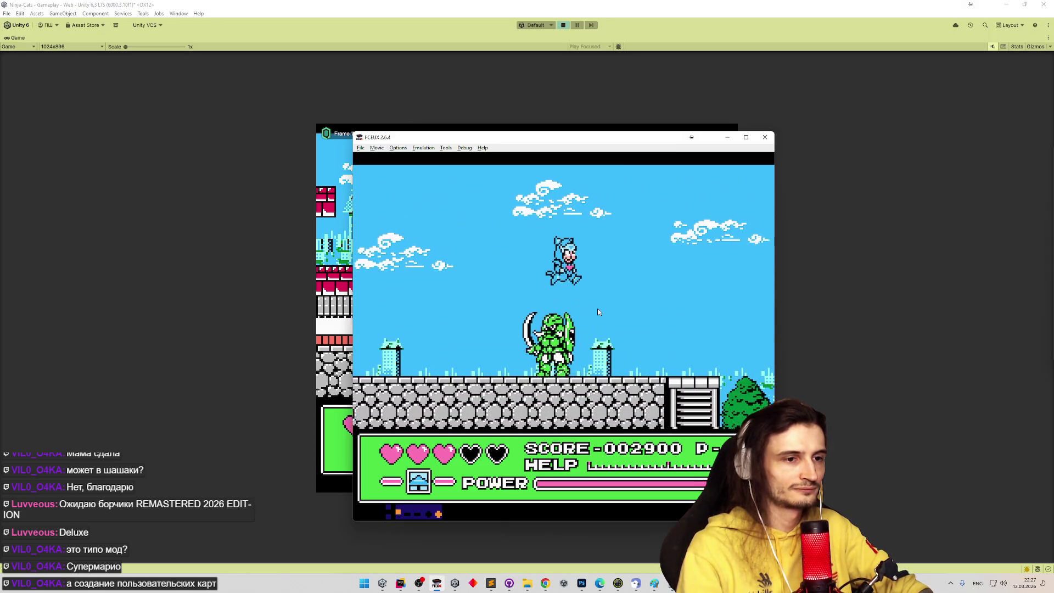
key(Right)
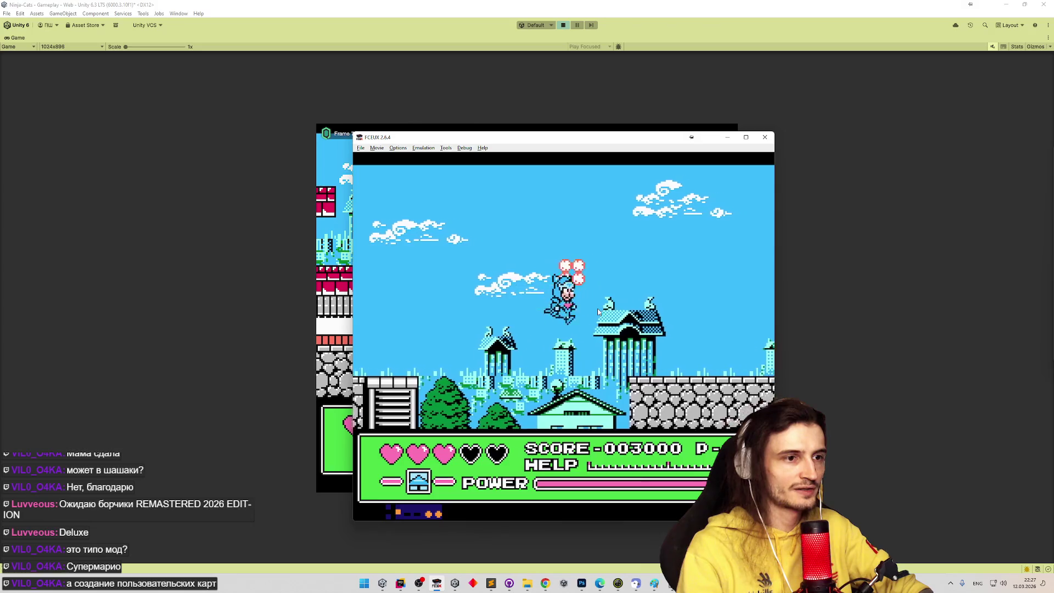
Swap to the purple cat and fight through the village to defeat the black-robed boss
key(Right)
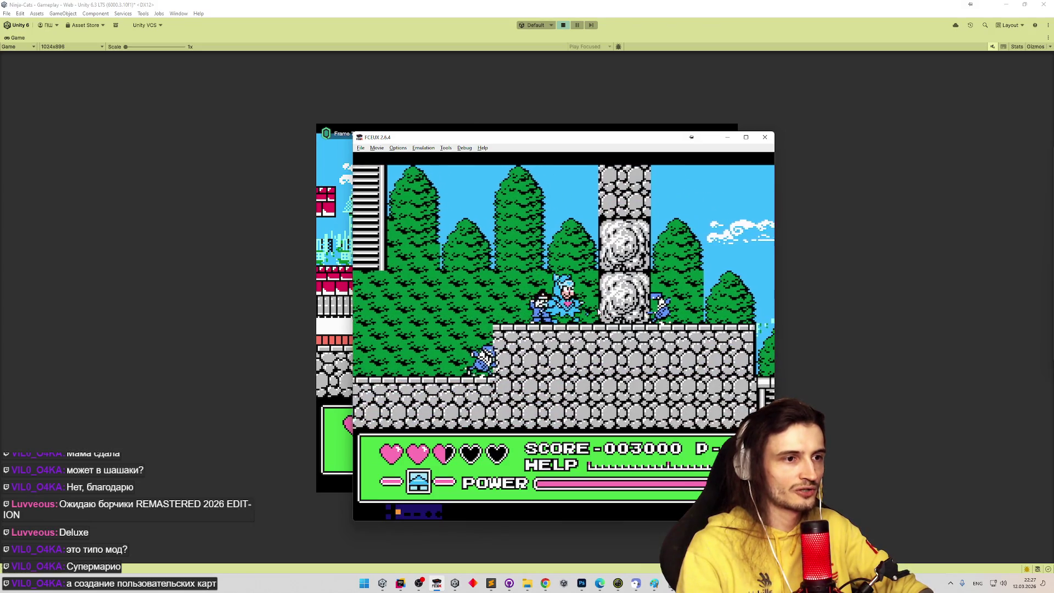
key(Return)
key(Return)
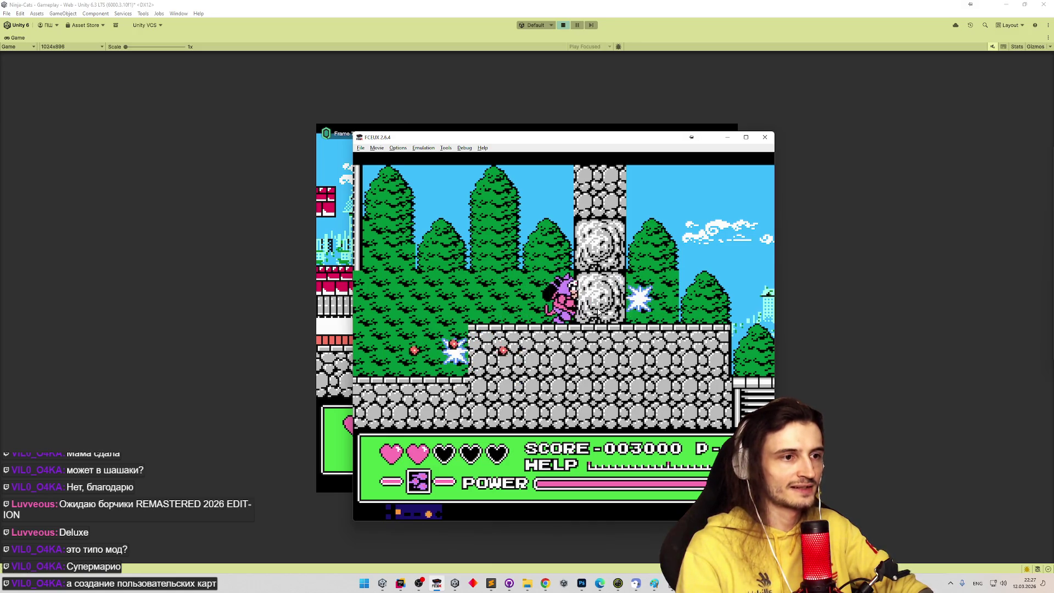
key(Right)
key(Right)
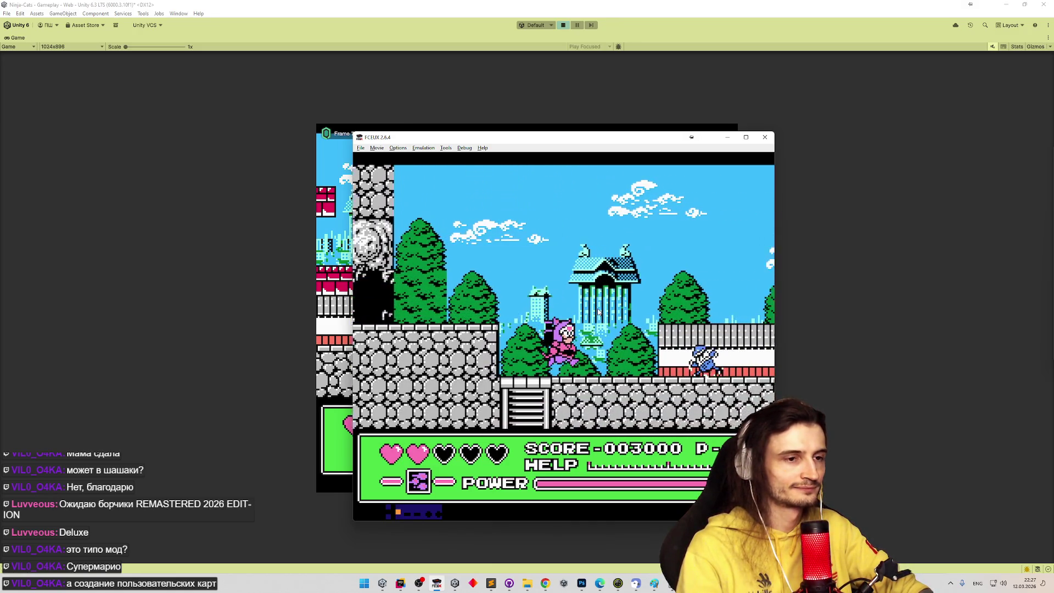
key(Right)
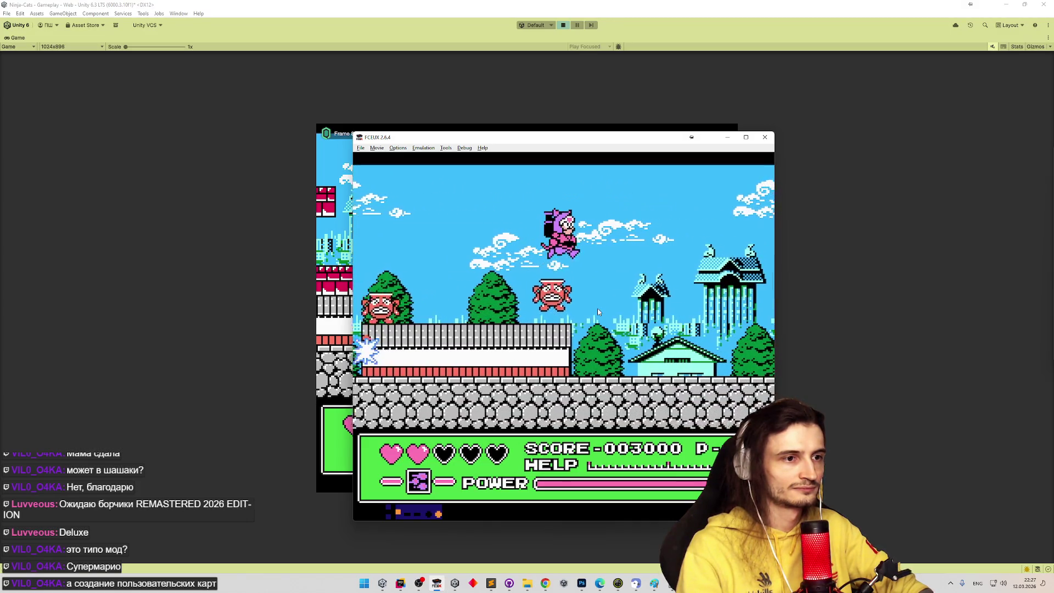
key(Right)
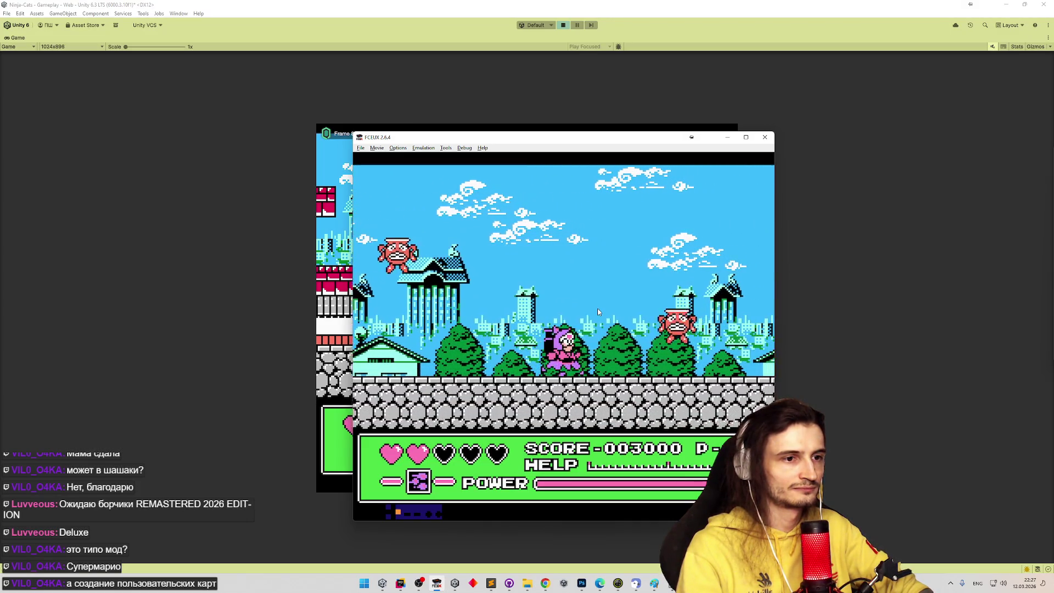
key(Right)
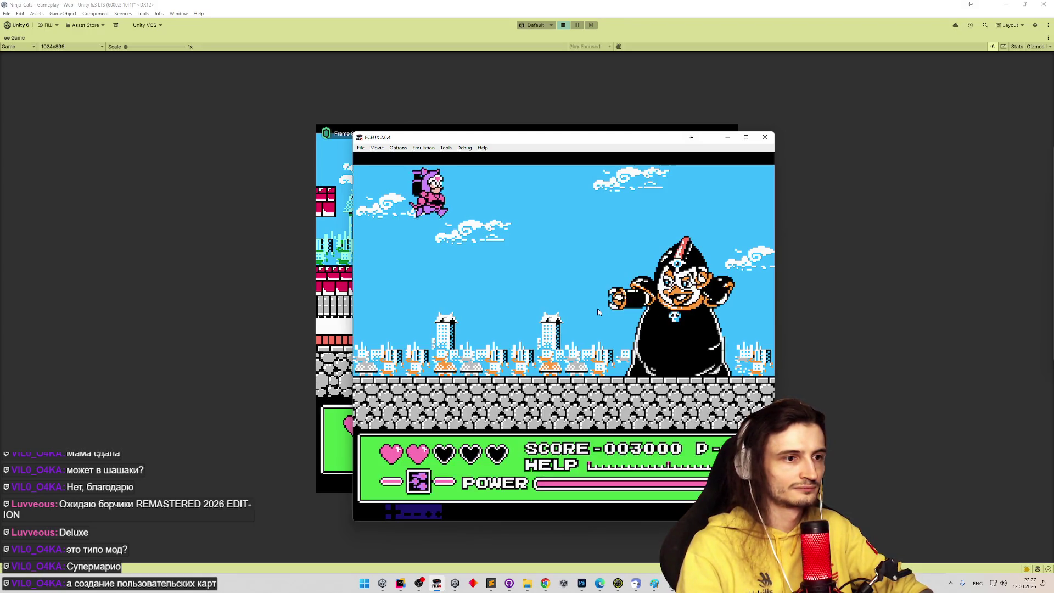
key(Right)
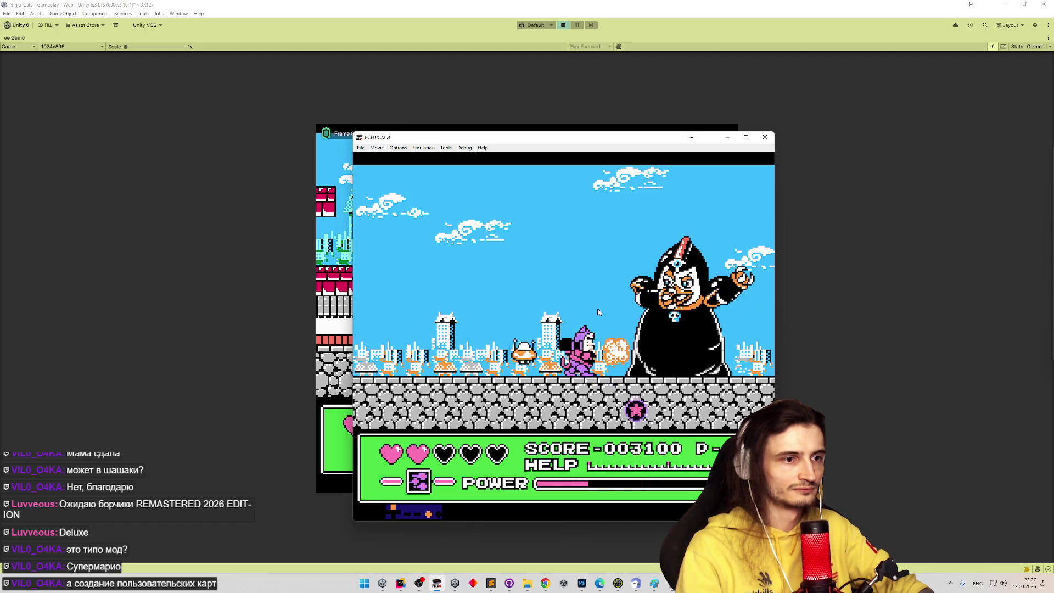
key(f)
key(Right)
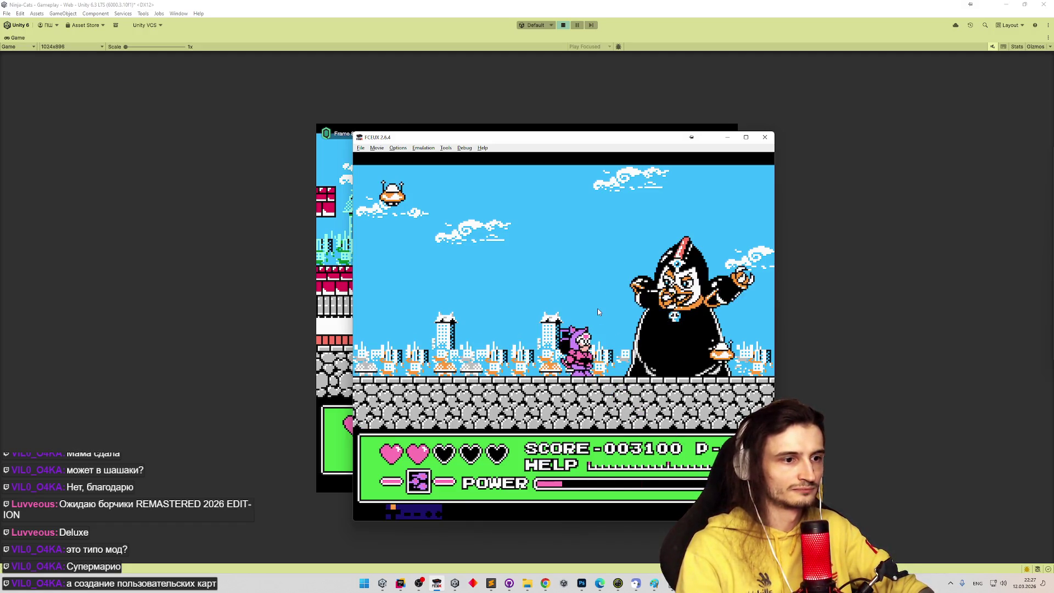
key(Right)
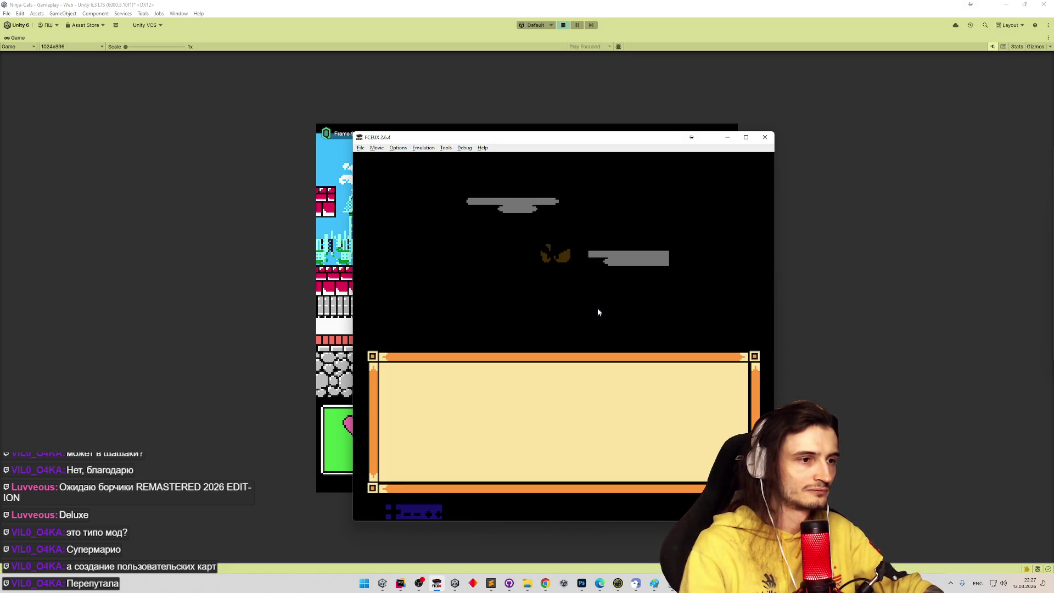
Save state to slot 1, cycle through the save slots, reload slot 1 and start the round
key(F5)
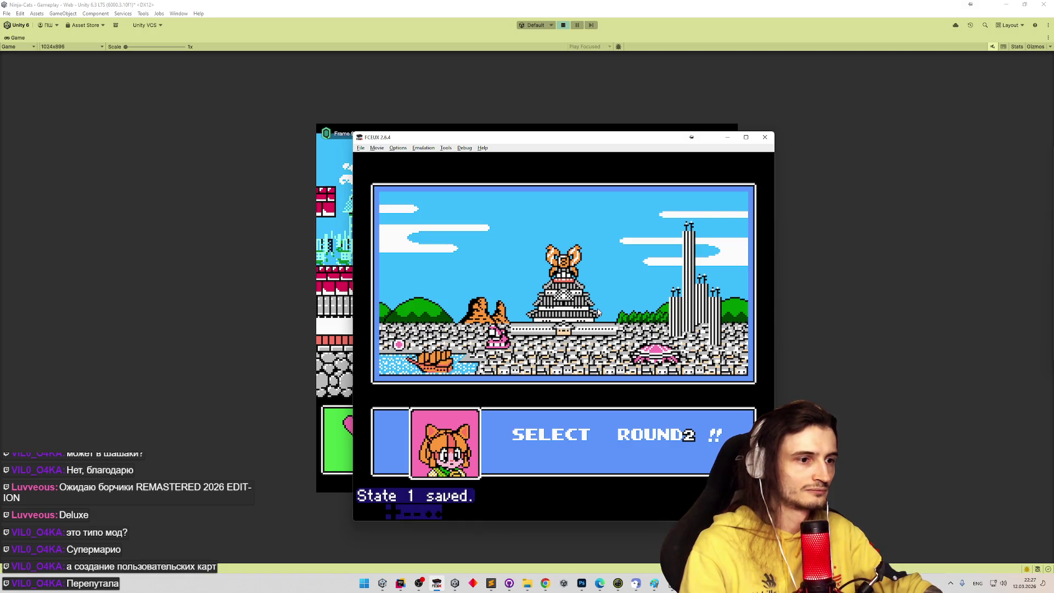
key(F2)
key(F3)
key(F4)
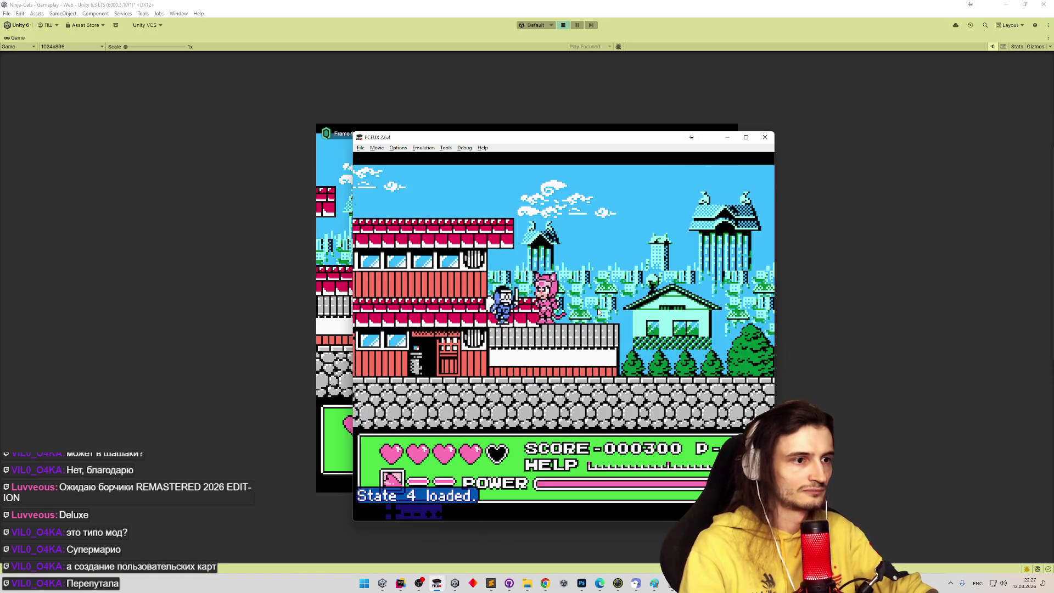
key(F1)
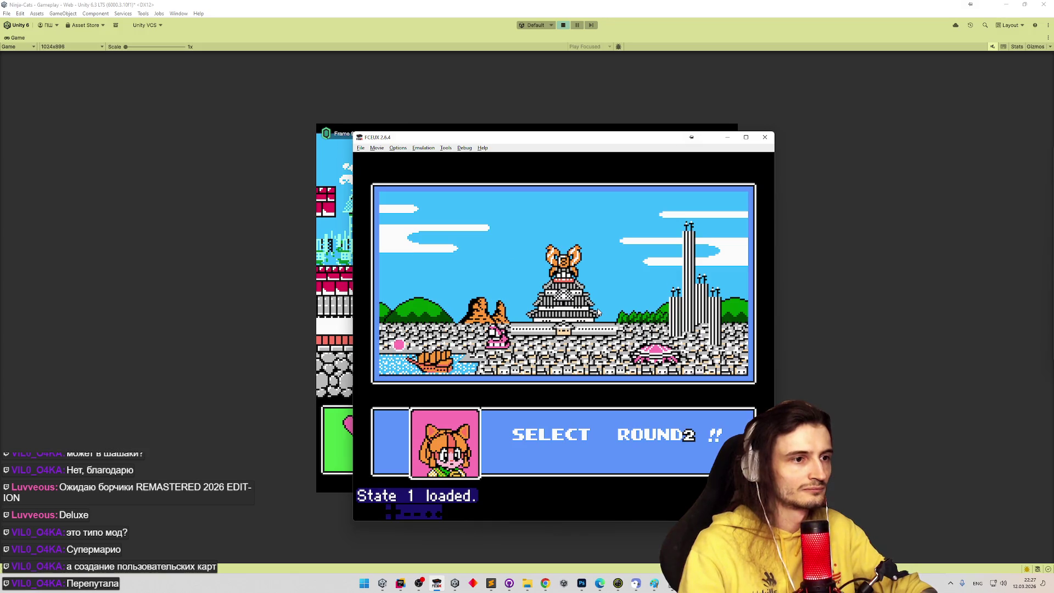
key(Return)
key(Return)
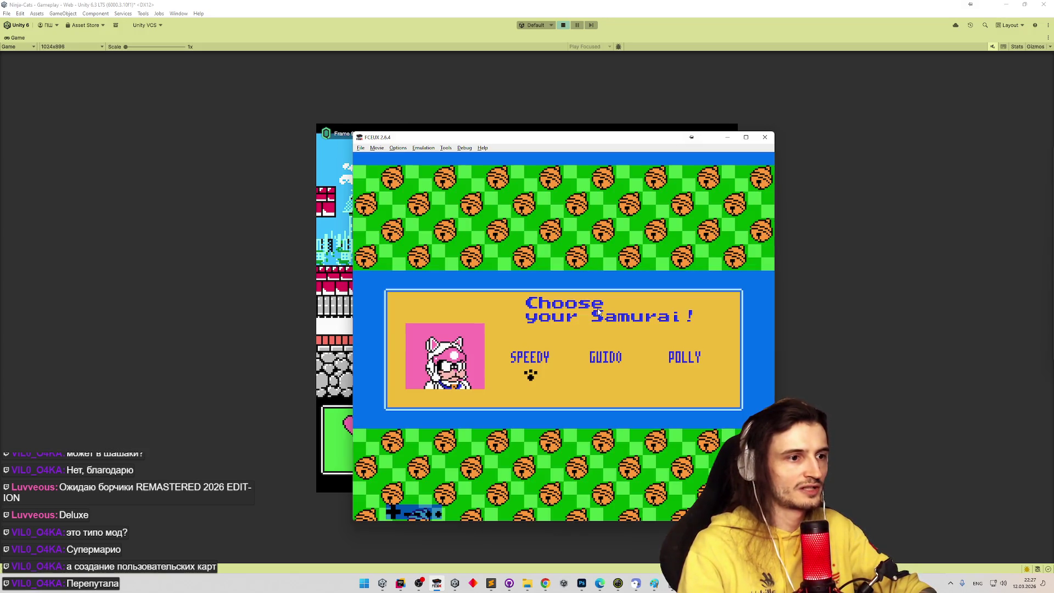
key(Return)
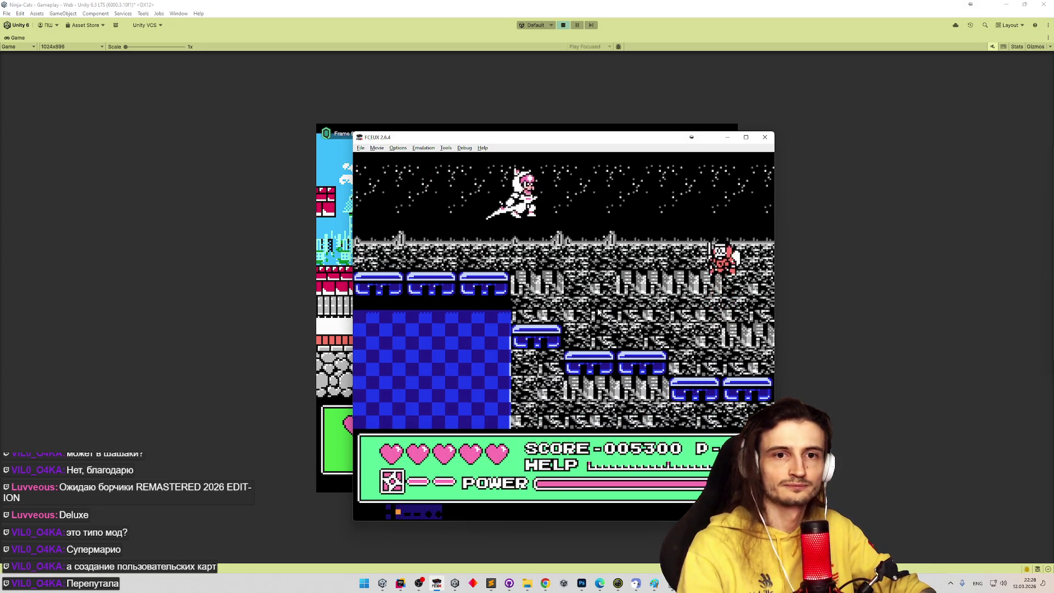
Run the cat right through the red building, up onto the pipe ledges and lower floor
key(Right)
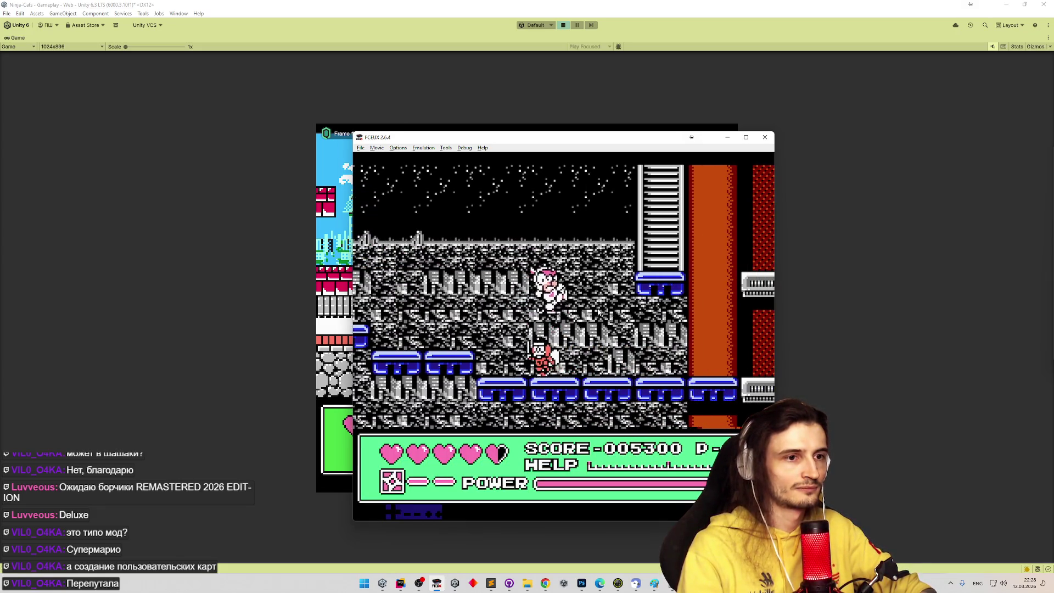
key(Right)
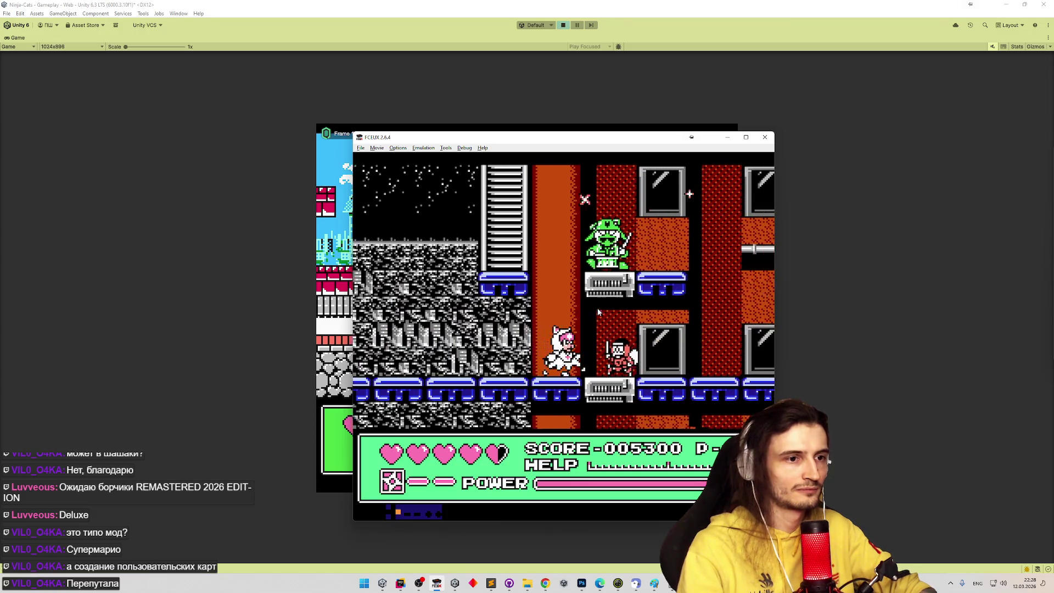
key(Right)
key(f)
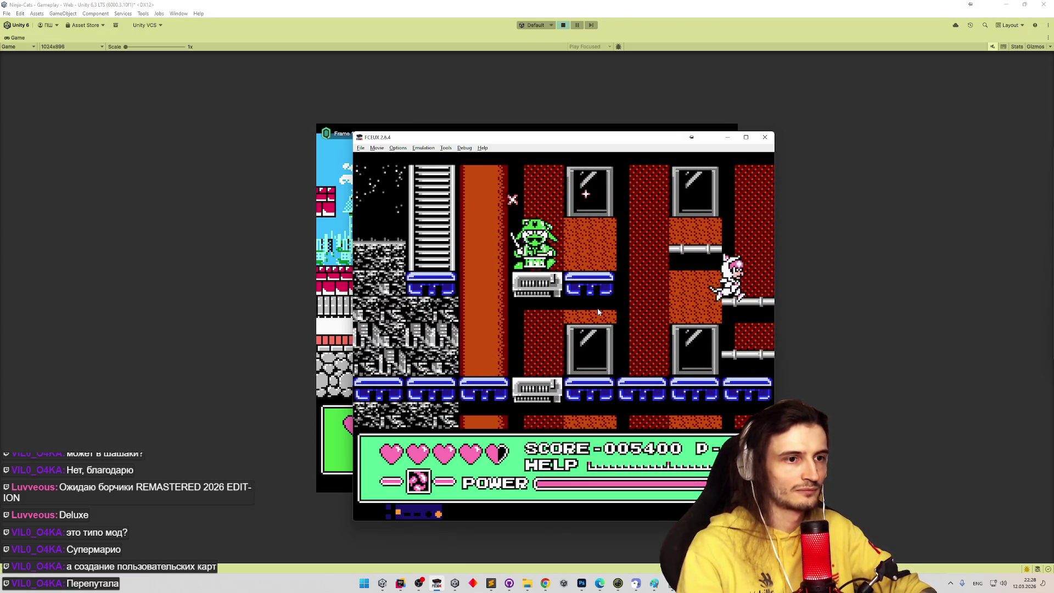
key(Right)
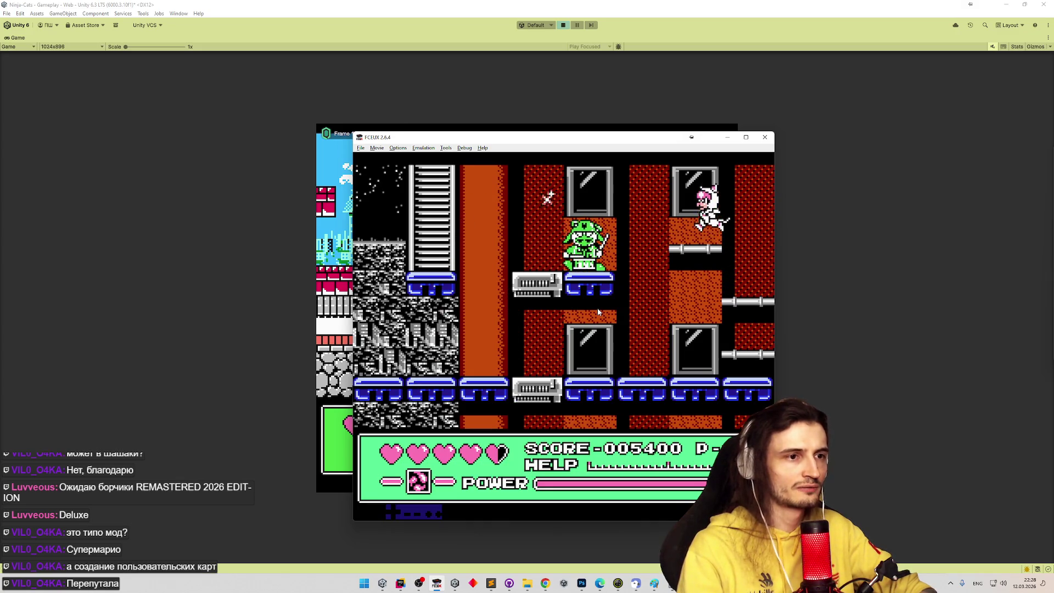
key(Right)
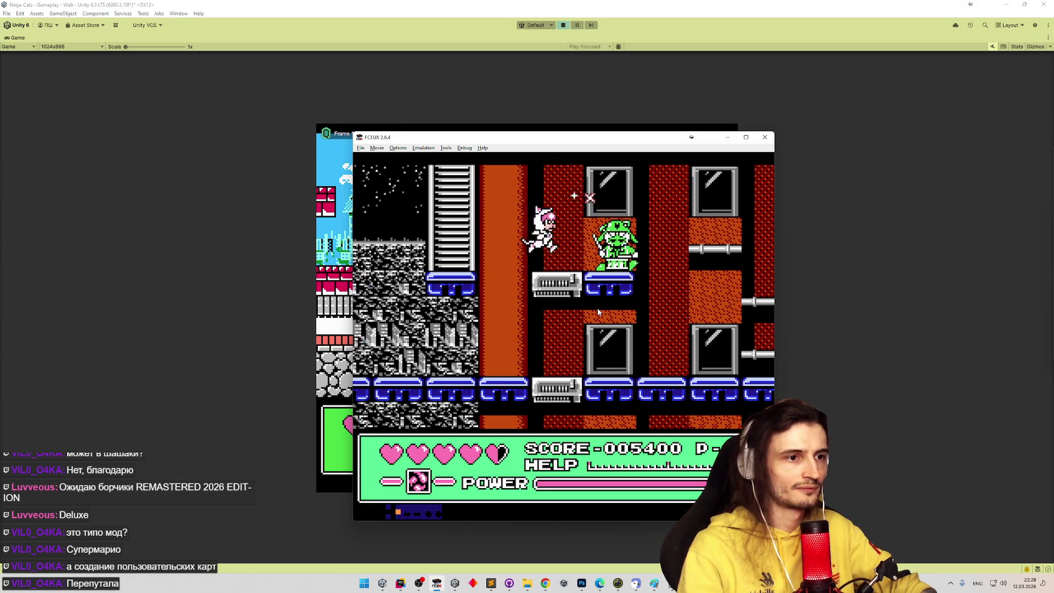
key(Right)
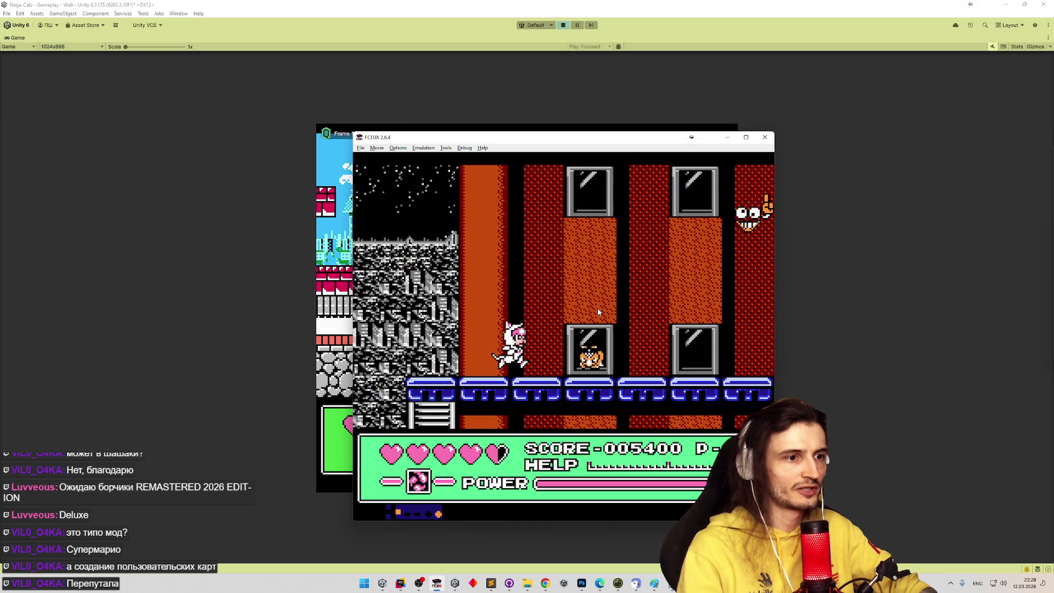
key(Right)
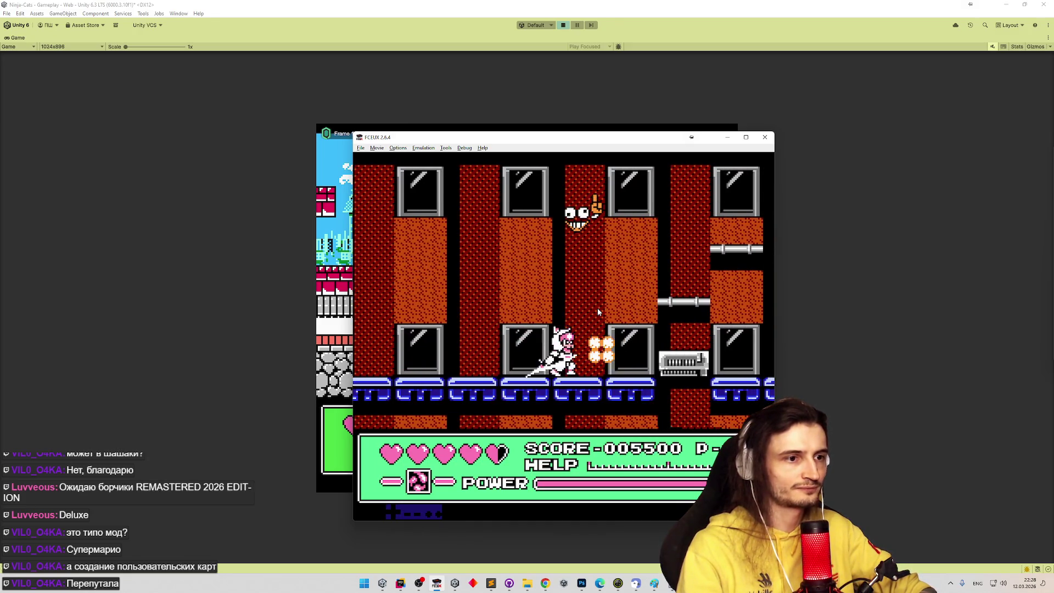
key(Right)
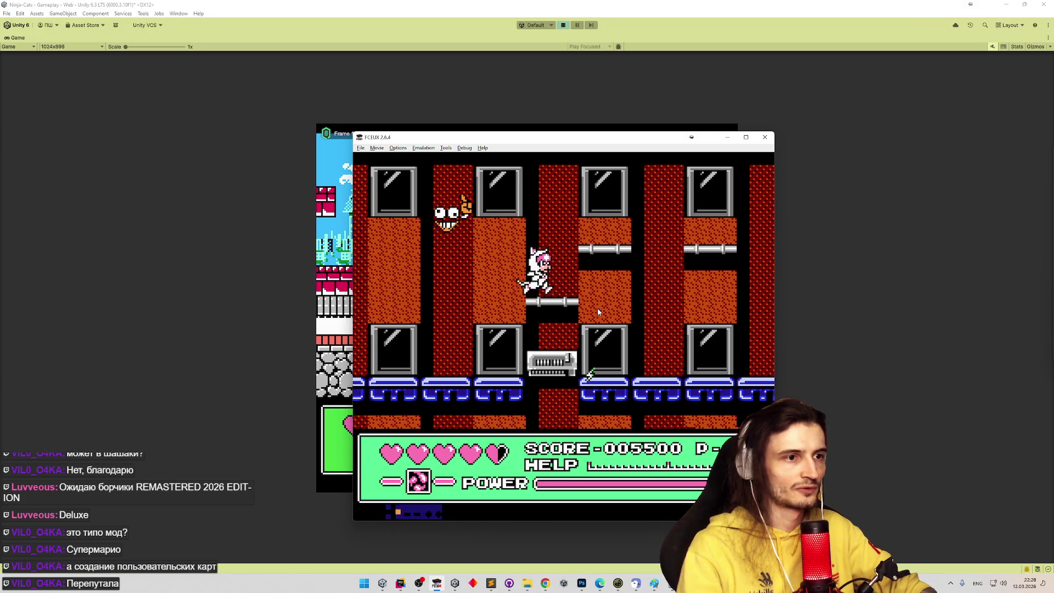
key(Right)
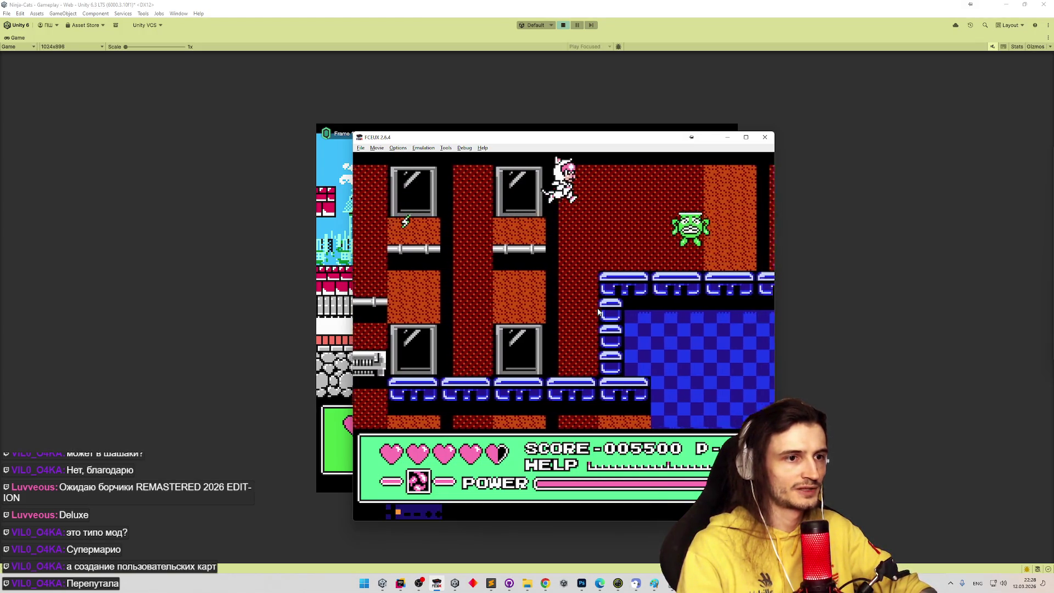
Continue past the blue checkered block to the floating platforms, jumping between them
key(Right)
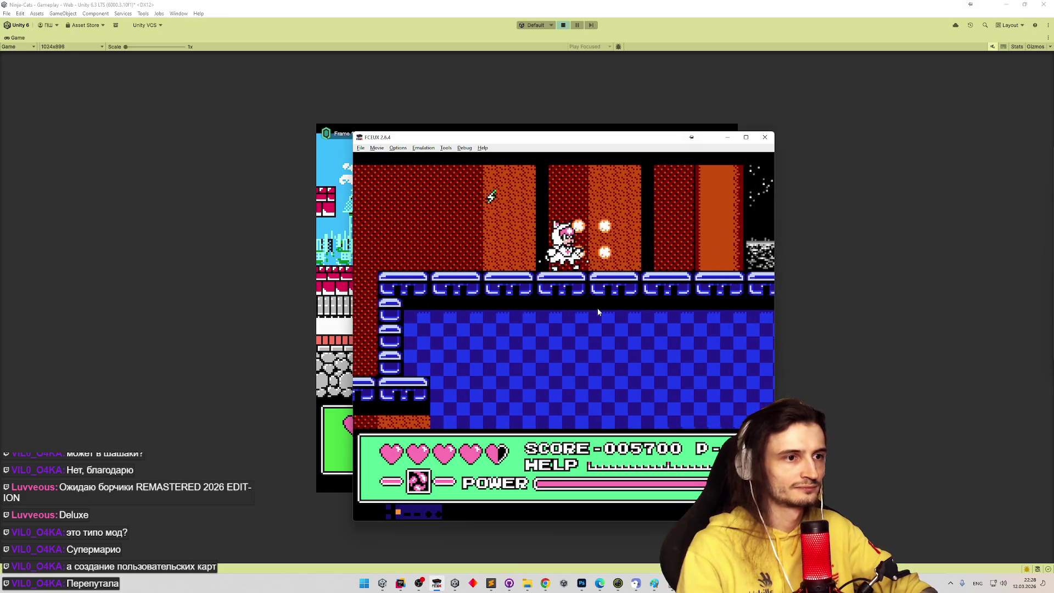
key(Right)
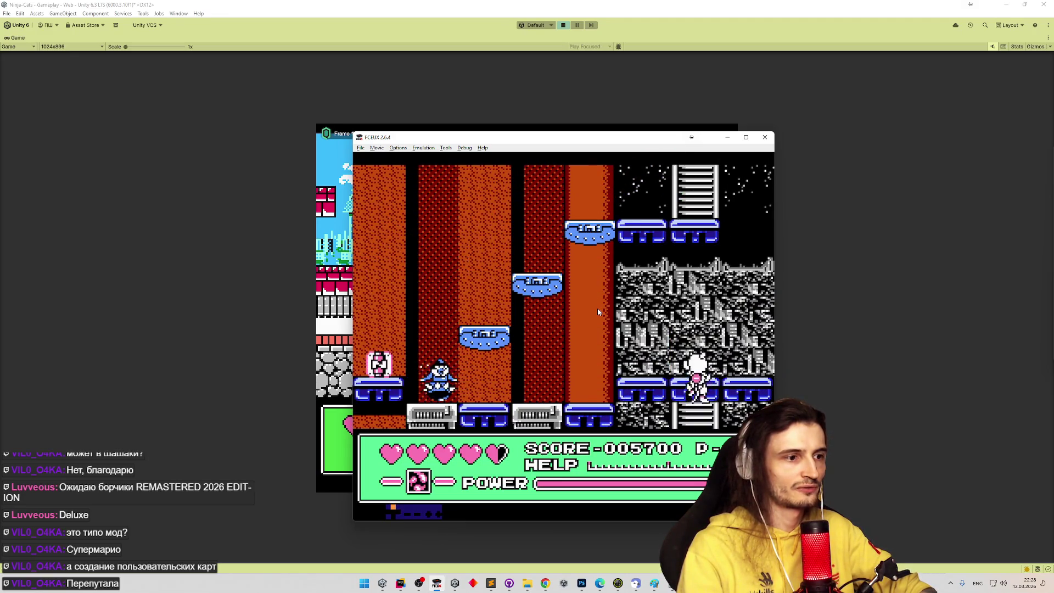
key(Right)
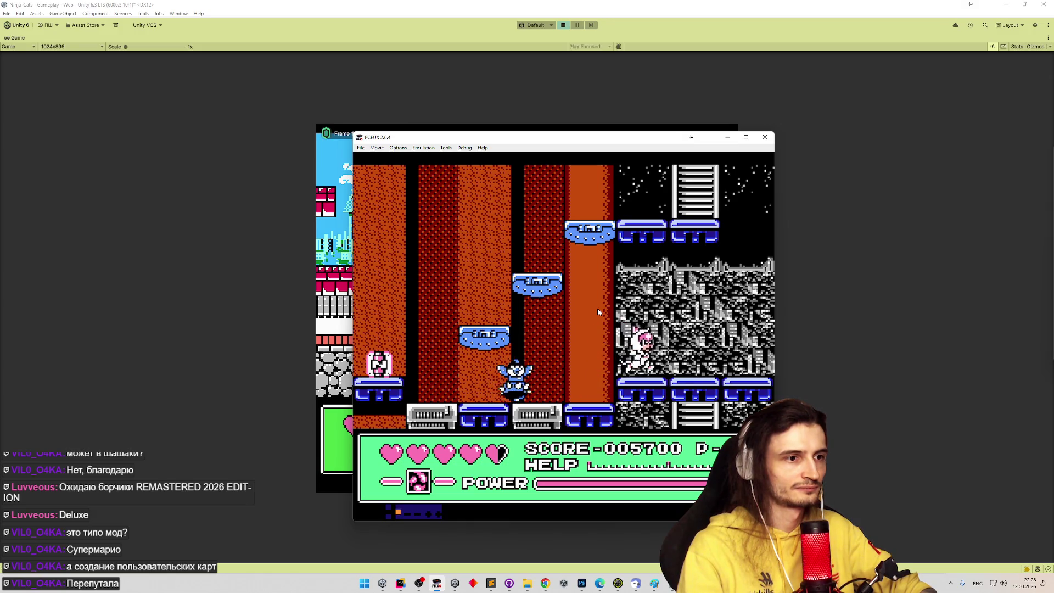
key(Right)
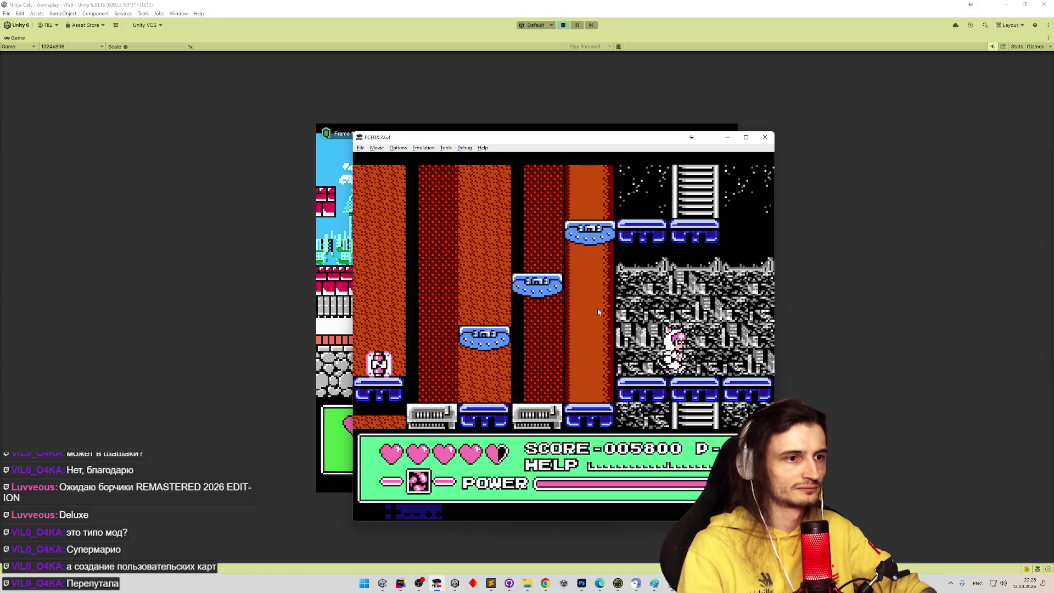
key(Left)
key(f)
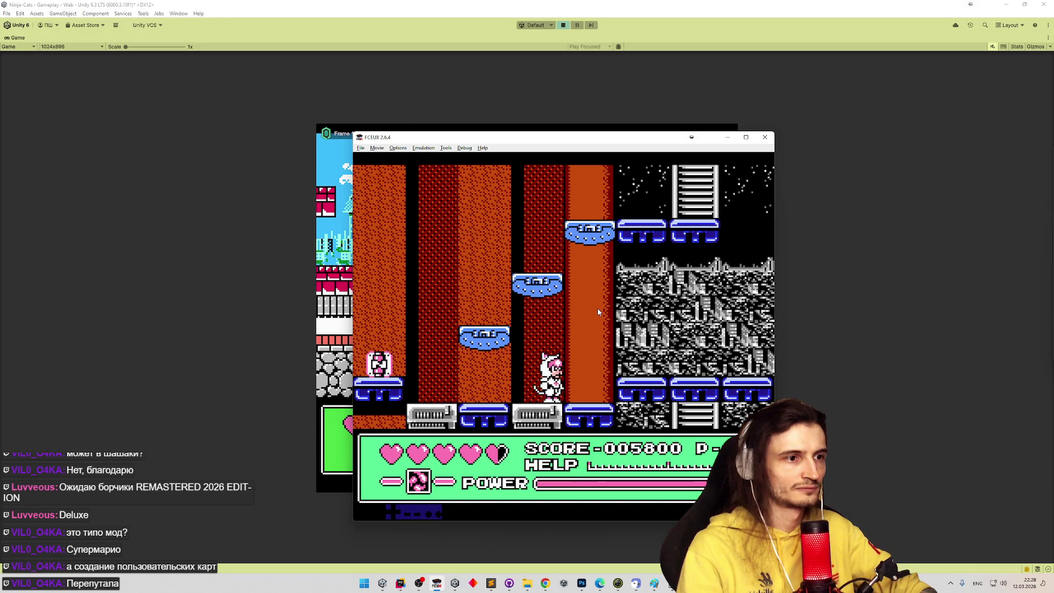
key(Right)
key(Left)
key(f)
key(Left)
Pause the game and minimize the FCEUX emulator
key(Right)
key(Return)
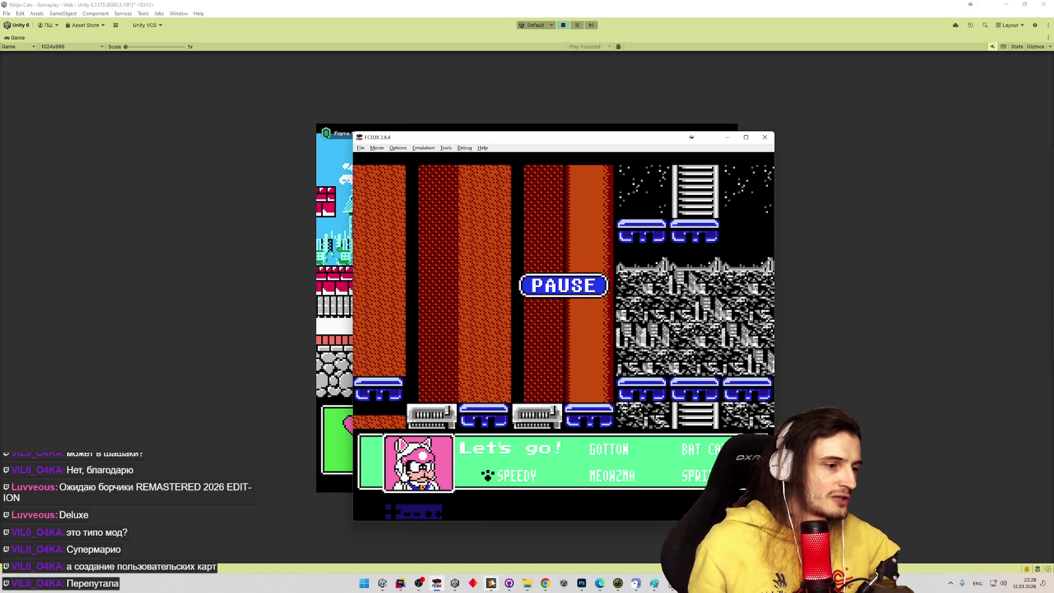
click(728, 137)
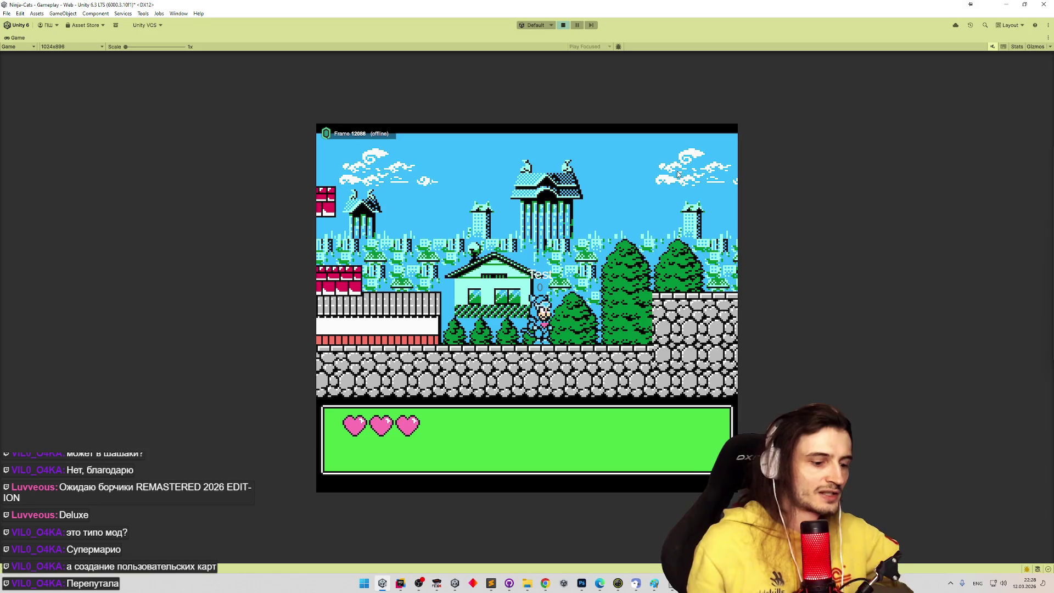
Leave the maximized Game view, stop Play mode, and open the LadderTop prefab
key(shift+space)
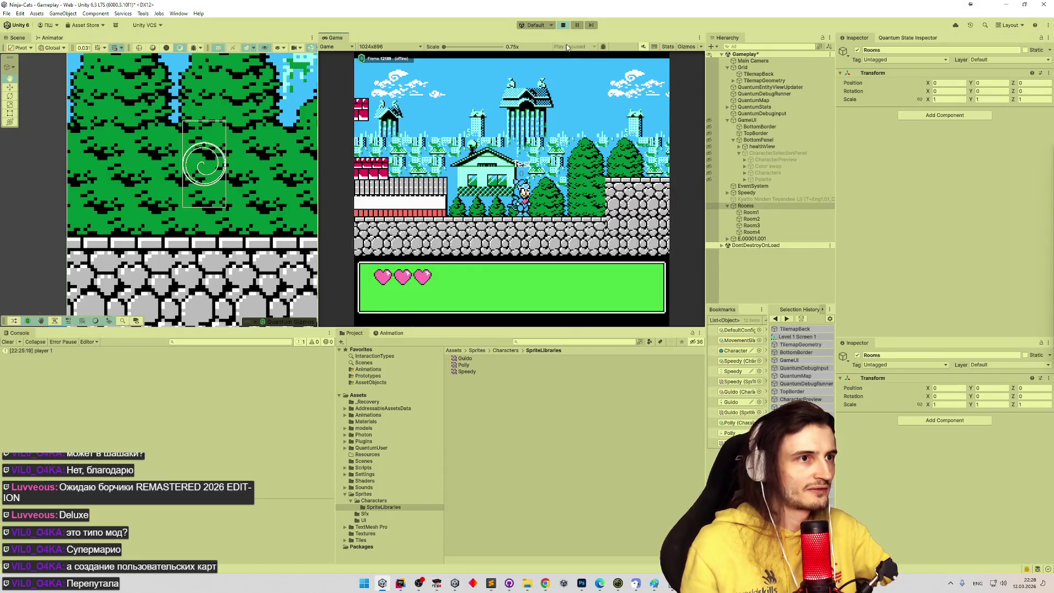
key(ctrl+p)
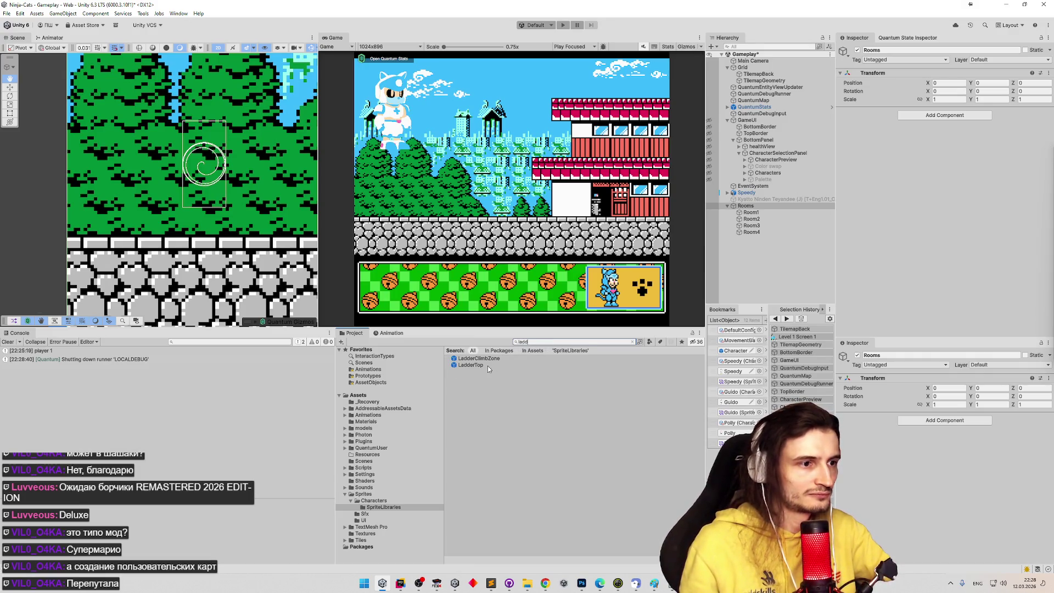
click(487, 366)
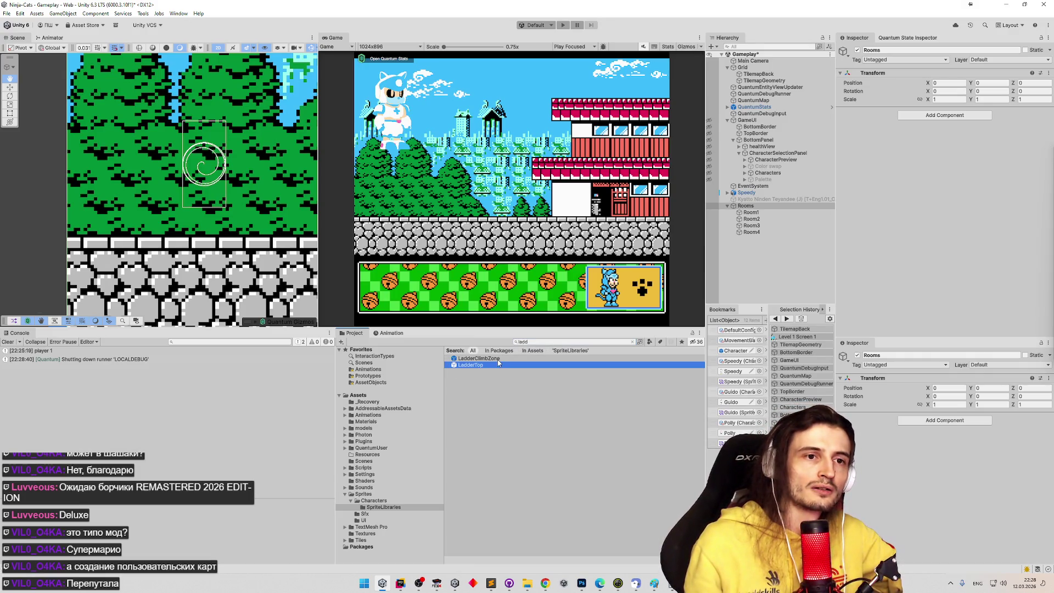
double_click(498, 364)
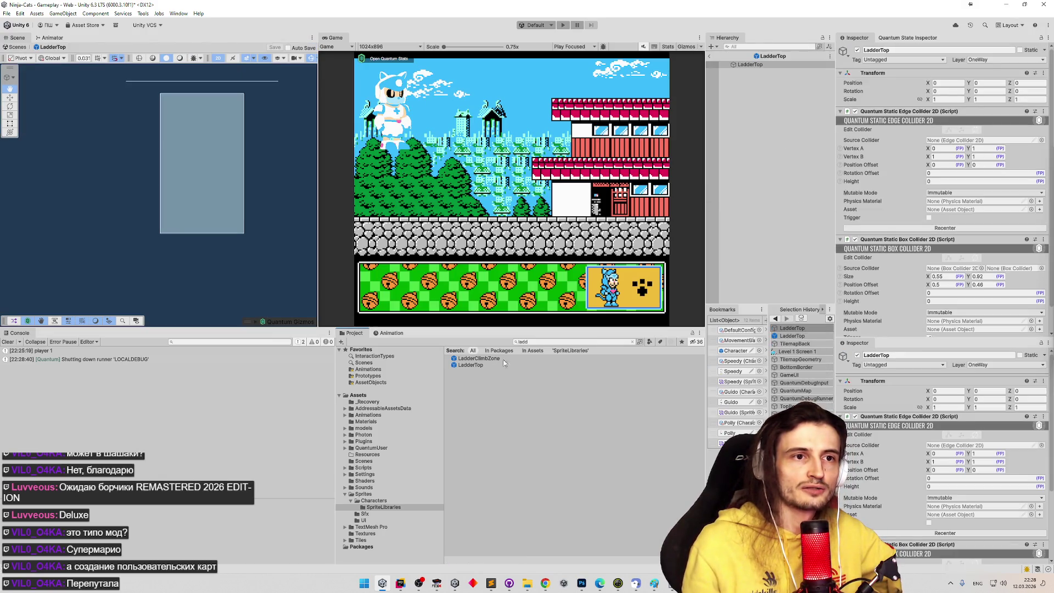
scroll(923, 280, down, 2)
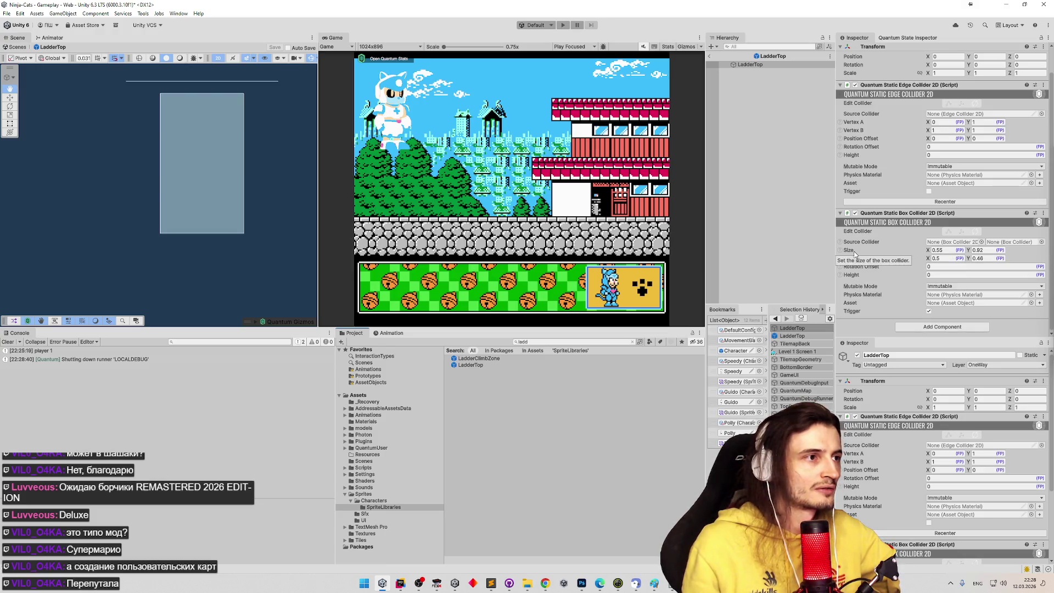
Open the LadderClimbZone prefab, centre its trigger box in view, and restart Play mode
double_click(478, 360)
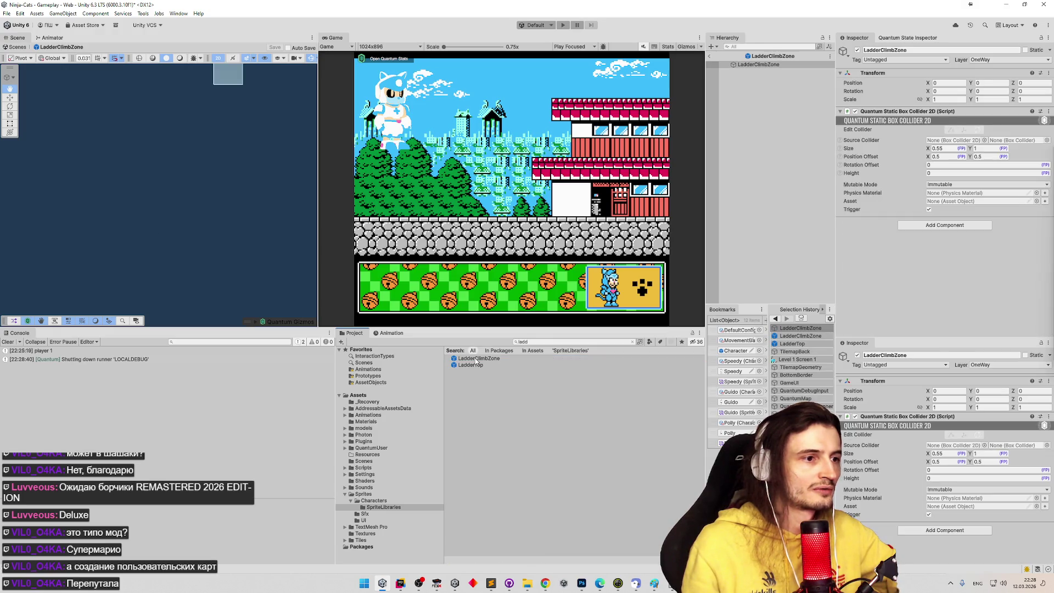
drag(197, 166, 185, 240)
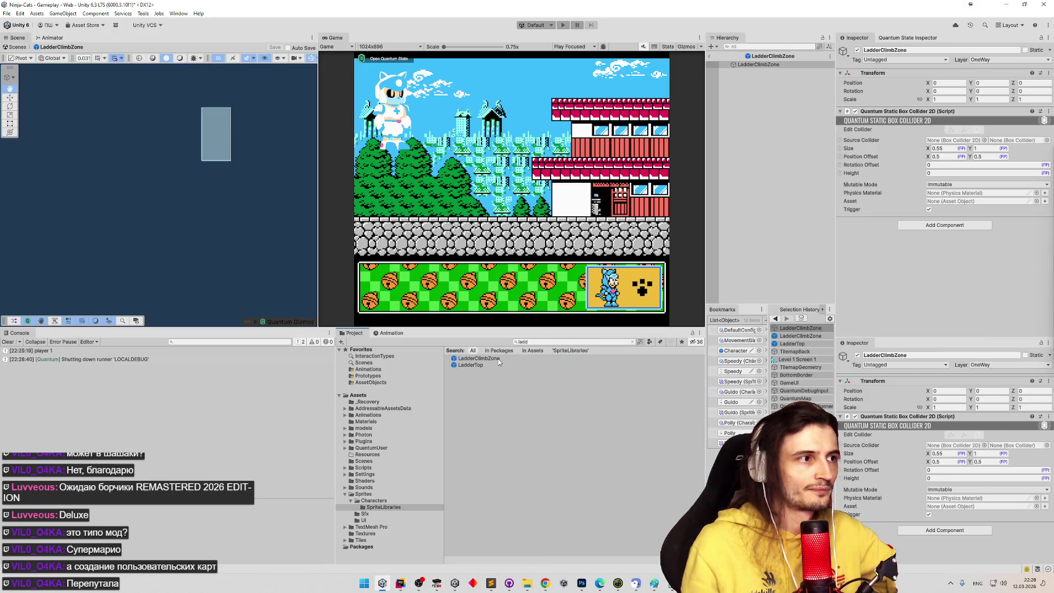
drag(308, 201, 305, 206)
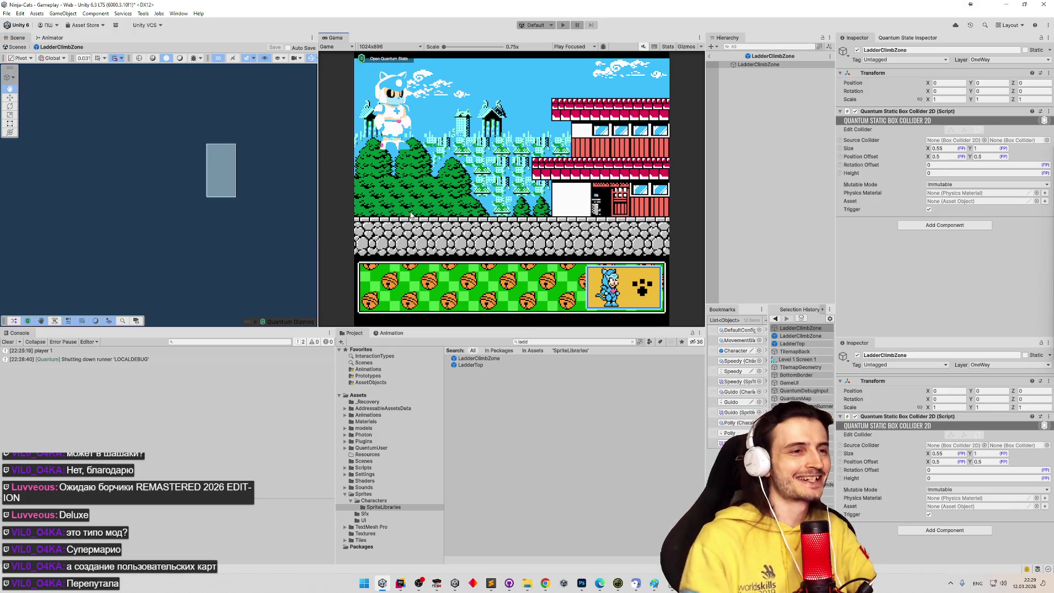
key(ctrl+p)
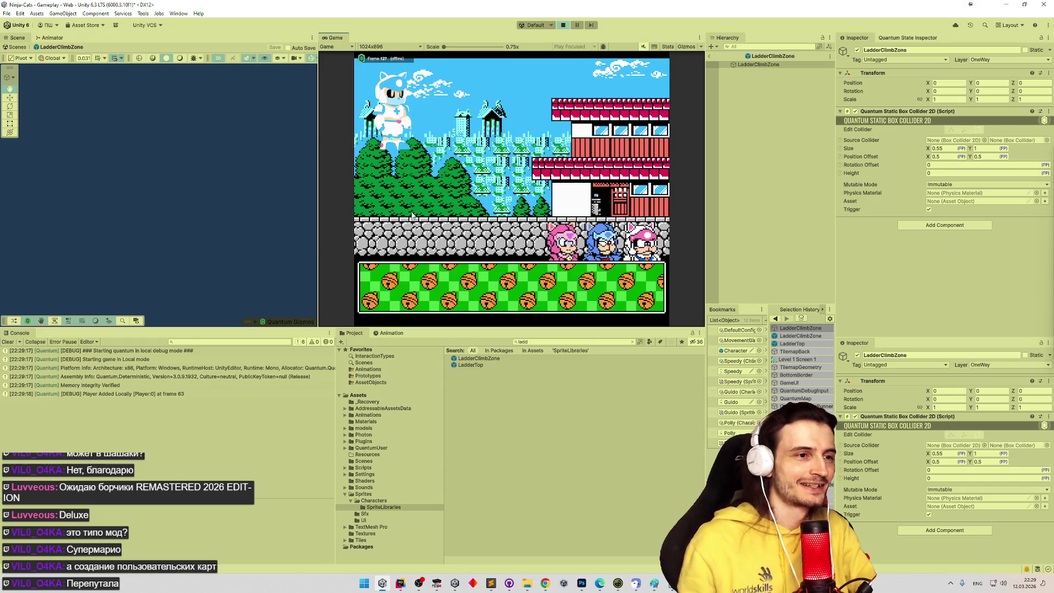
Spawn the blue character, walk it right and climb the ladder, then switch to MoveSystem.cs
click(608, 235)
key(Right)
key(Right)
key(Right)
key(Right)
key(Right)
key(Right)
key(Up)
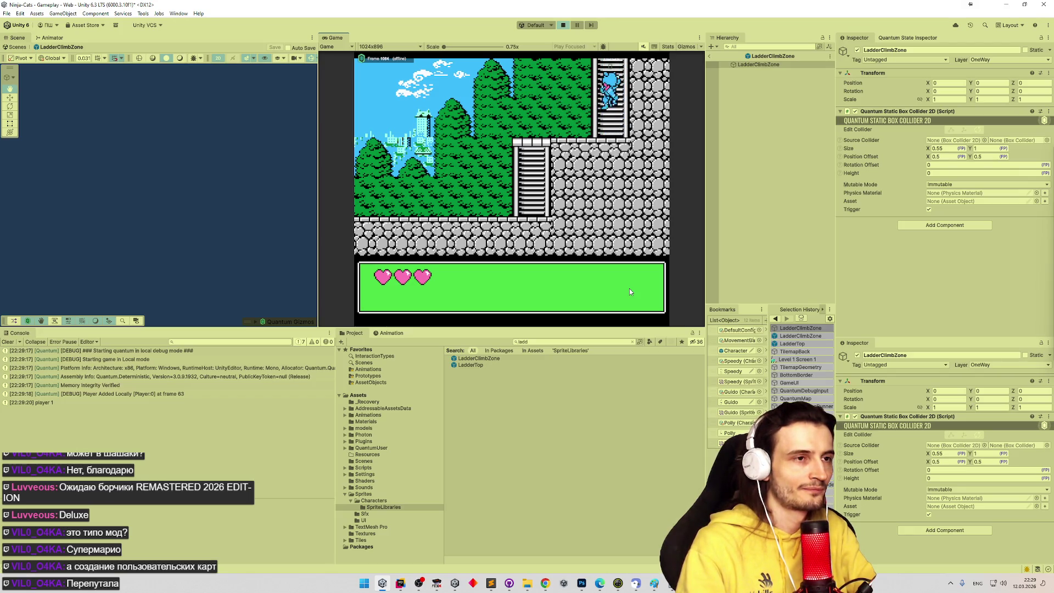
click(402, 586)
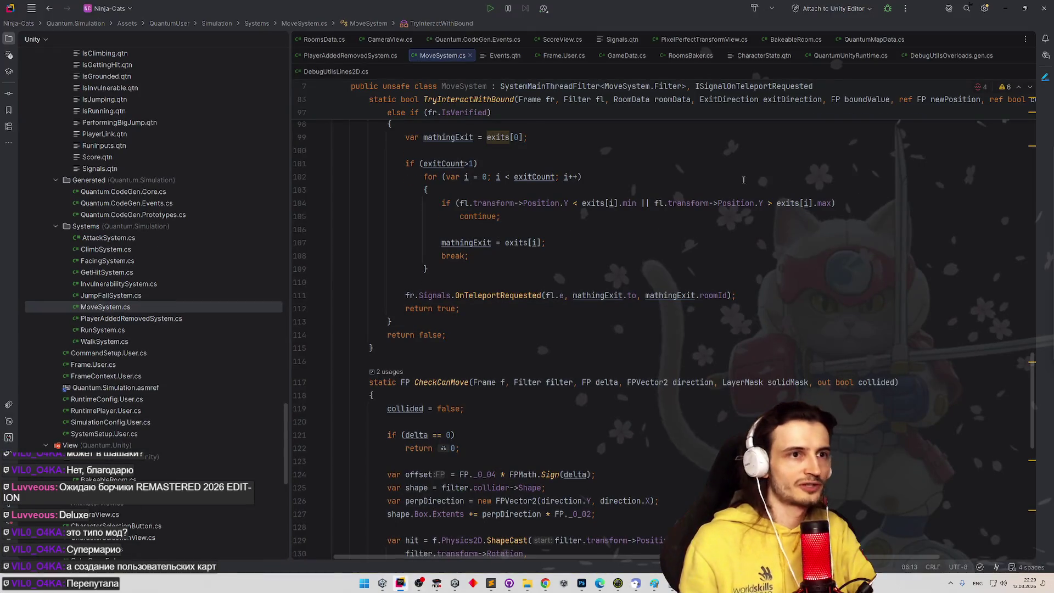
Attach Rider's debugger to the Unity Editor
click(887, 13)
scroll(692, 208, down, 10)
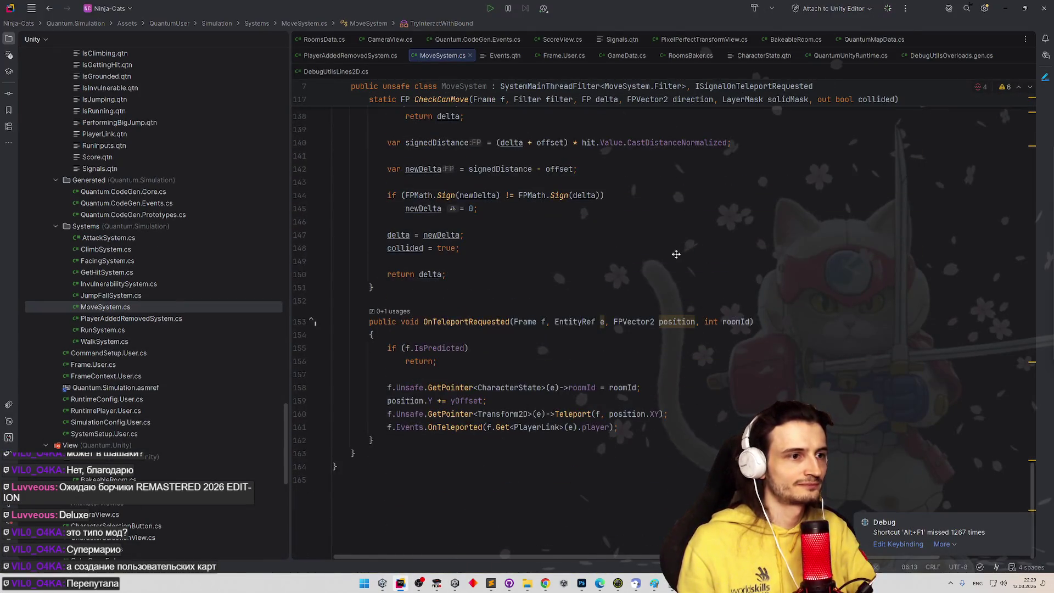
scroll(686, 216, up, 8)
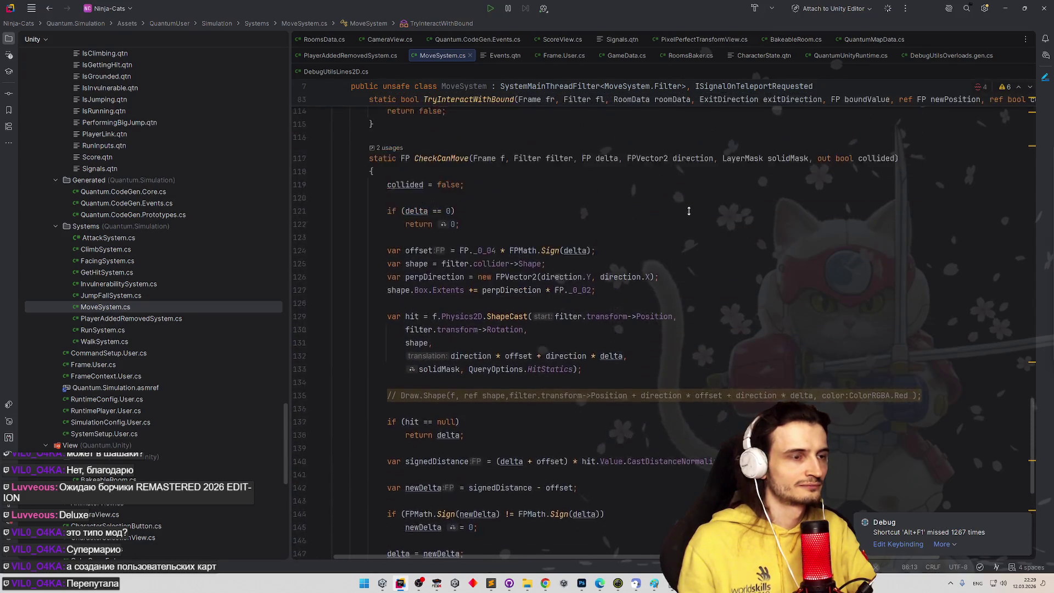
scroll(689, 210, up, 4)
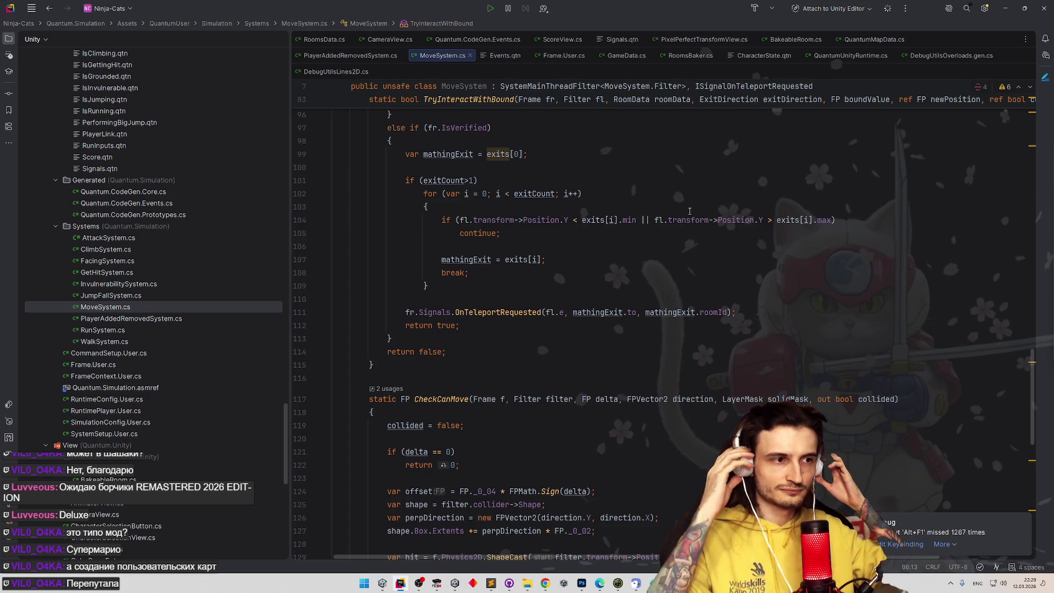
Show the Debug tool window, scroll to Update, and breakpoint the line 59 bound check
key(shift+F9)
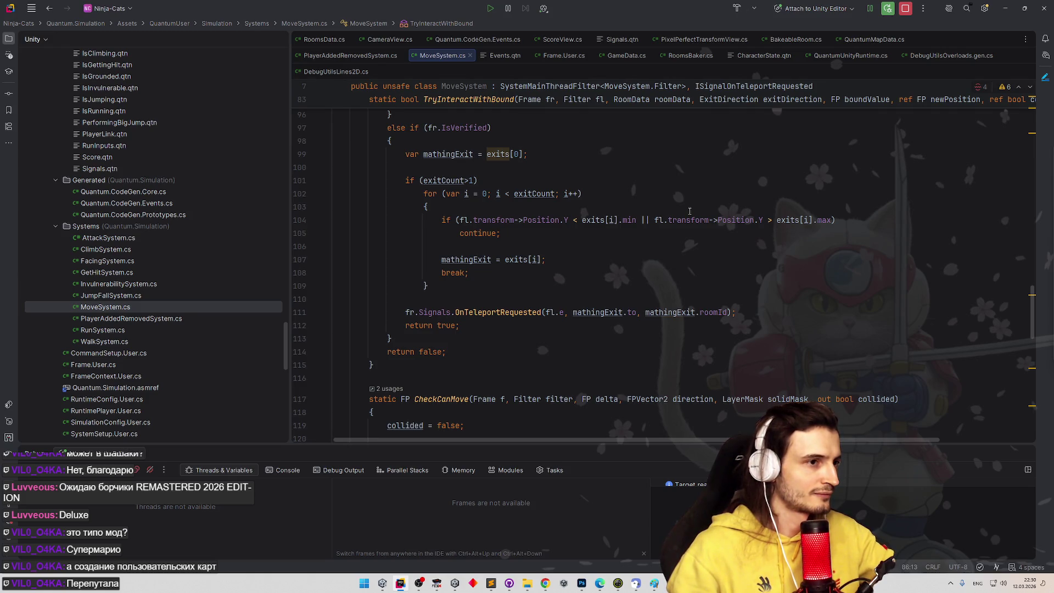
drag(1032, 303, 1020, 227)
scroll(1020, 227, down, 10)
scroll(976, 257, up, 10)
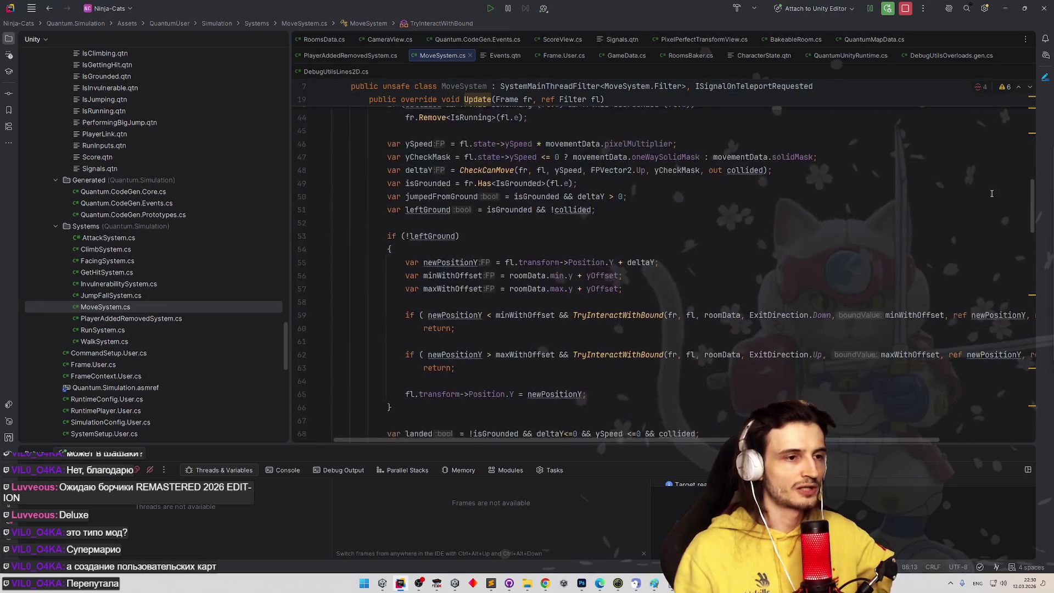
scroll(991, 194, down, 1)
click(302, 293)
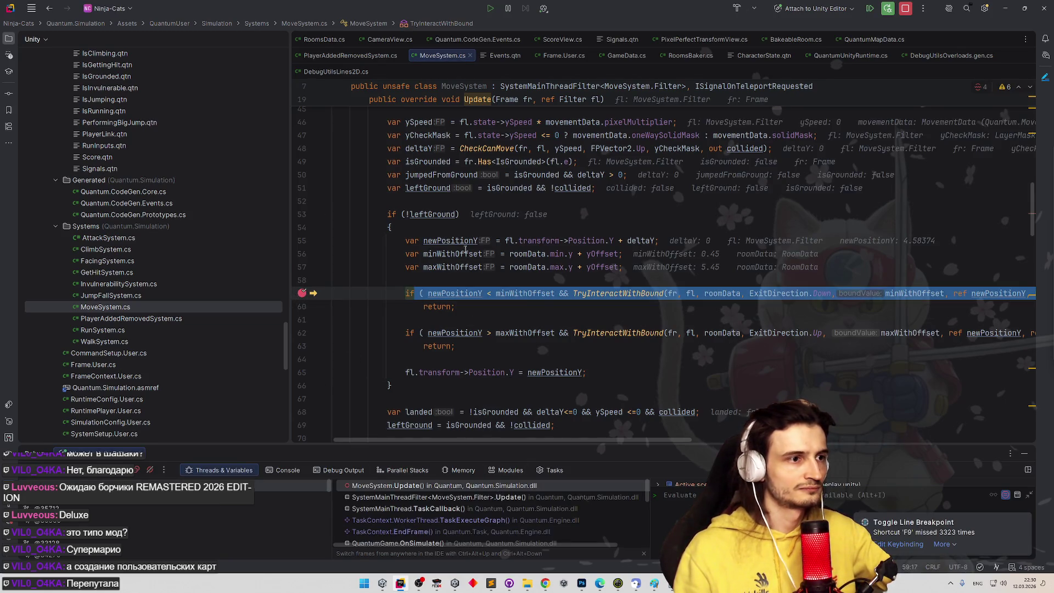
Add the condition 'deltaY > 0' to the line 59 breakpoint and resume the game
double_click(419, 148)
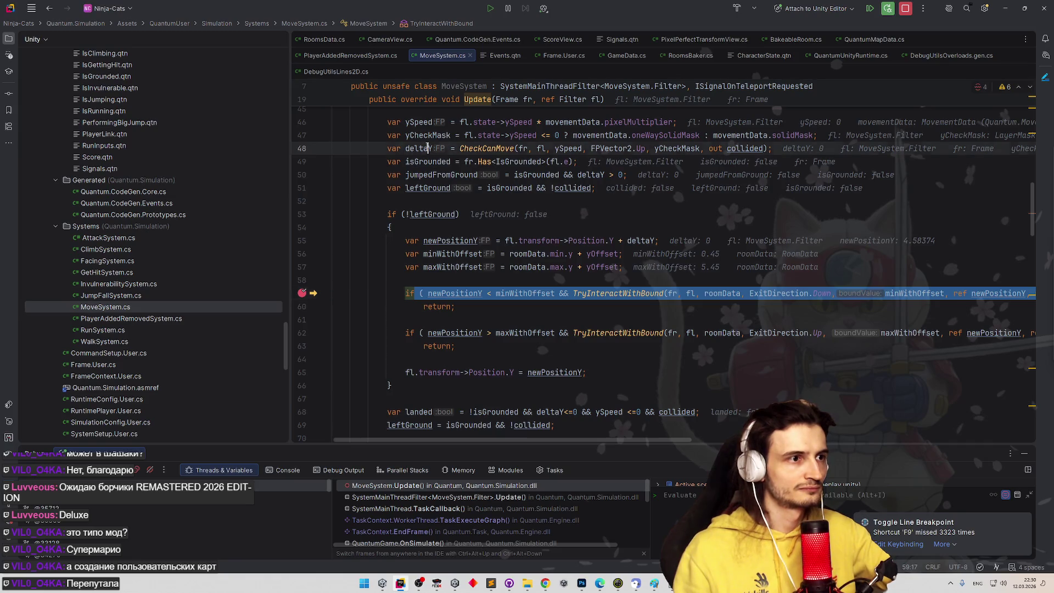
right_click(302, 293)
text(deltaY > 0)
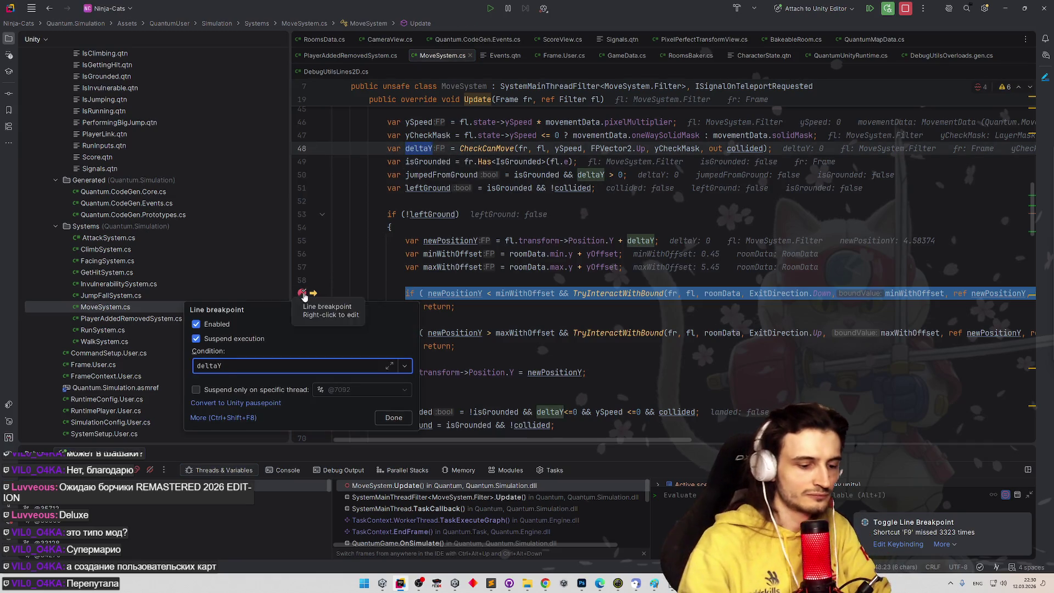
key(Return)
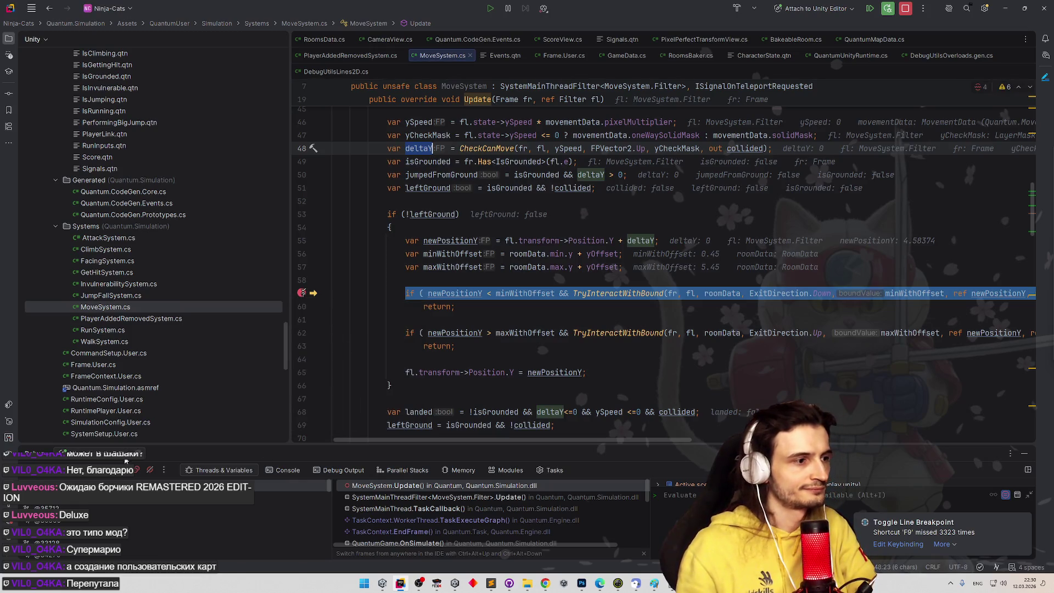
key(F5)
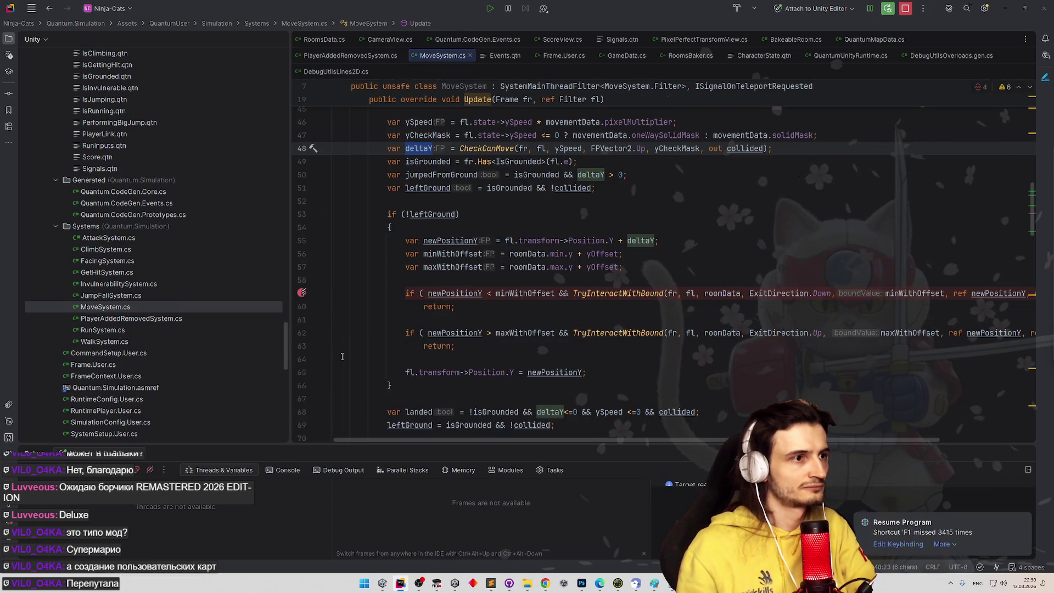
Move the character in-game, delete stray characters, and re-add the line 59 breakpoint
key(alt+Tab)
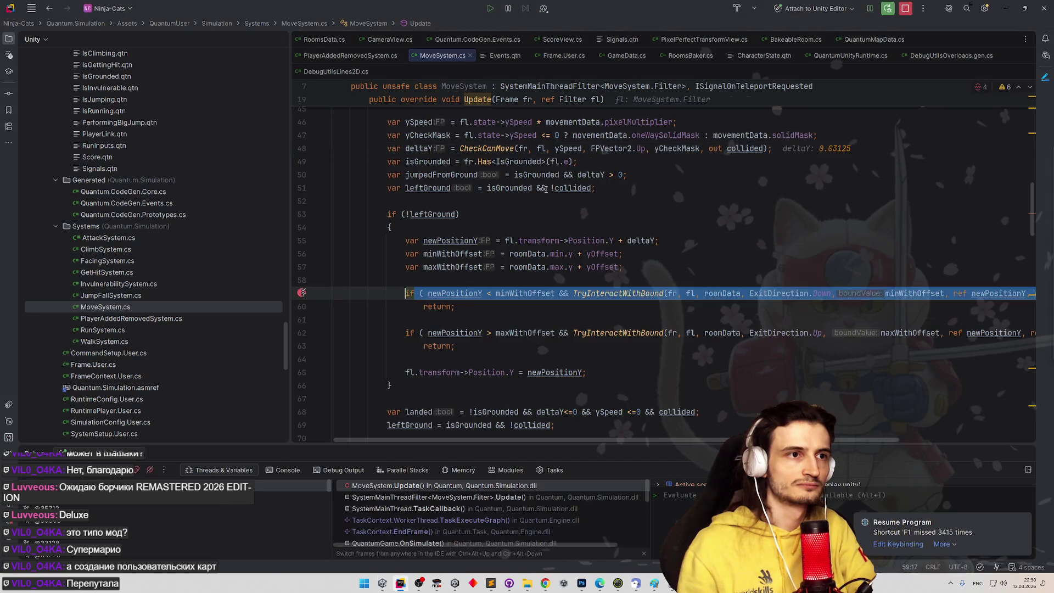
key(BackSpace)
key(BackSpace)
key(BackSpace)
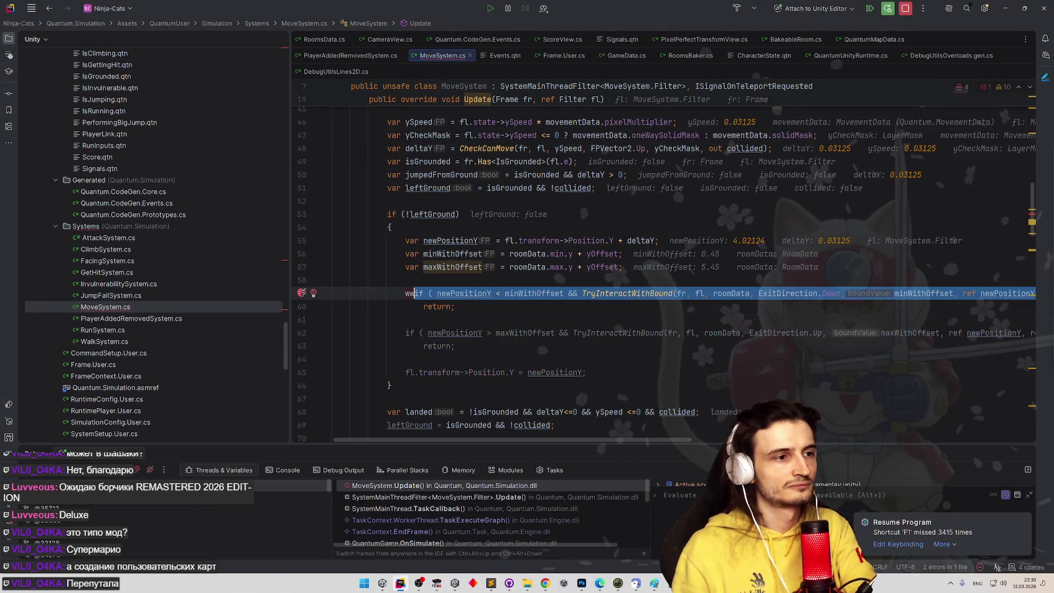
click(302, 294)
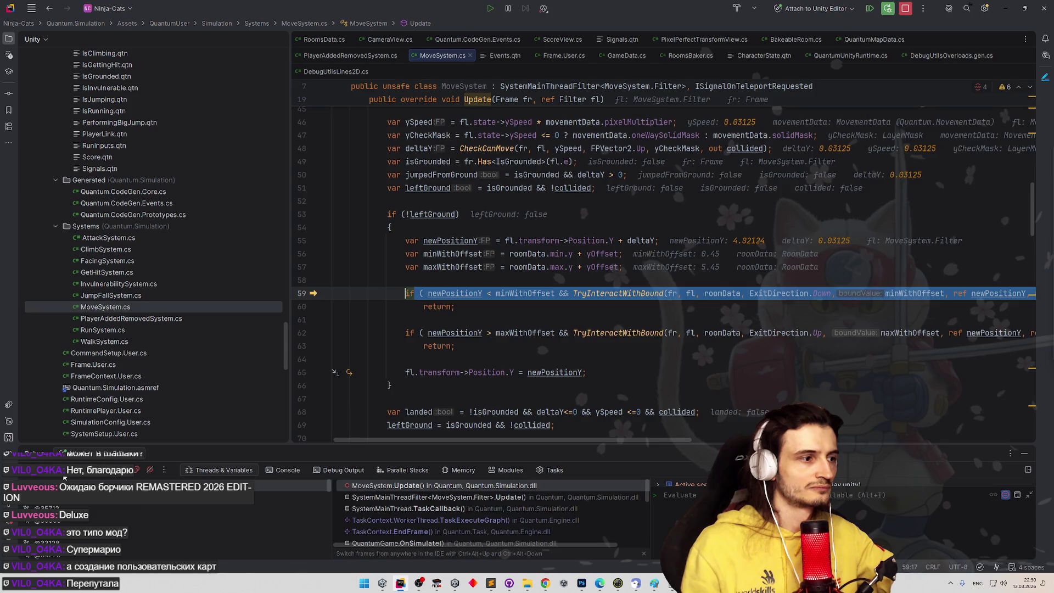
key(F9)
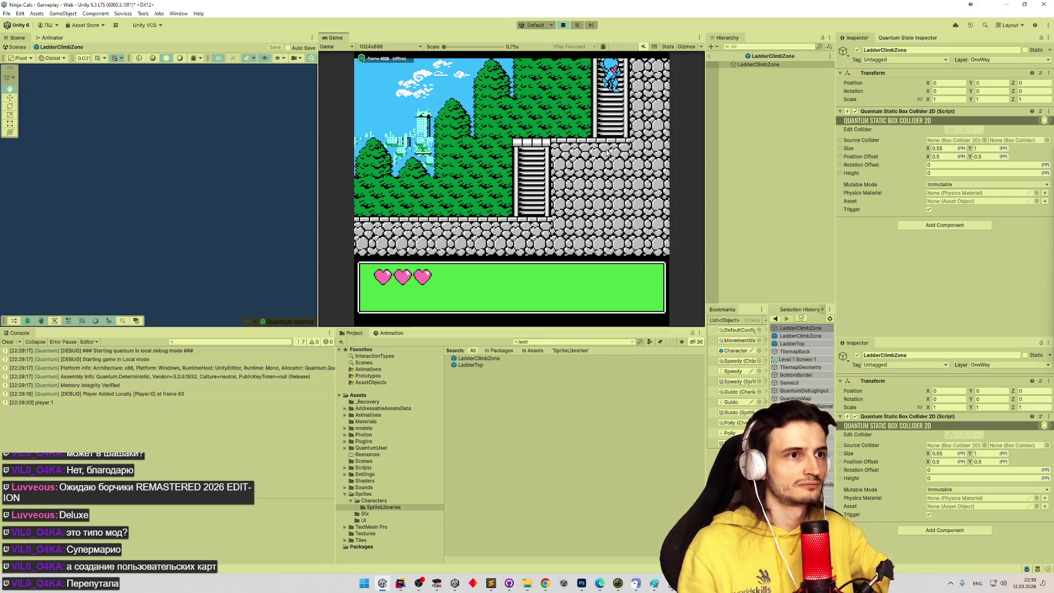
key(alt+Tab)
click(302, 293)
Read newPositionY 4.58374, yOffset 0.45 and roomData.min (0, 0), then stop debugging
mouse_move(476, 295)
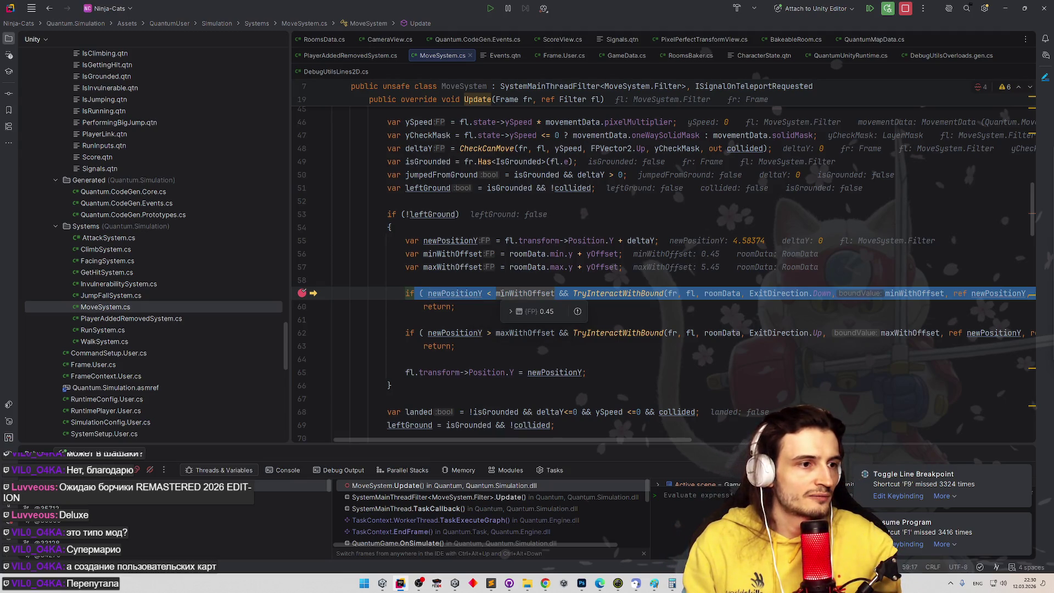
mouse_move(466, 336)
mouse_move(514, 337)
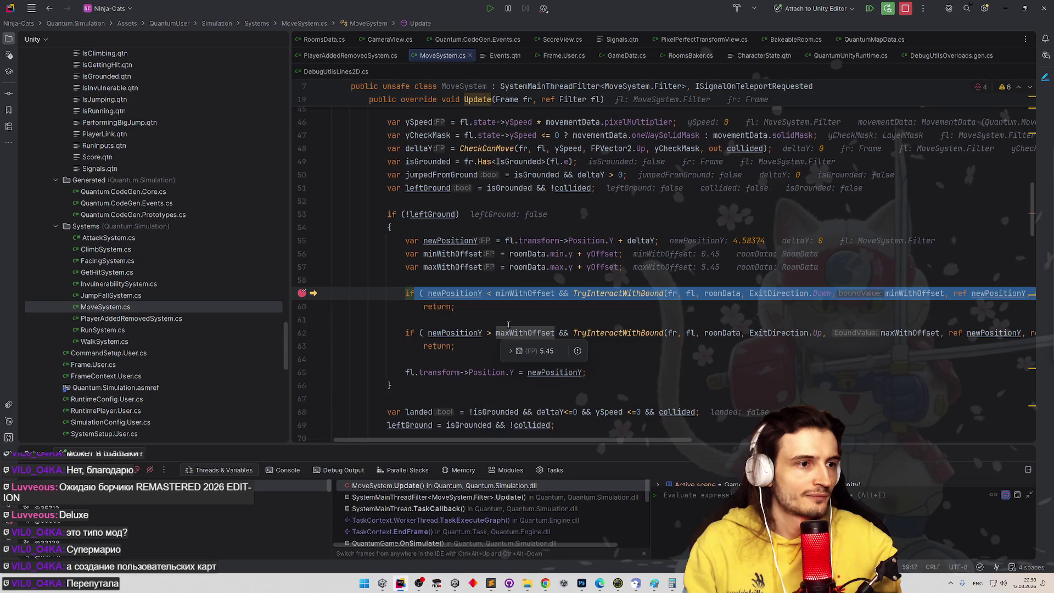
mouse_move(598, 265)
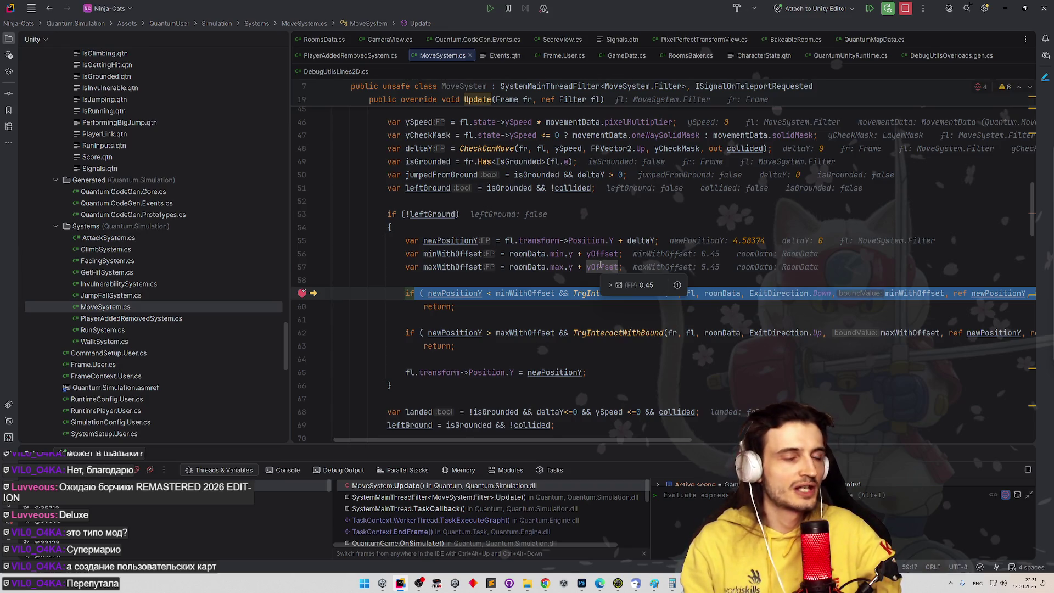
mouse_move(560, 254)
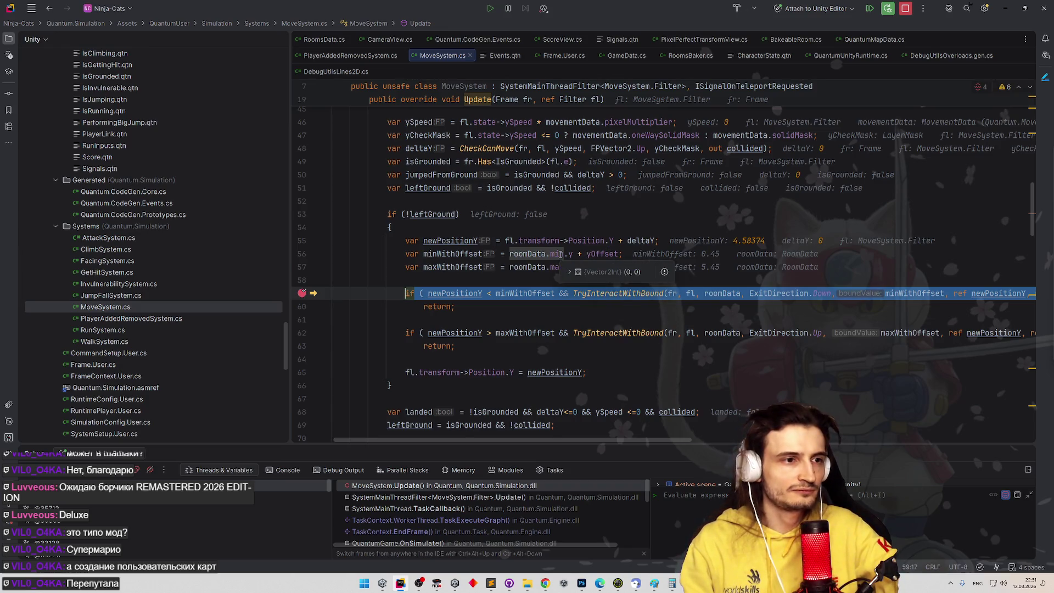
click(910, 14)
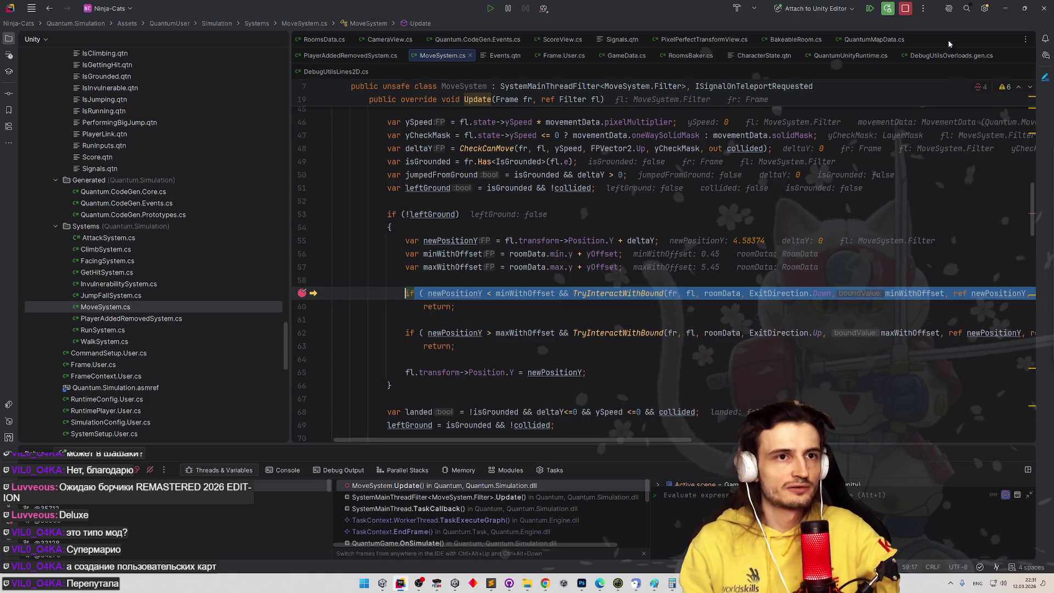
Scroll MoveSystem.cs down to review OnTeleportRequested, then minimize Rider
scroll(1041, 104, down, 1)
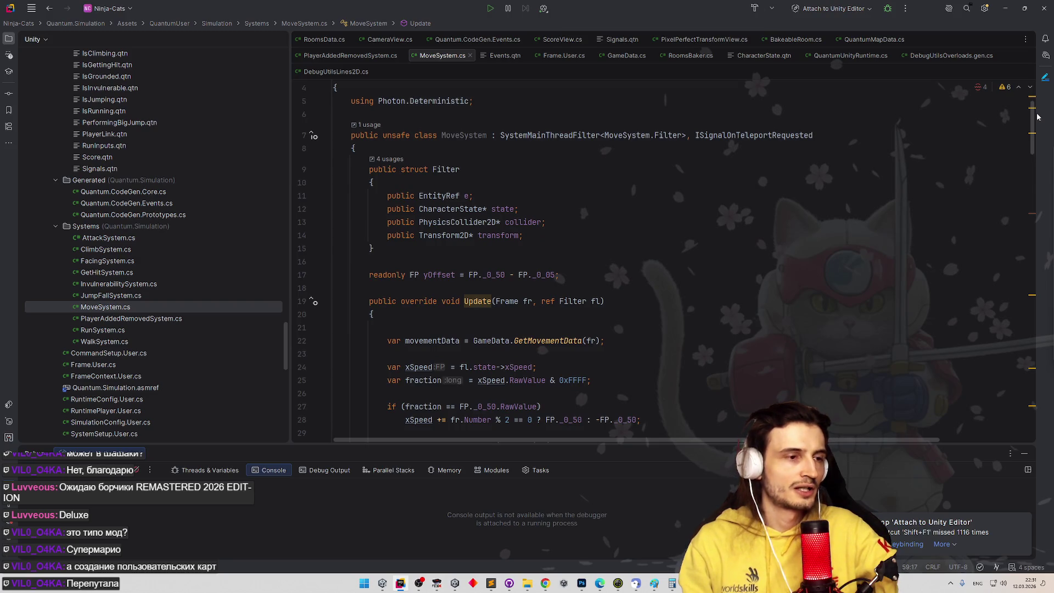
mouse_move(1038, 117)
mouse_down()
mouse_move(1030, 346)
mouse_move(992, 399)
mouse_up()
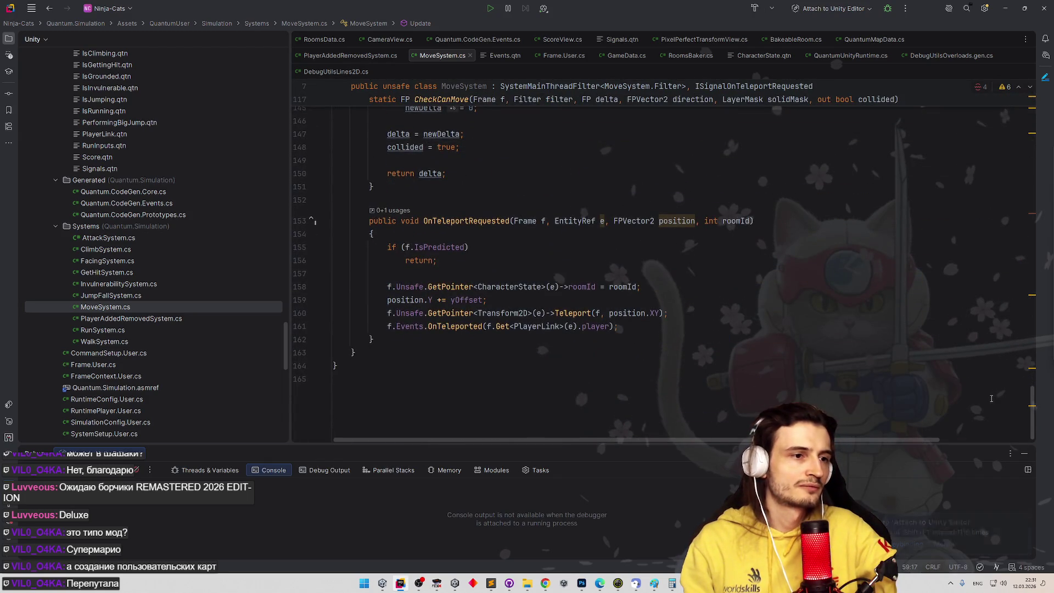
scroll(1002, 384, up, 1)
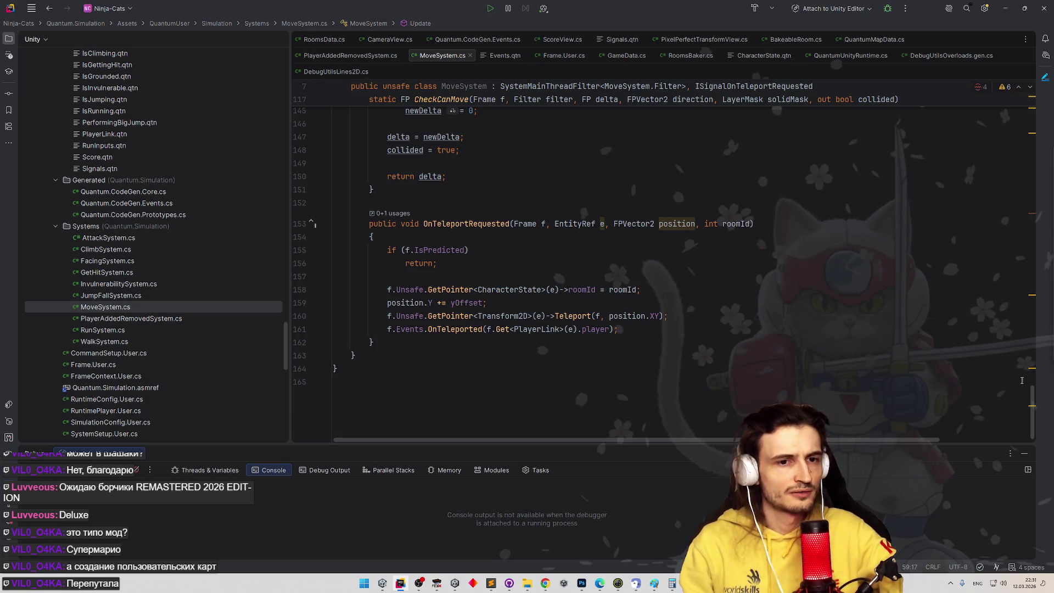
drag(1033, 398, 1033, 395)
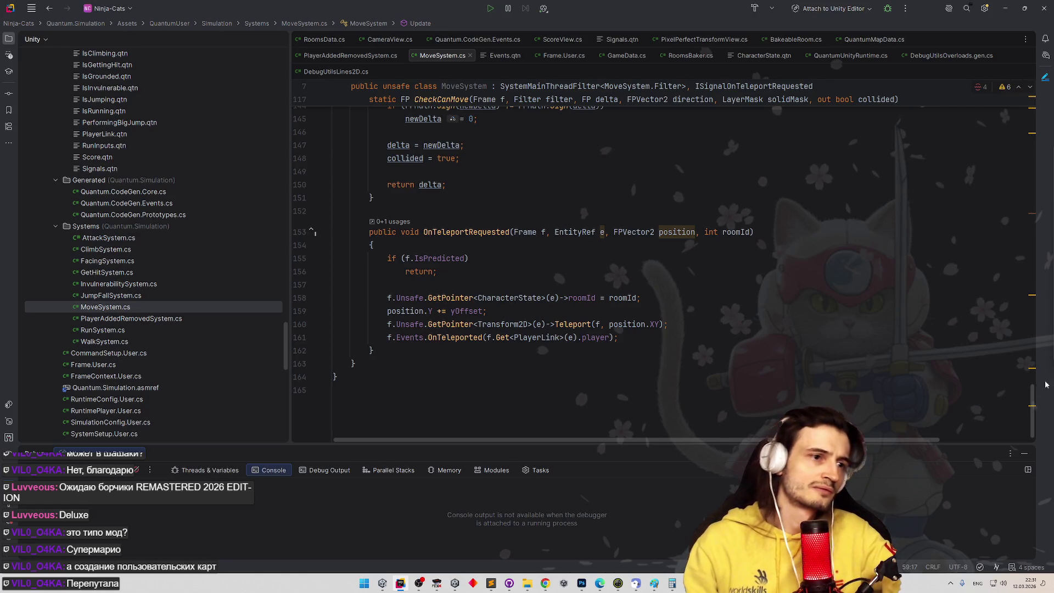
click(1006, 9)
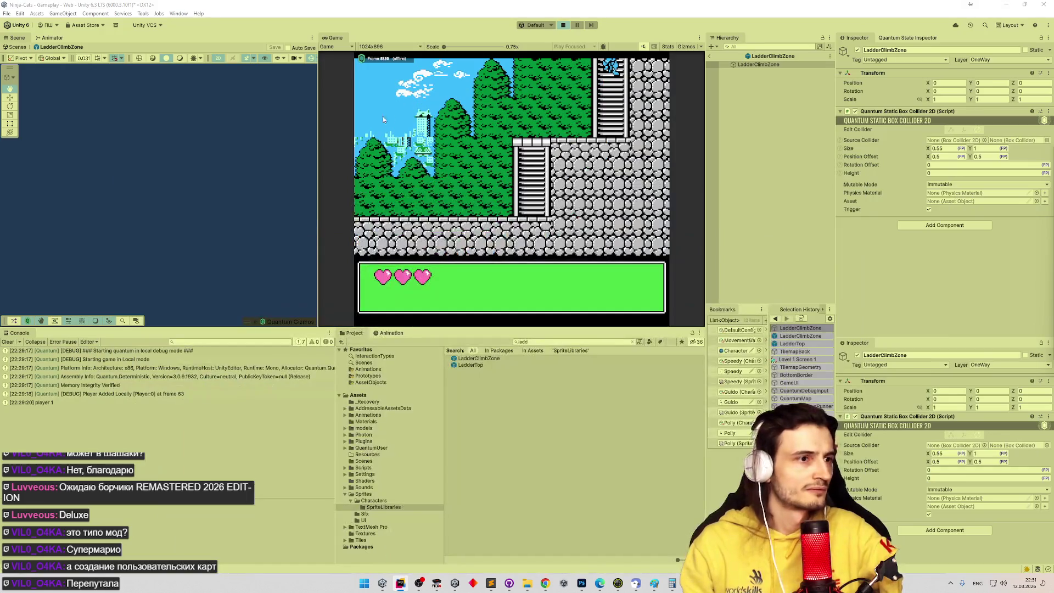
Exit the prefab to the Gameplay scene and restart the level from character selection
click(710, 56)
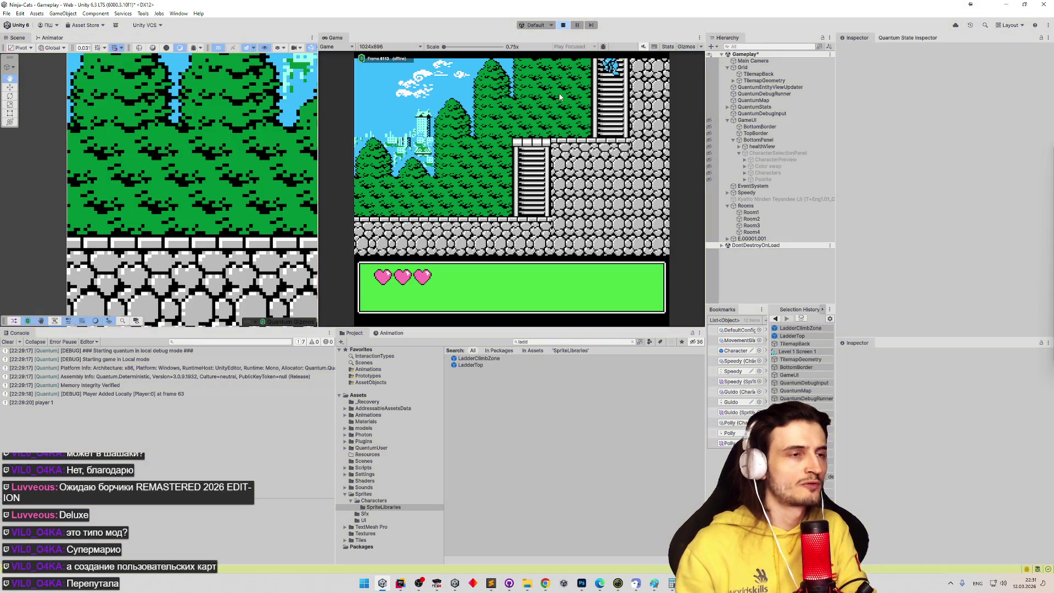
key(ctrl+p)
key(ctrl+p)
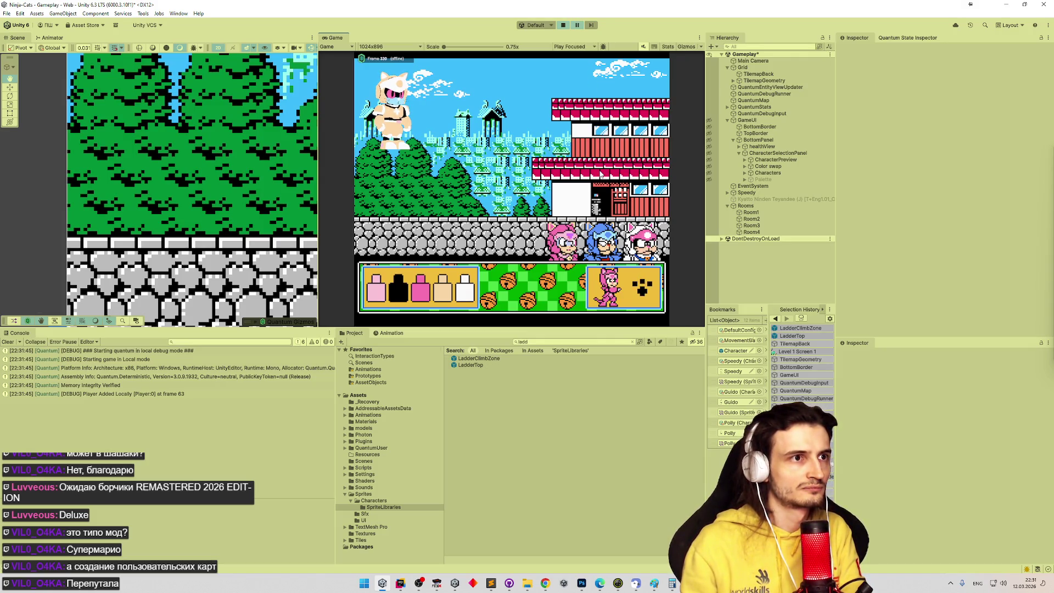
key(Return)
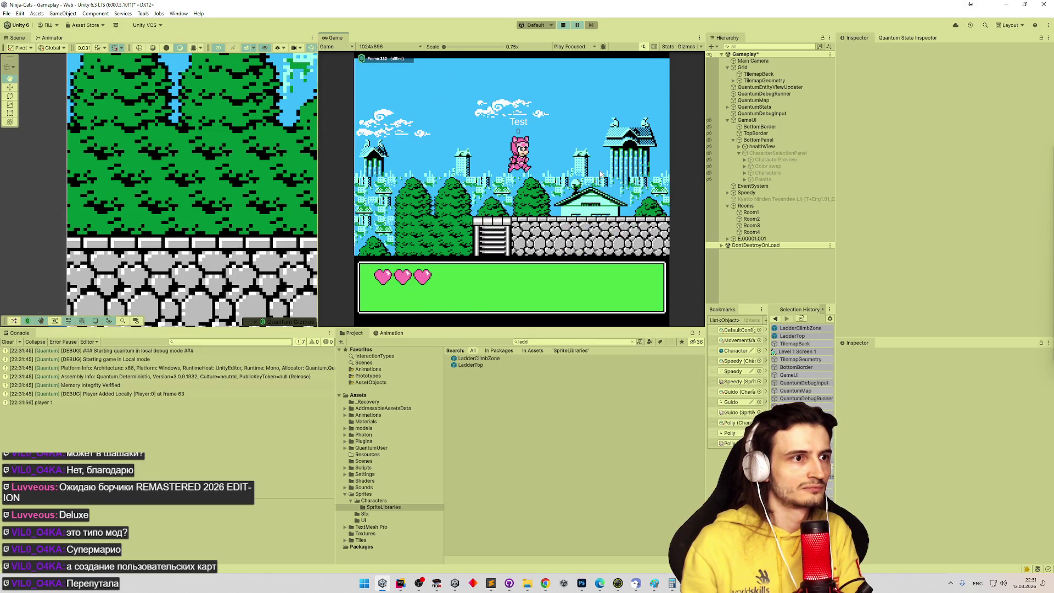
Frame the Rooms object and zoom and pan the Scene view around the paused pink cat
double_click(746, 206)
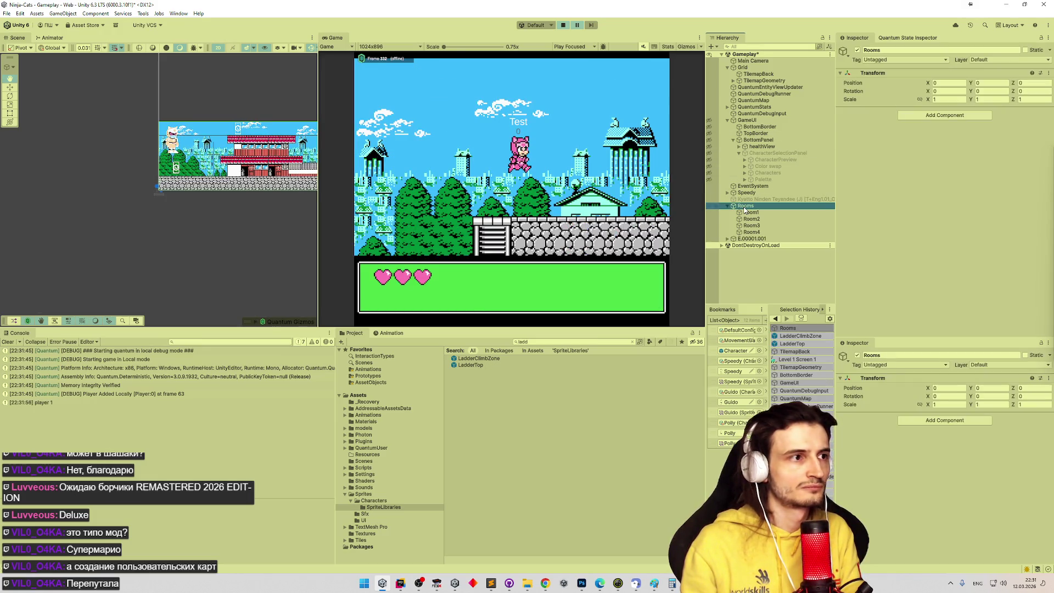
scroll(295, 129, up, 5)
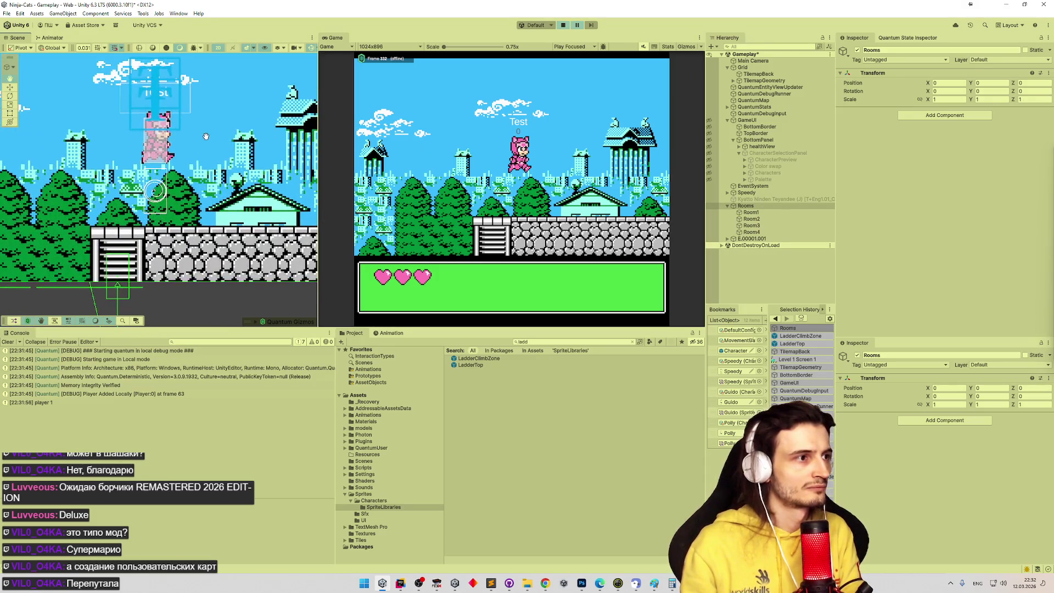
scroll(264, 140, up, 4)
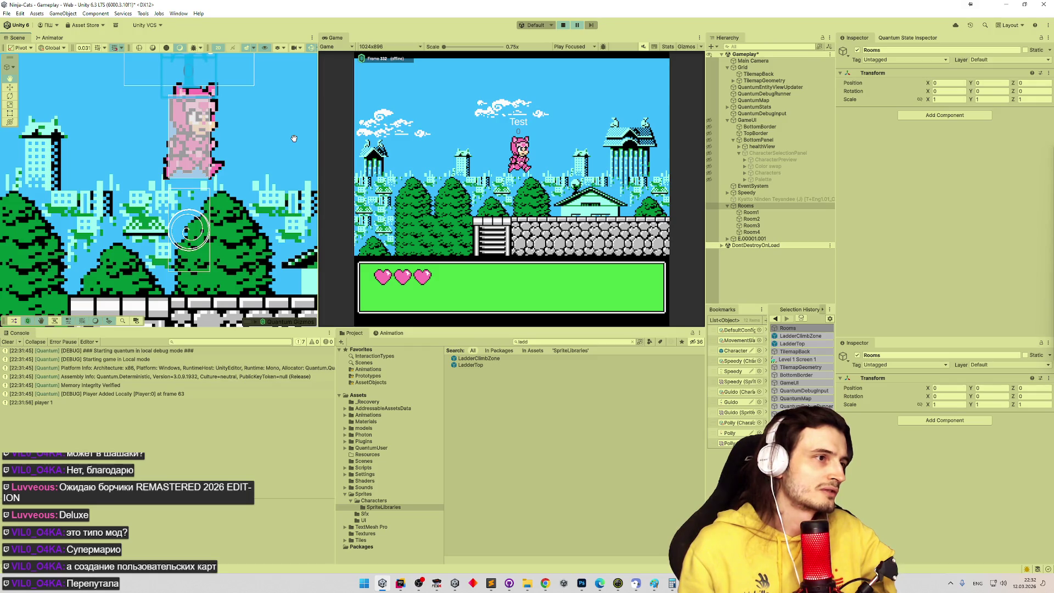
drag(294, 139, 257, 144)
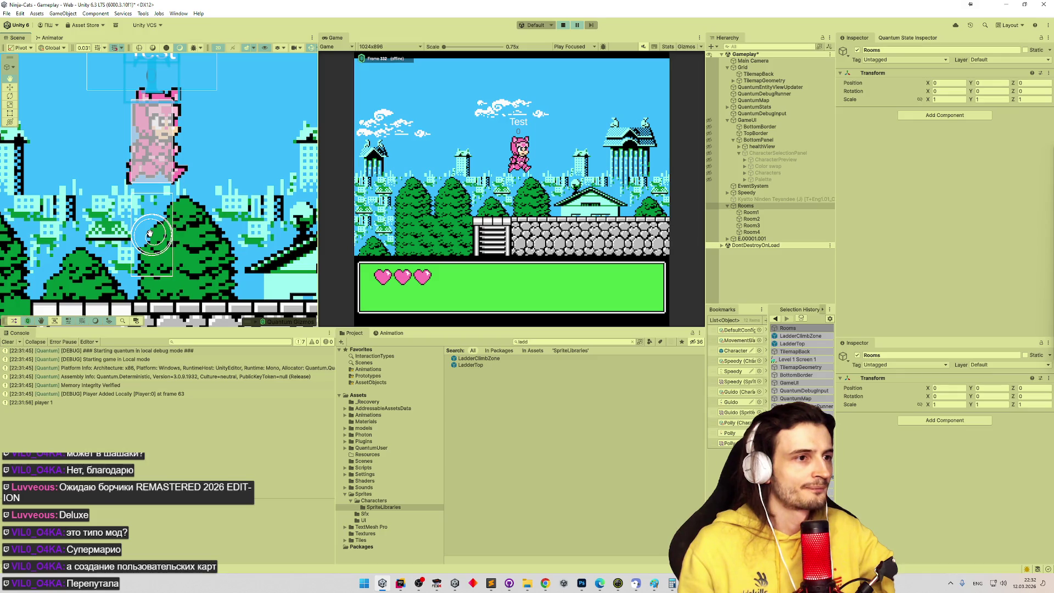
drag(150, 234, 126, 260)
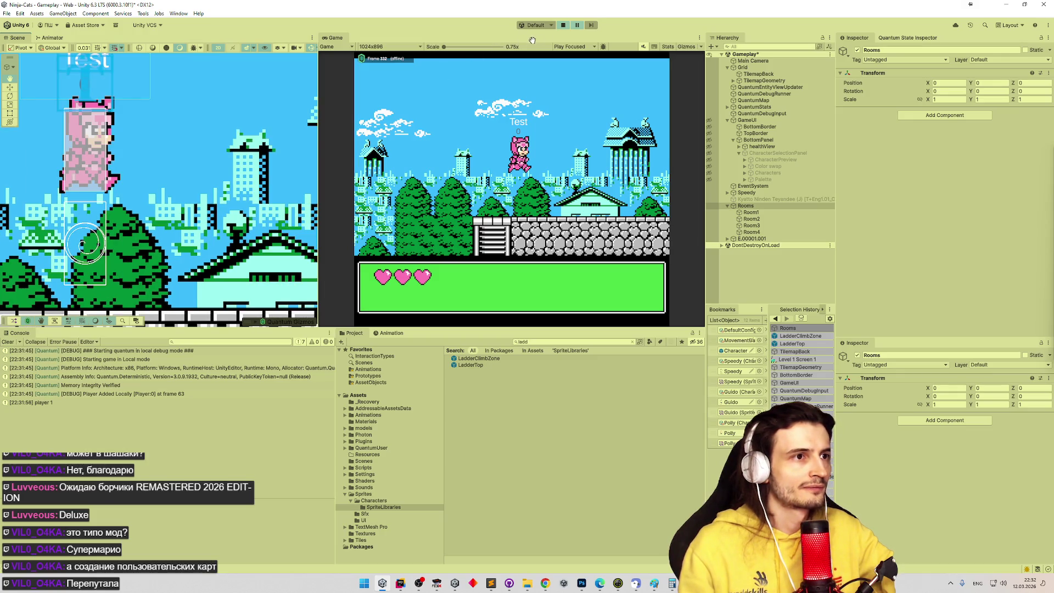
click(400, 584)
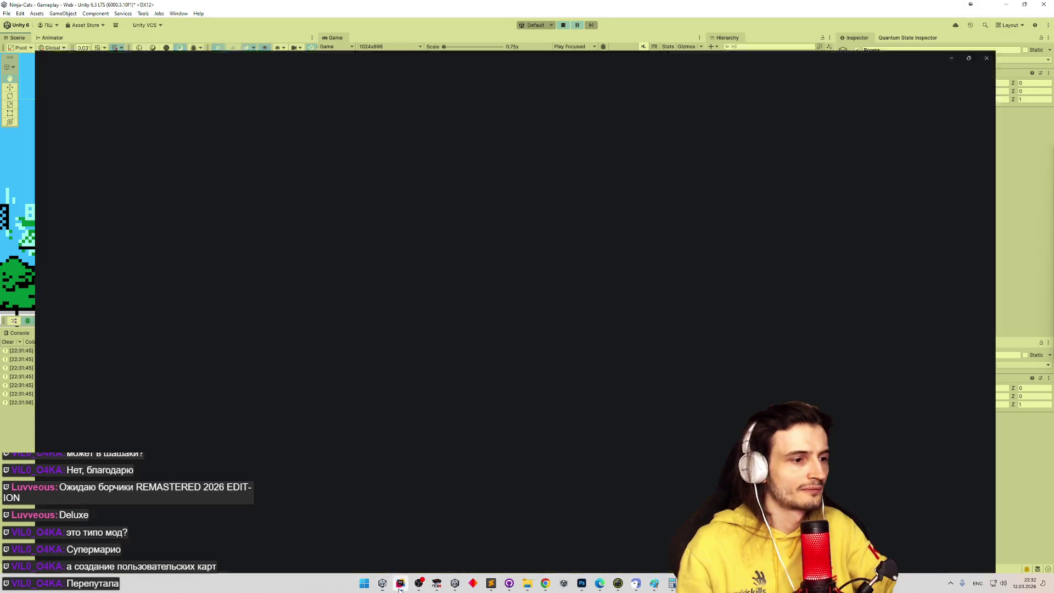
Flip between Unity and Rider to compare the game with the code
click(384, 584)
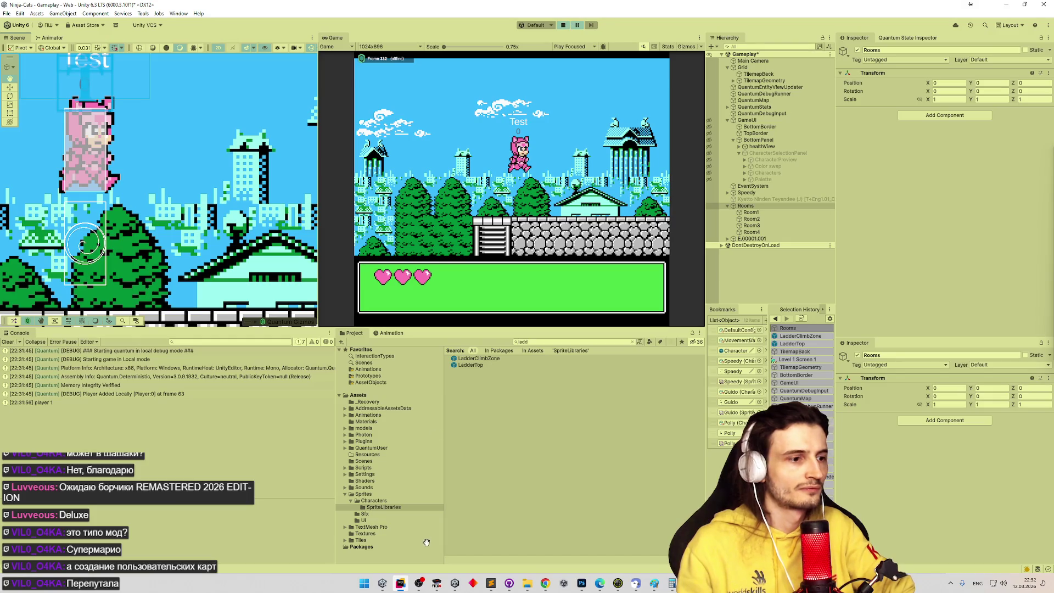
click(401, 583)
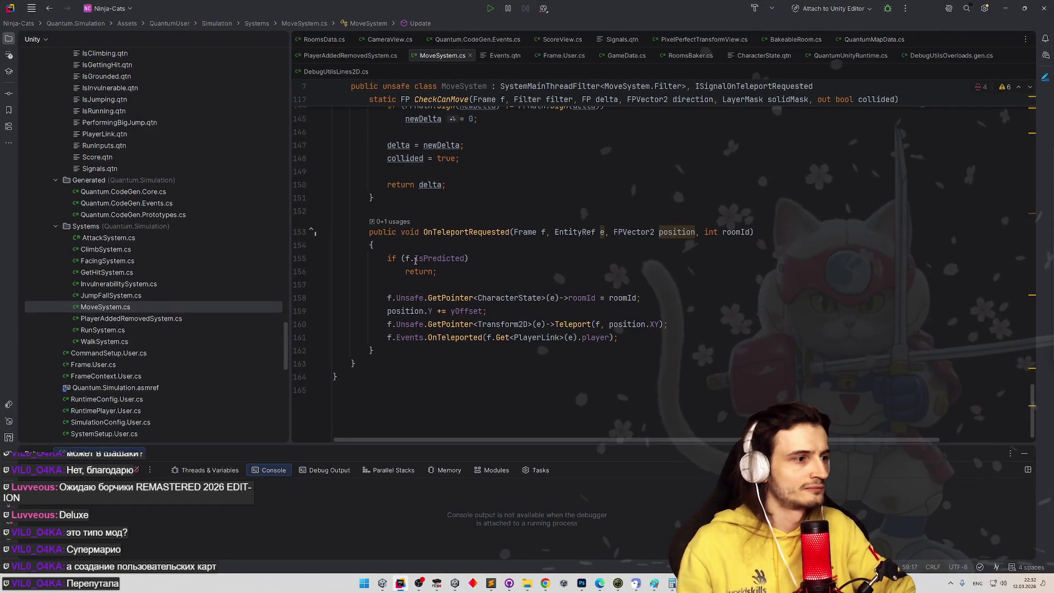
click(1006, 9)
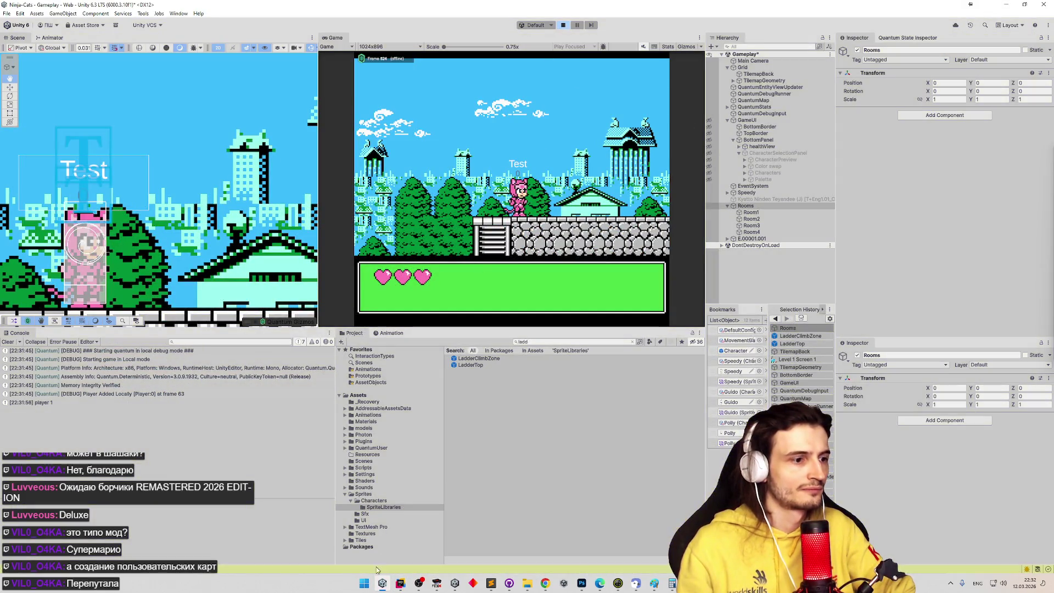
click(400, 583)
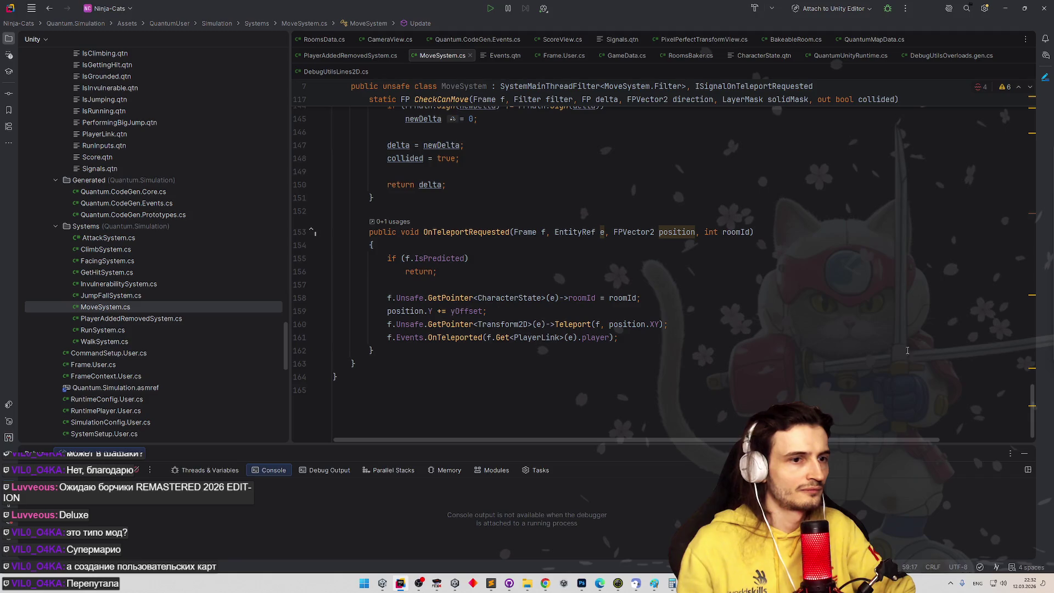
Change yOffset on line 17 to -FP._0_50 + FP._0_05 and return to Unity to recompile
ctrl+click(466, 311)
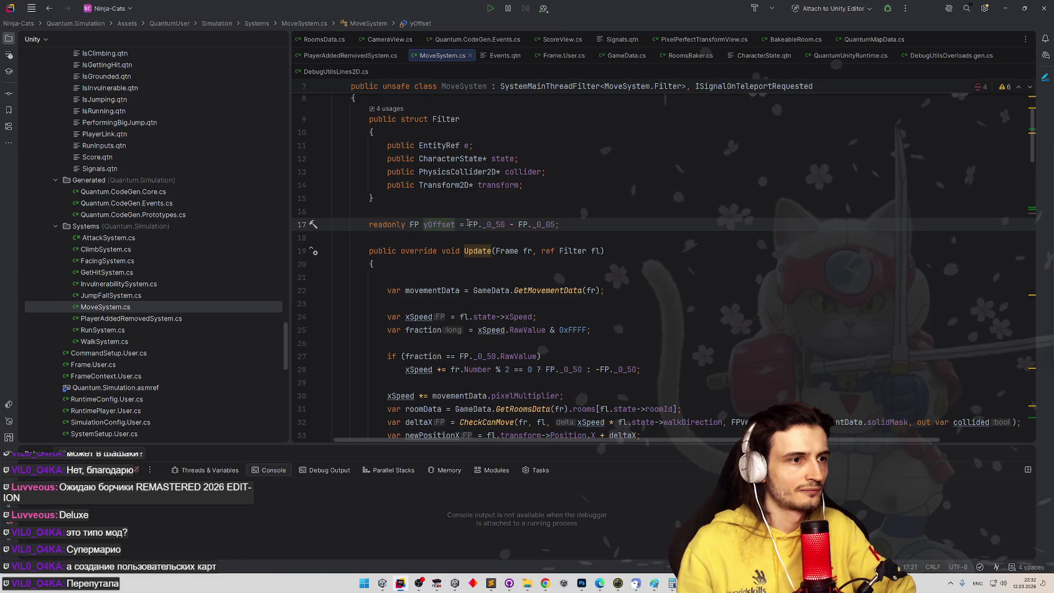
click(468, 224)
text(-)
click(519, 225)
key(BackSpace)
text(+)
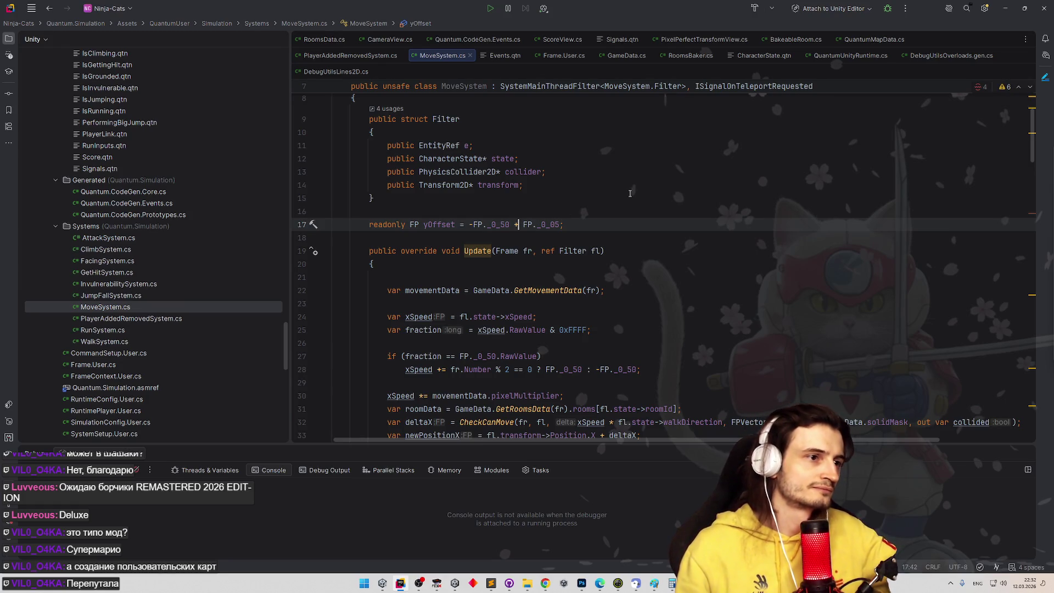
click(630, 193)
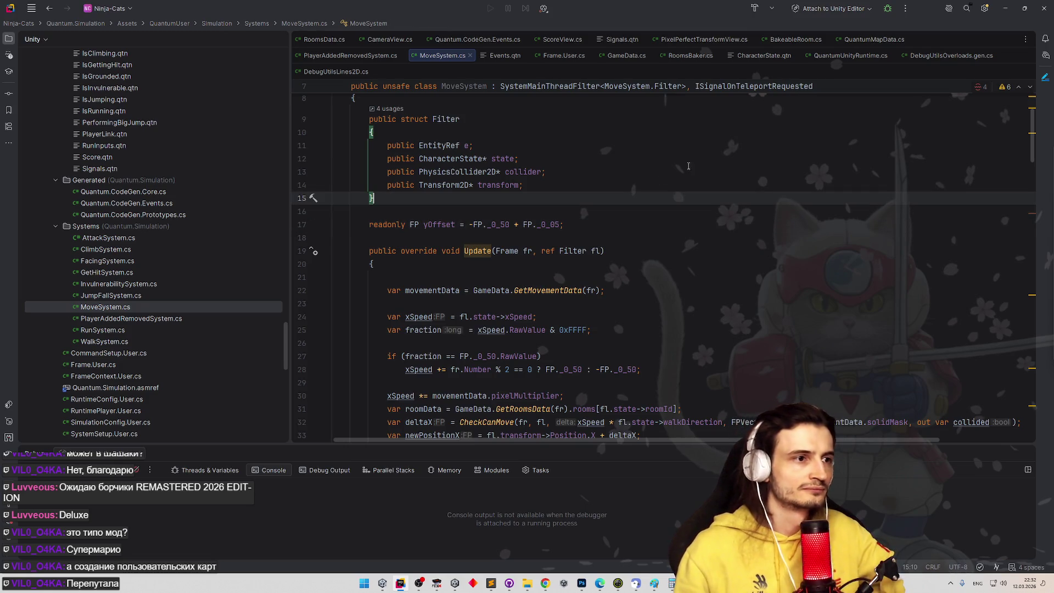
click(1006, 8)
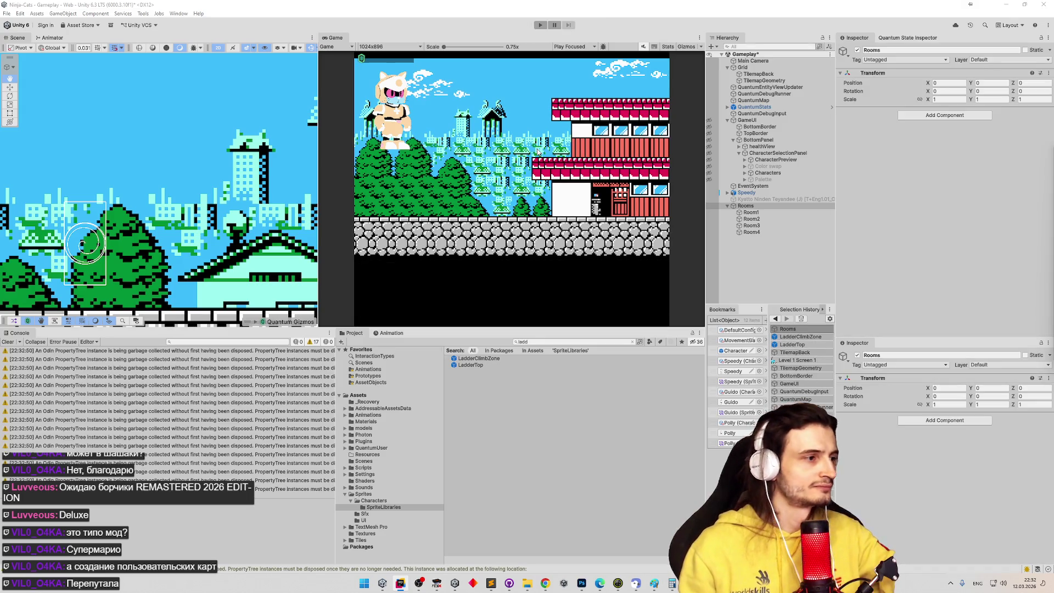
Start play mode, step a few frames, and confirm the pink cat to begin playing
key(ctrl+p)
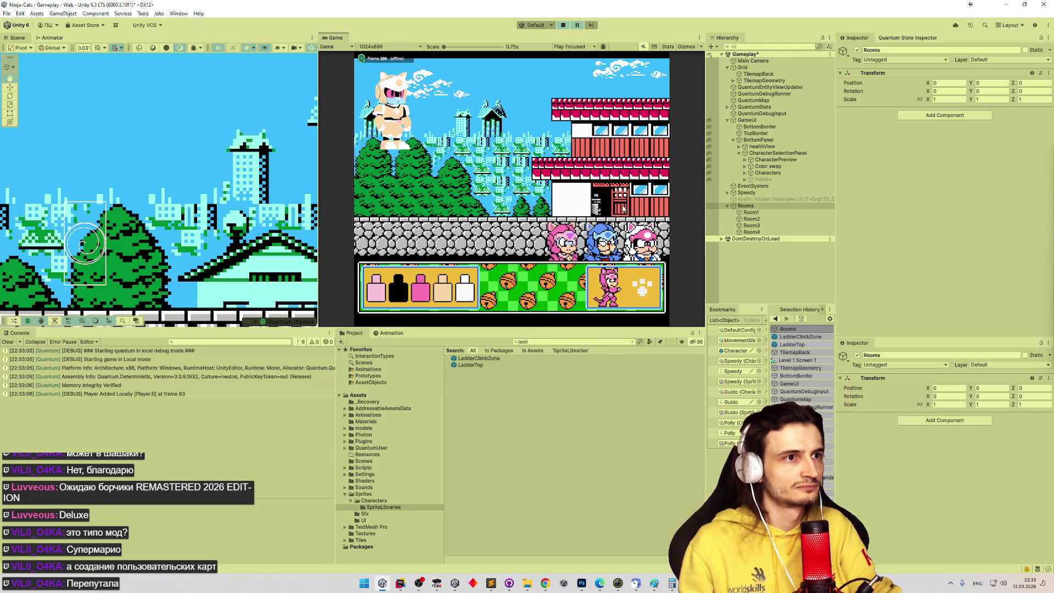
click(591, 26)
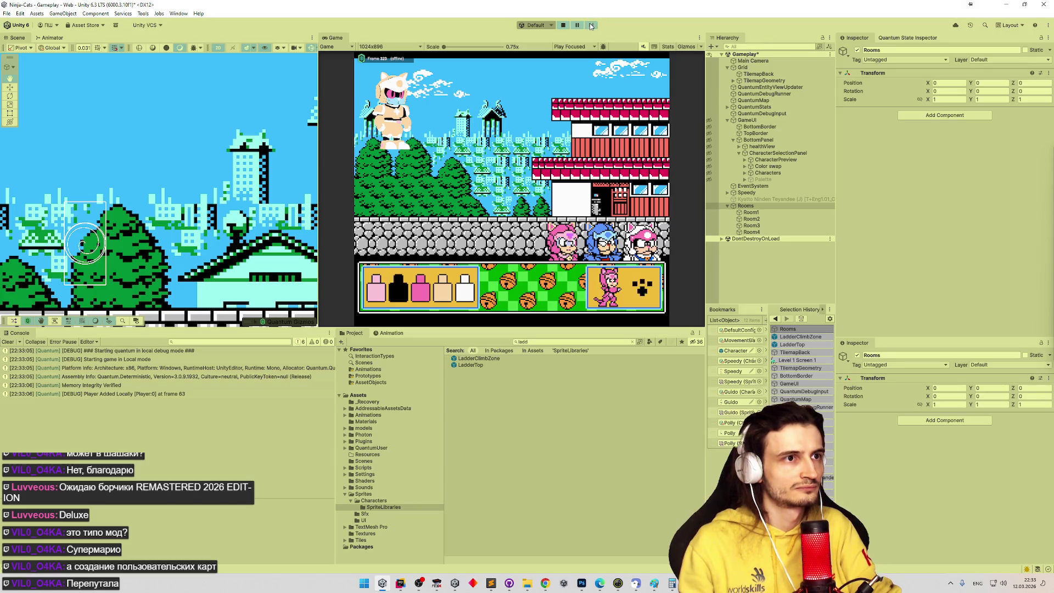
click(644, 292)
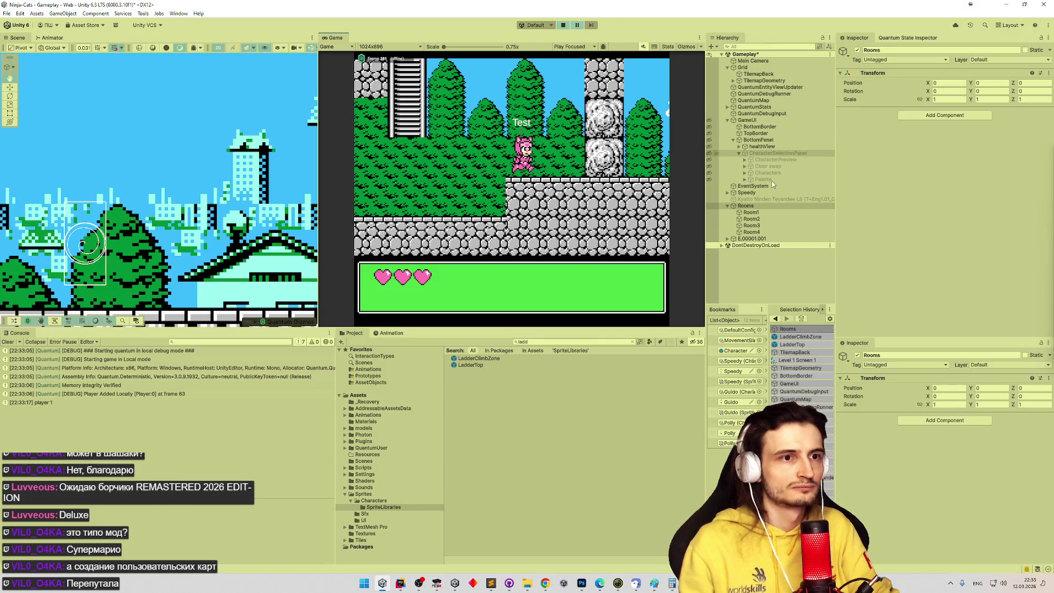
Pan and zoom the Scene view to the houses and ladders, then bring Rider forward
scroll(188, 207, up, 5)
scroll(189, 206, down, 5)
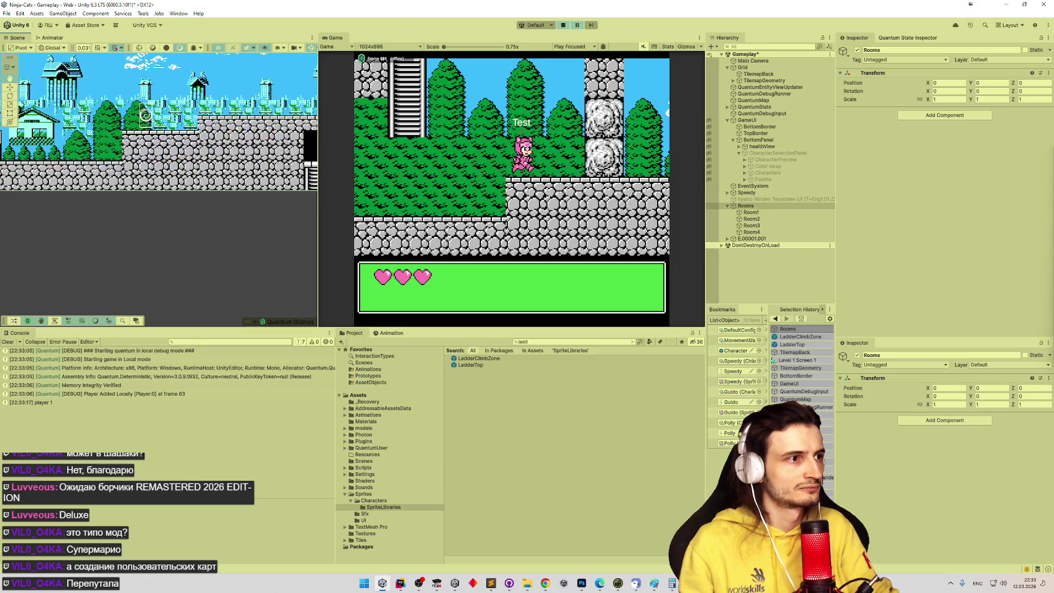
mouse_move(297, 214)
mouse_down()
mouse_move(129, 172)
mouse_move(89, 183)
mouse_move(113, 236)
mouse_move(173, 211)
mouse_up()
scroll(172, 210, up, 6)
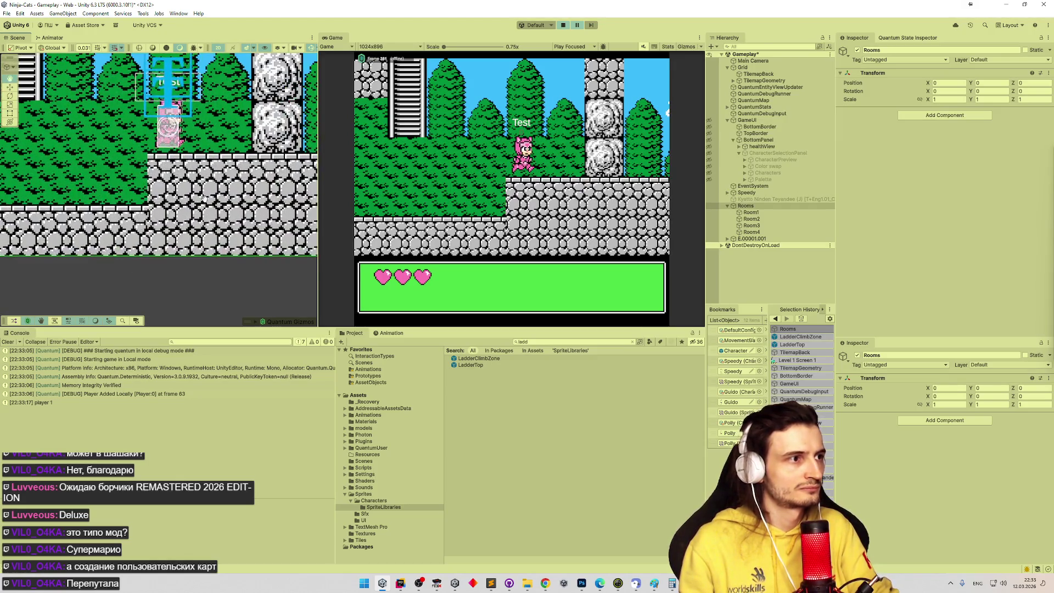
scroll(234, 227, up, 3)
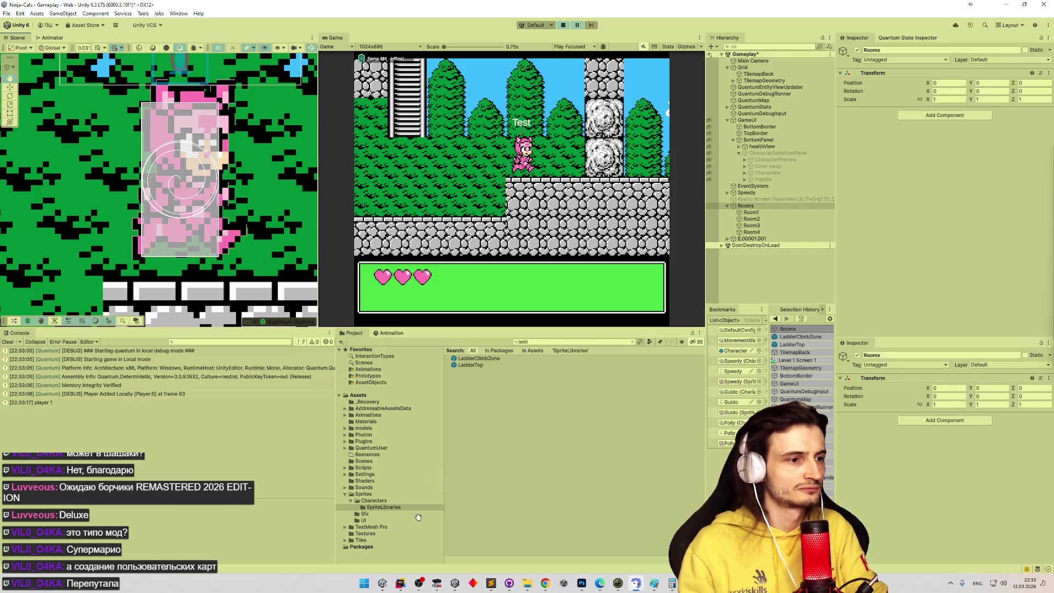
key(alt+Tab)
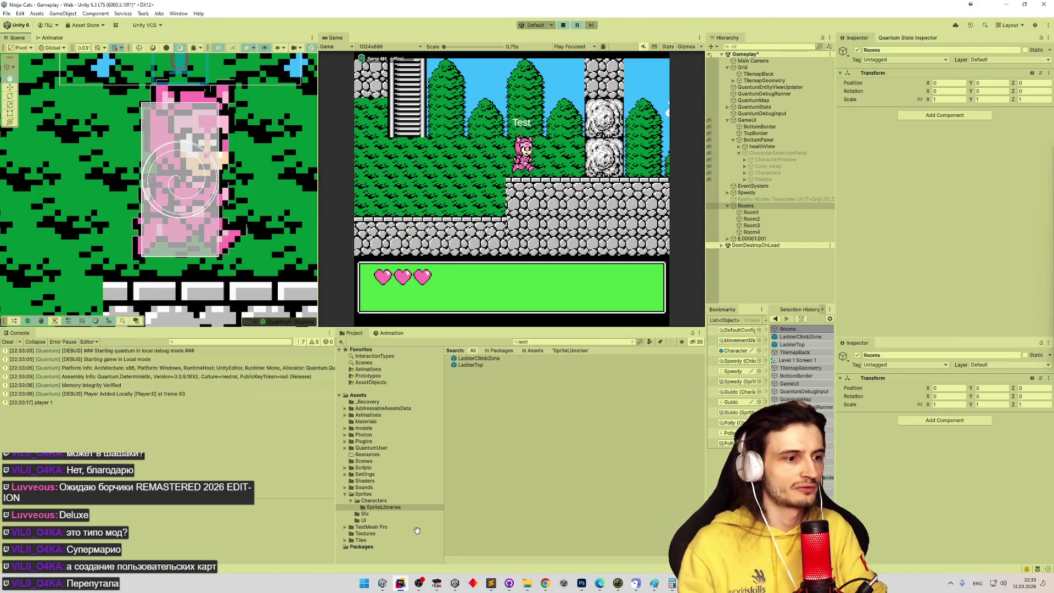
click(401, 584)
Scroll MoveSystem.cs to the yOffset room-bounds code in Update, then minimize Rider back to Unity
scroll(496, 380, down, 5)
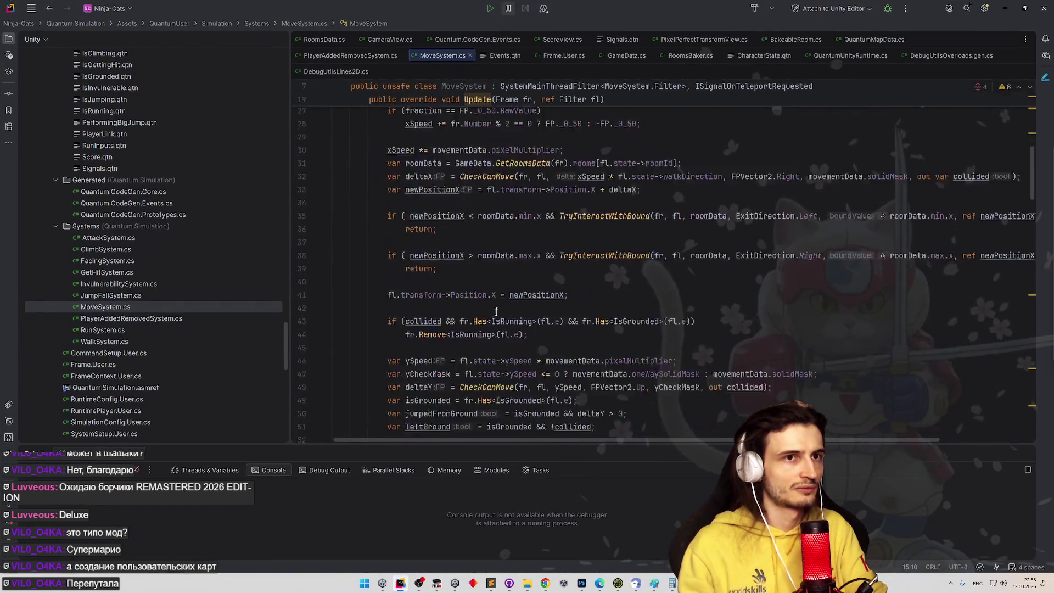
scroll(496, 380, down, 6)
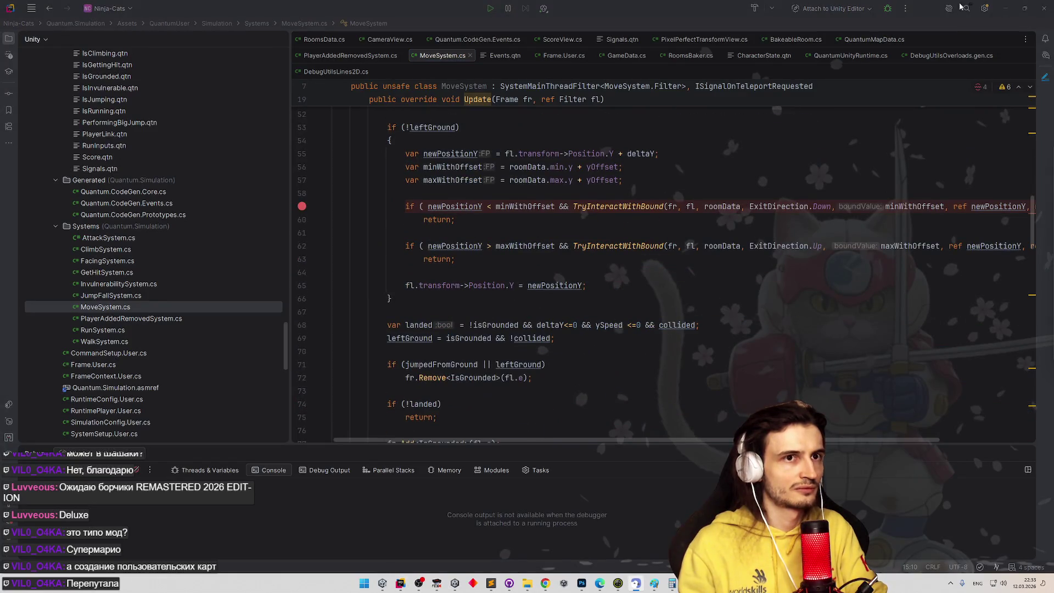
click(1003, 7)
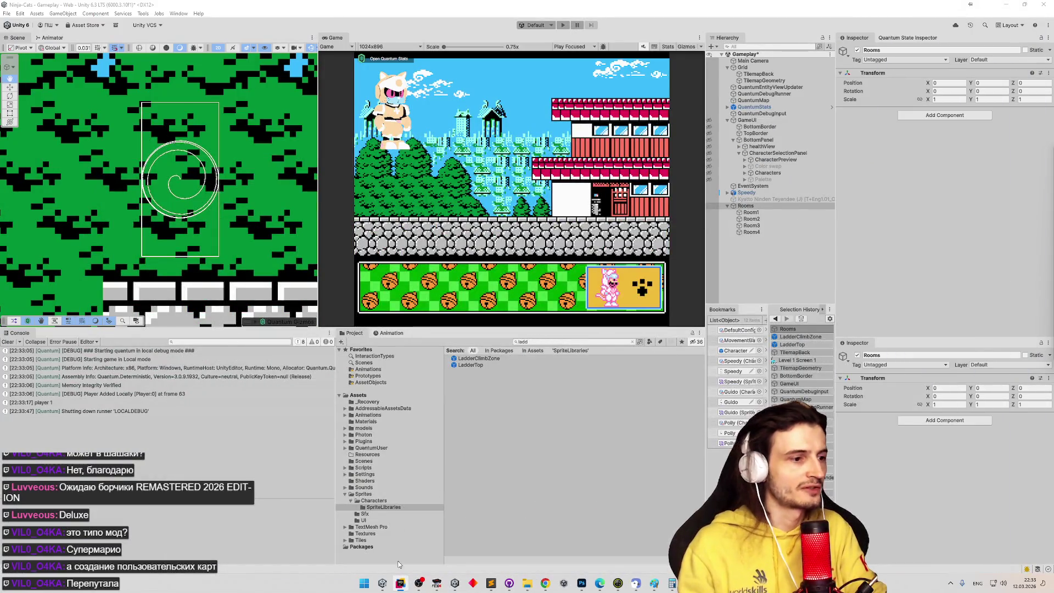
click(401, 584)
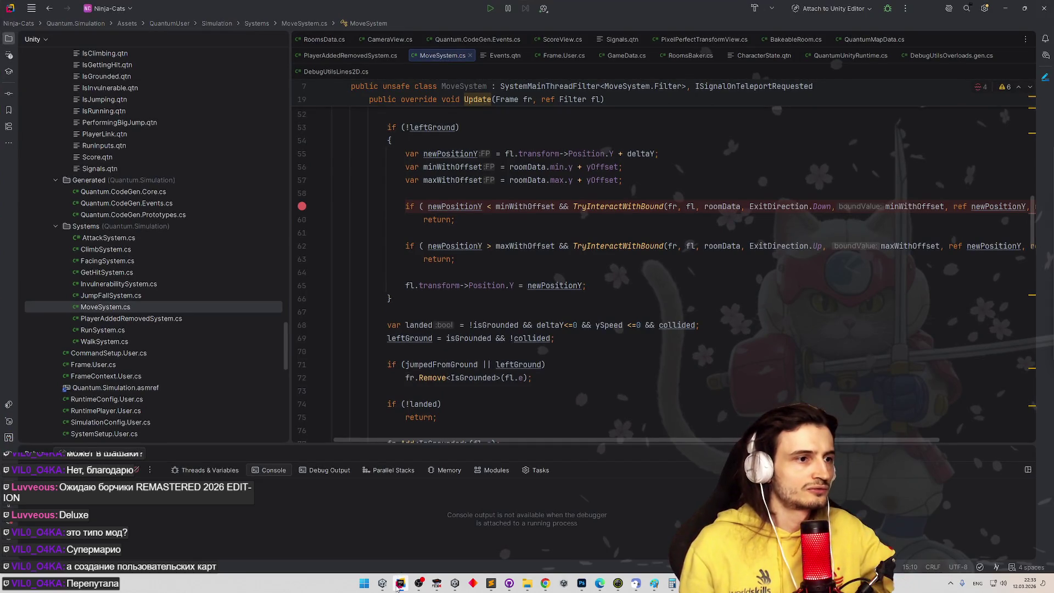
click(1006, 8)
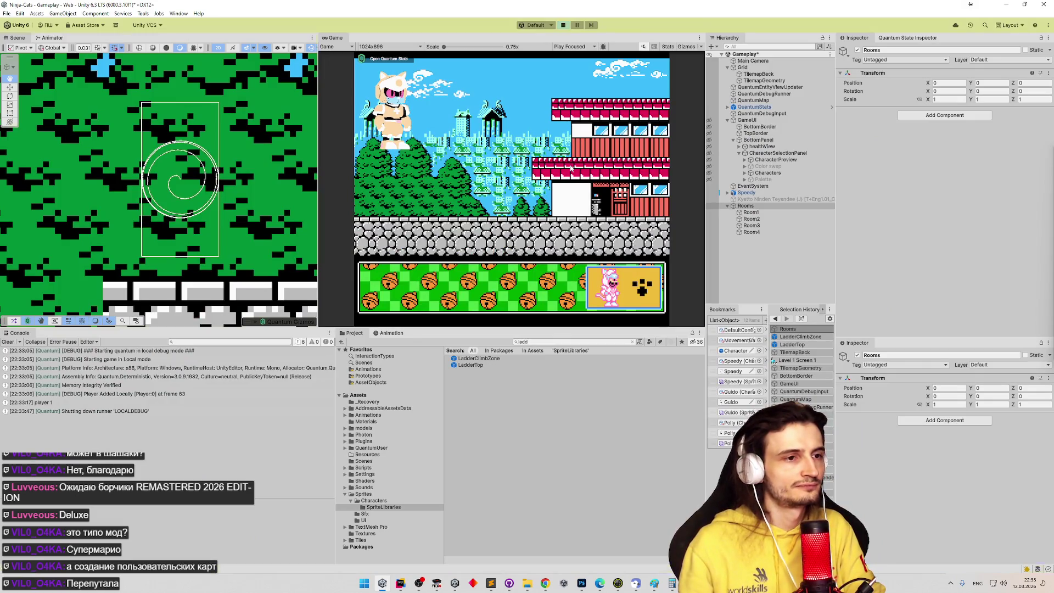
Confirm the pink cat, run it right then left to the ladder, and climb down and up
click(638, 294)
key(Right)
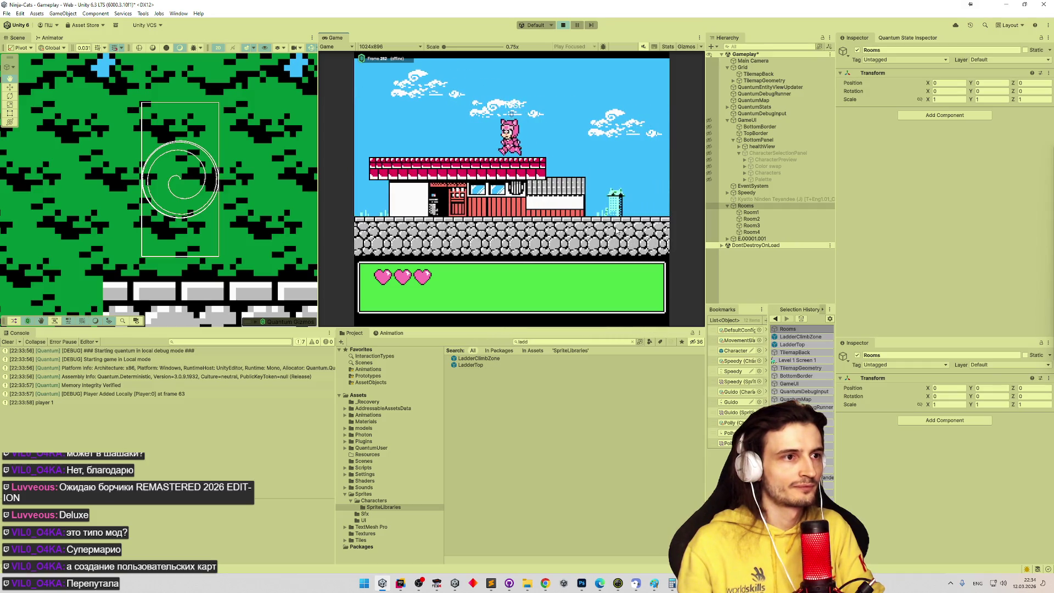
key(Right)
key(Left)
key(Down)
key(Down)
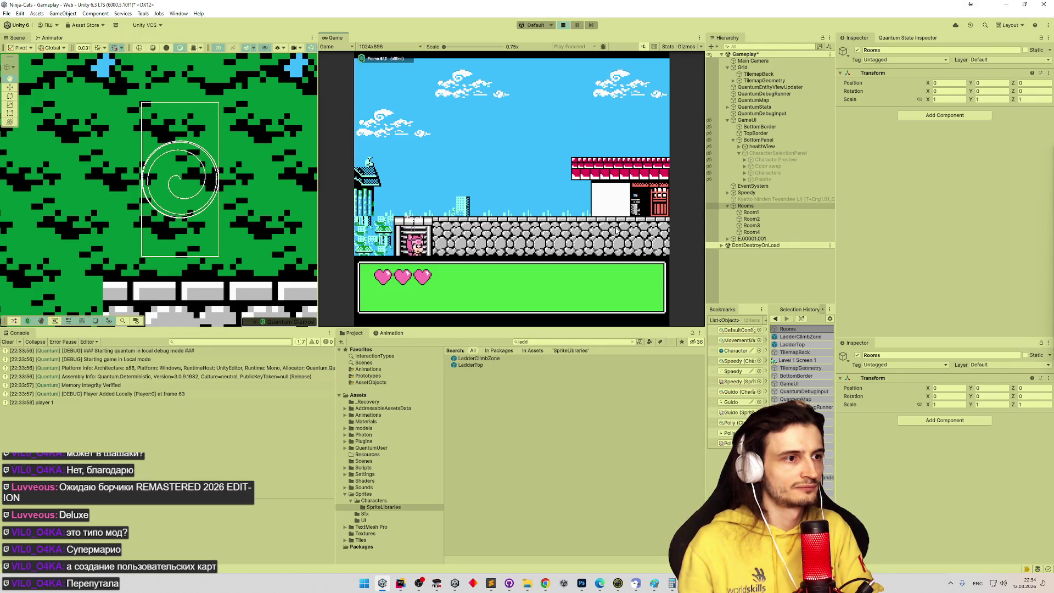
key(Up)
key(Up)
Climb the ladder up and down between rooms, checking where the cat stops at the top
key(Down)
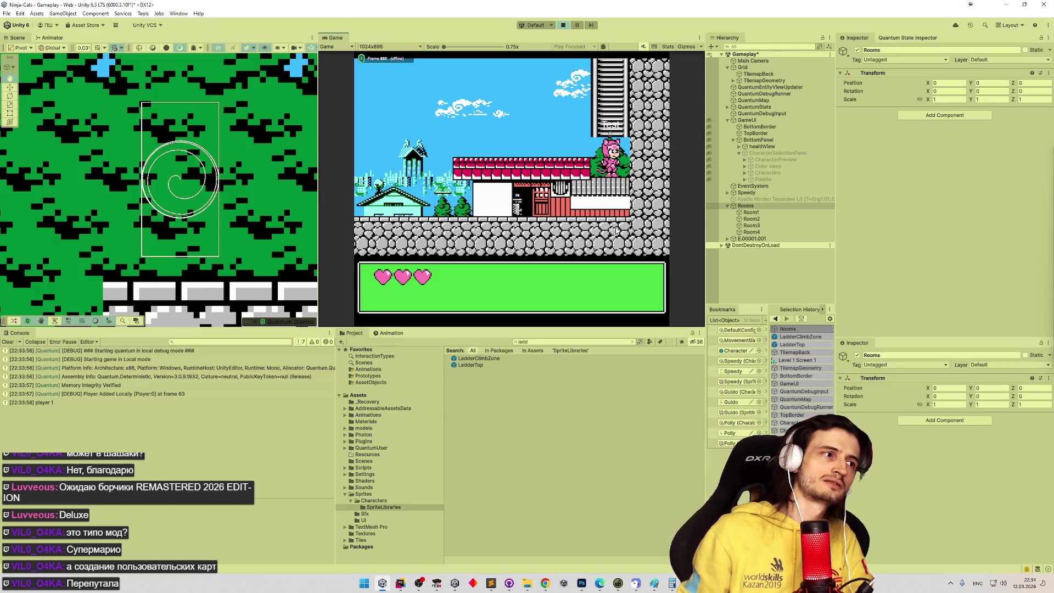
key(Up)
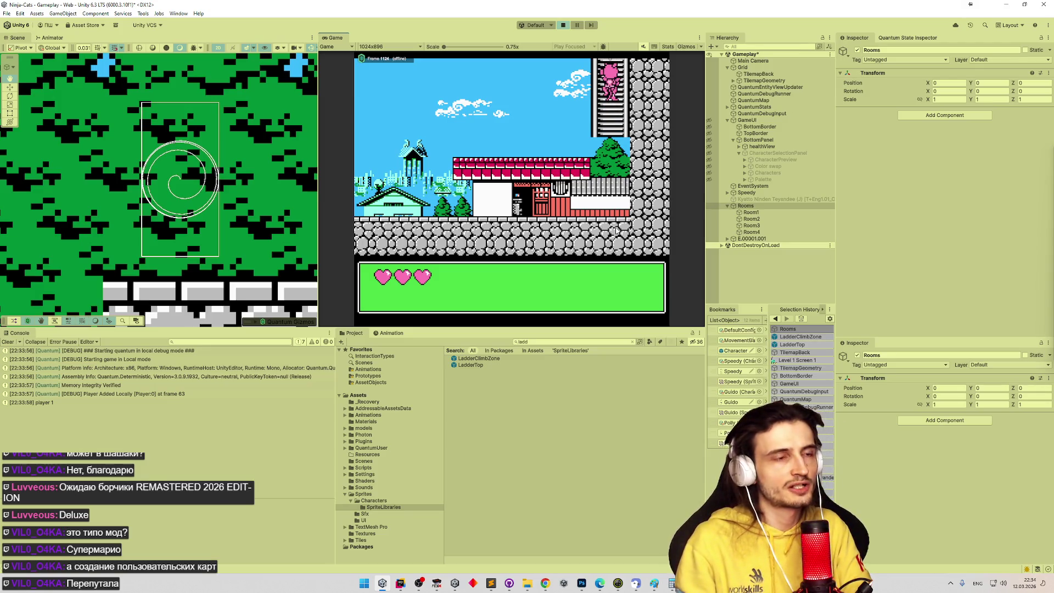
key(Down)
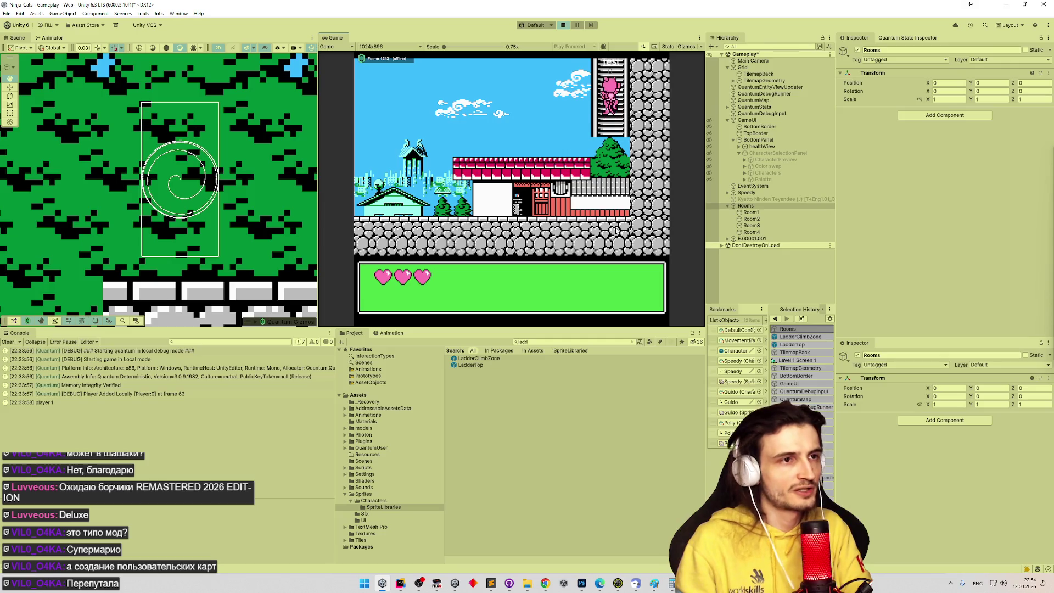
key(Up)
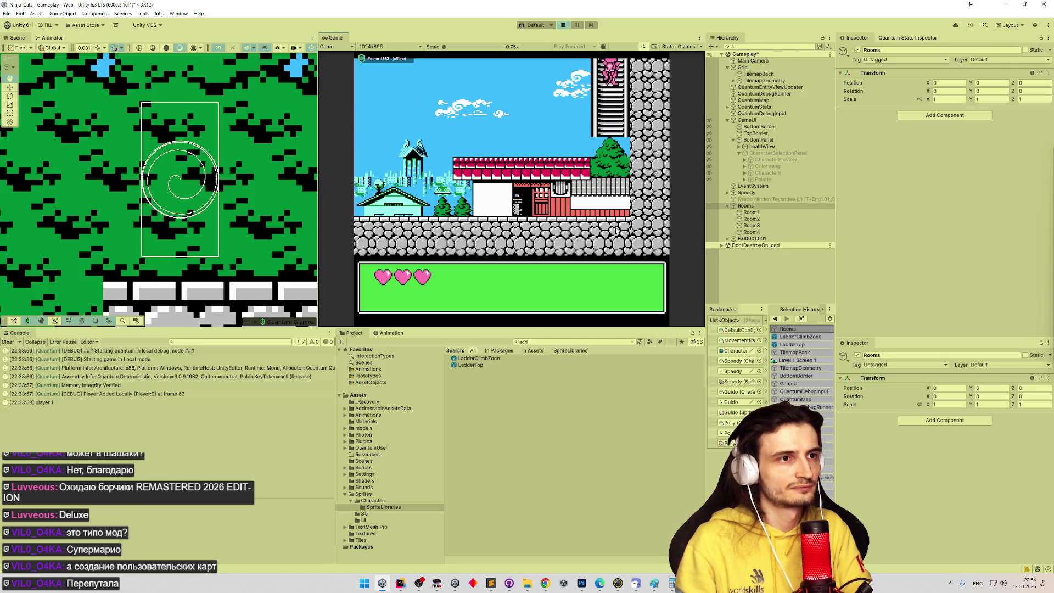
key(Up)
key(Up)
key(Up)
key(Down)
key(Down)
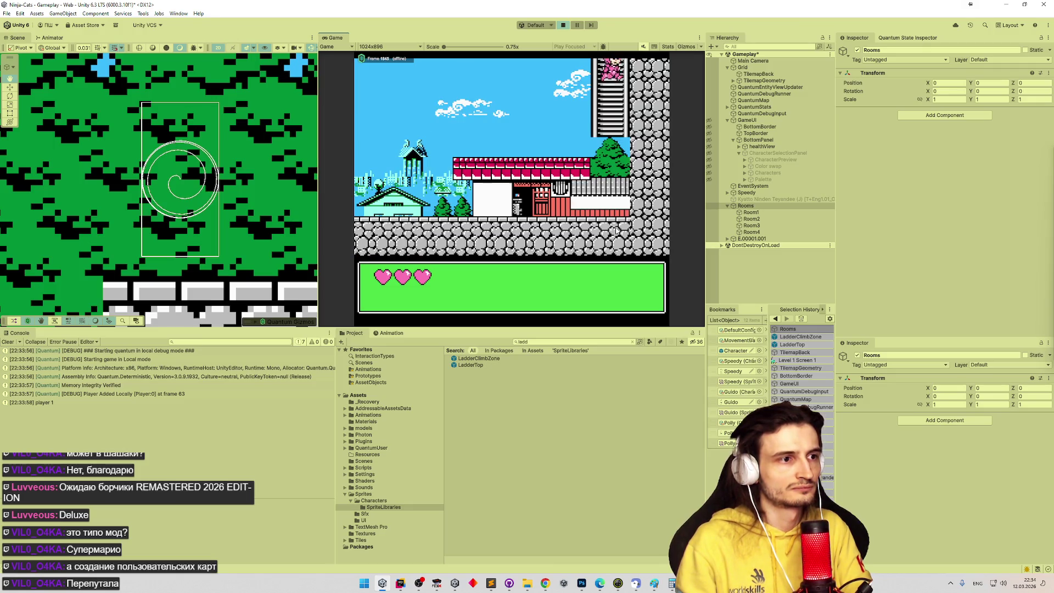
key(Up)
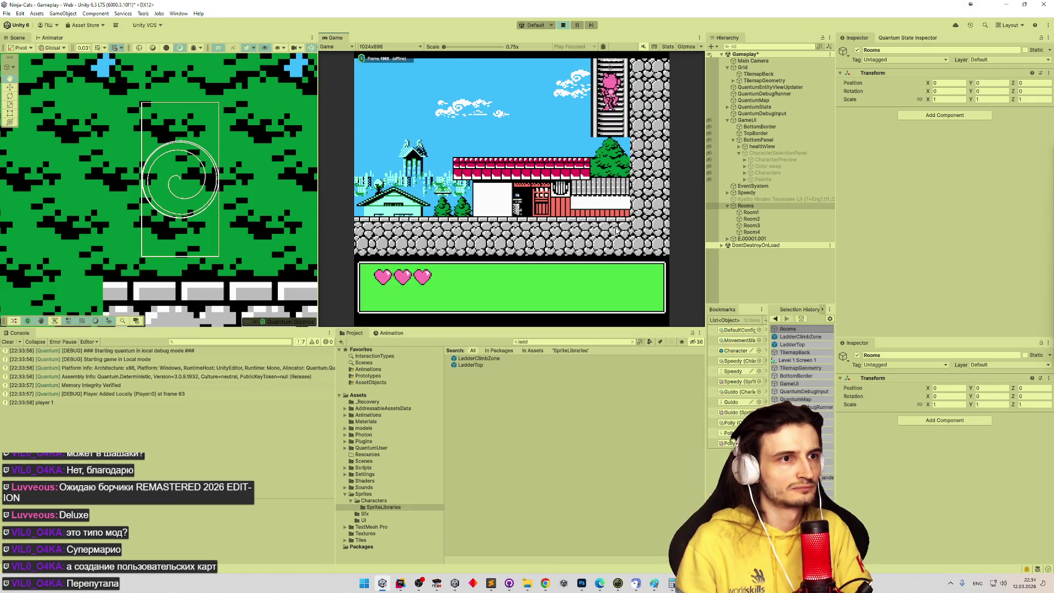
key(Down)
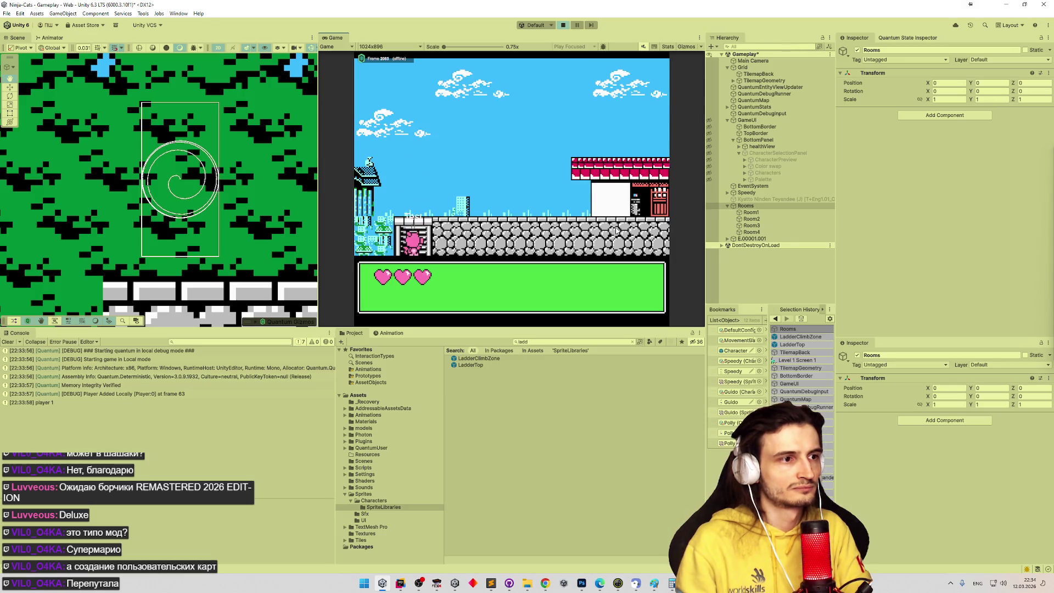
Climb onto the top platform, step back onto the ladder, and descend into the next room
key(Up)
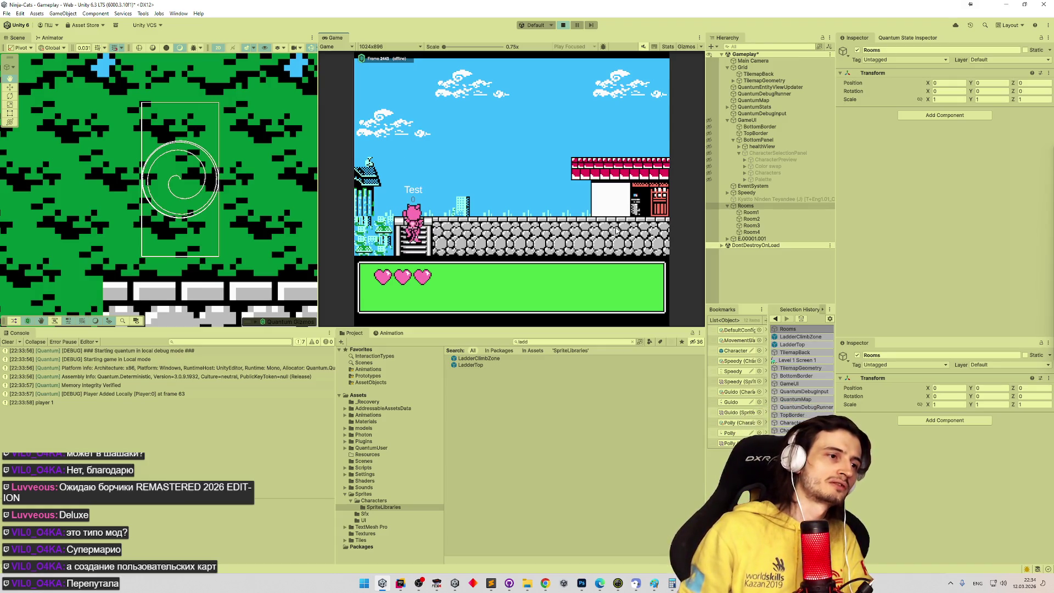
key(Down)
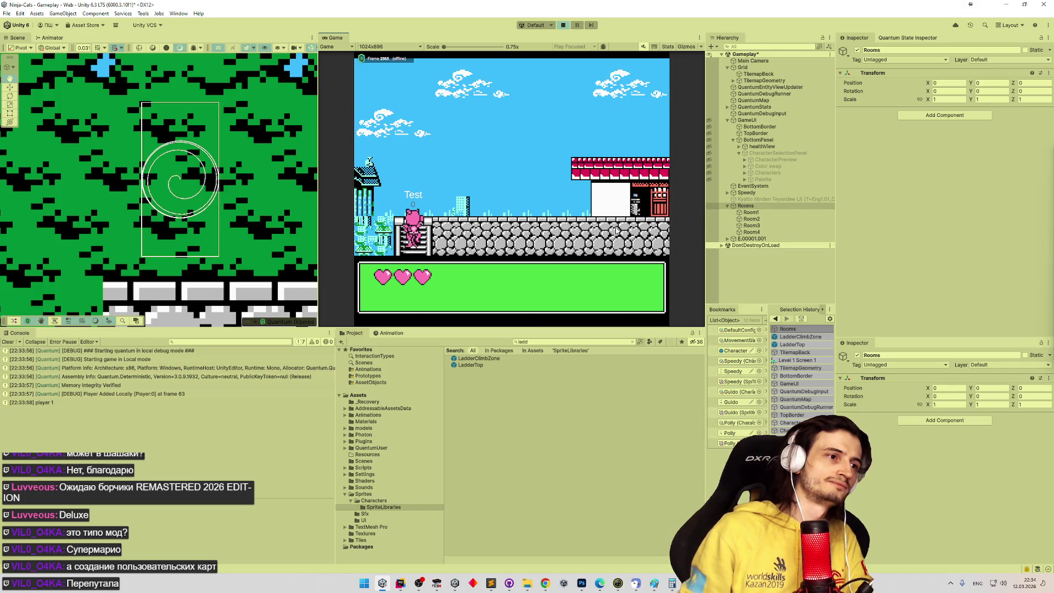
key(Down)
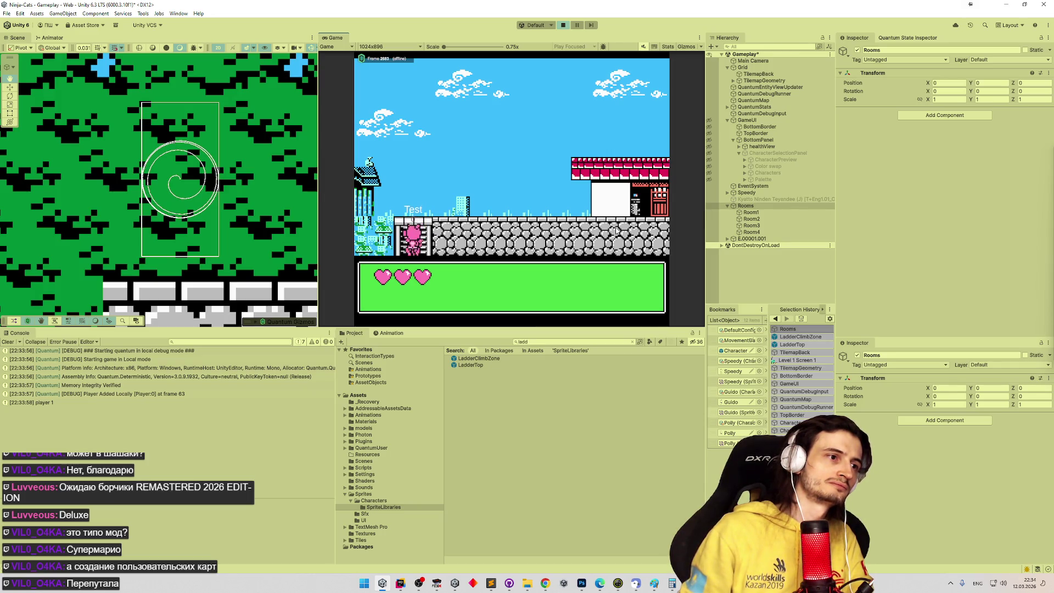
key(Up)
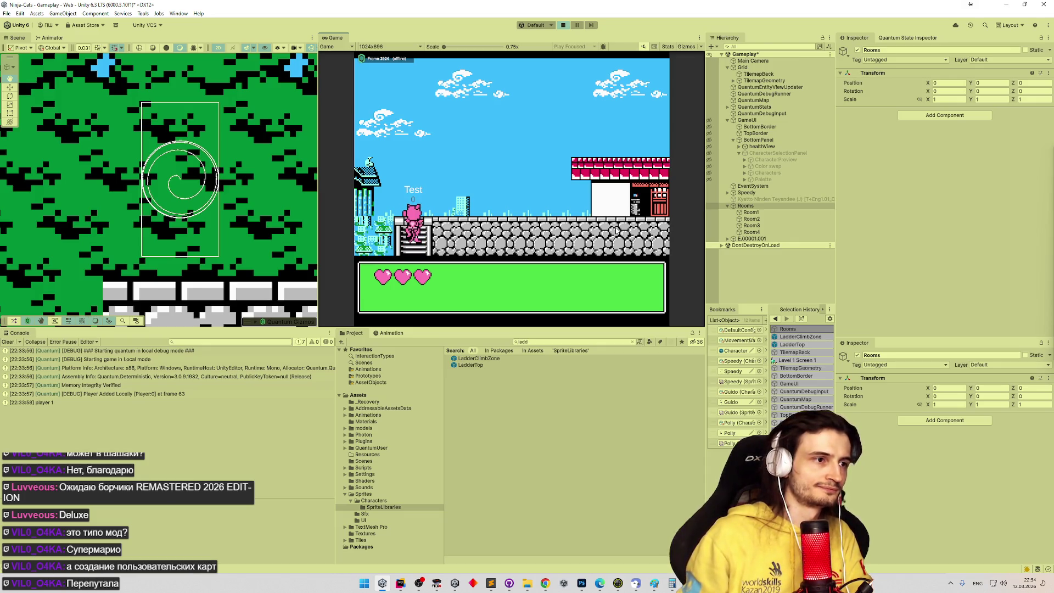
key(Down)
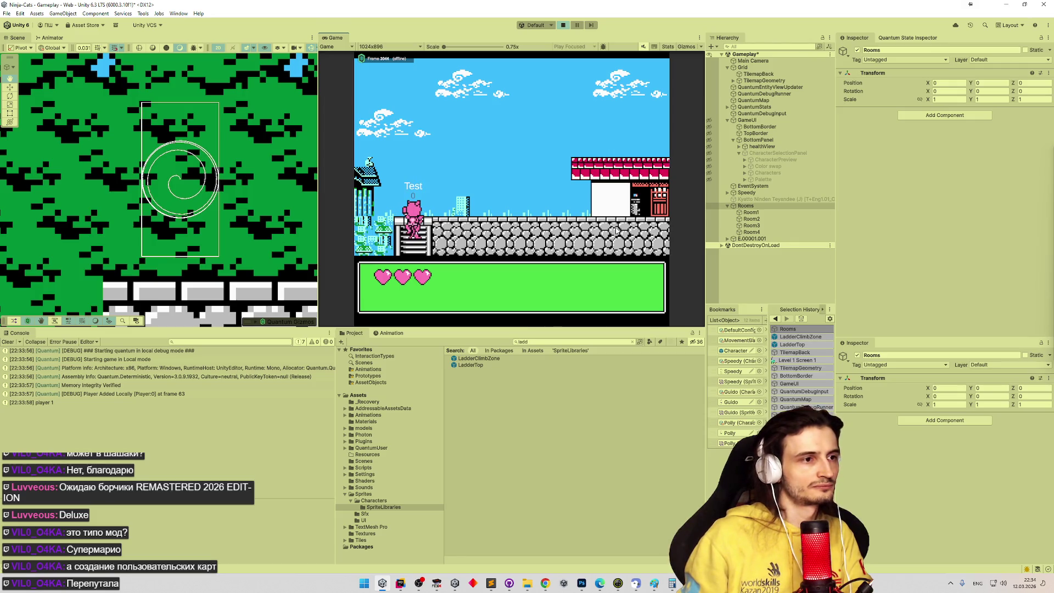
key(Down)
key(Up)
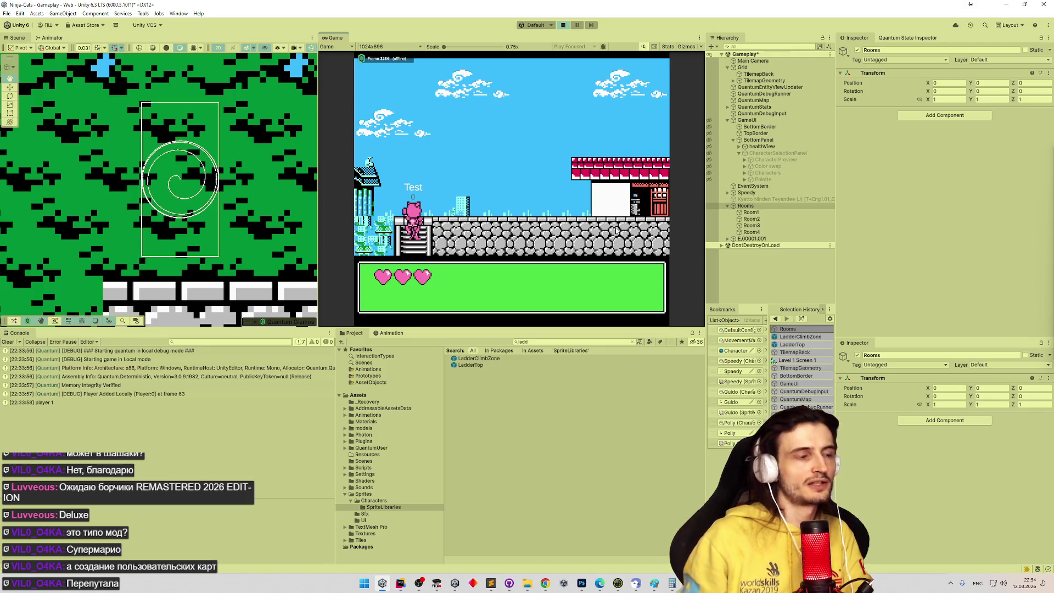
key(Down)
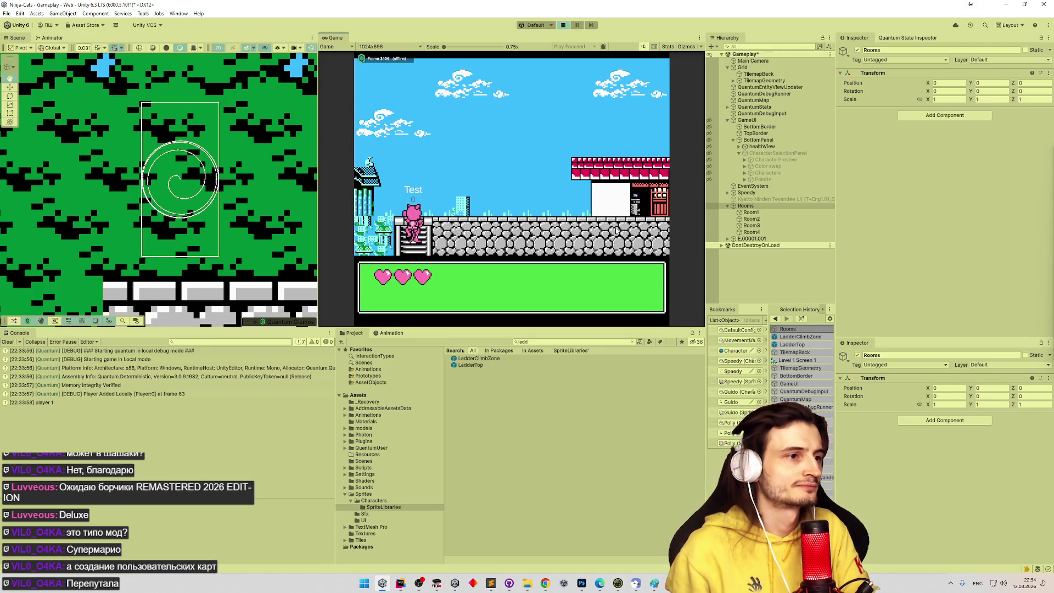
key(Down)
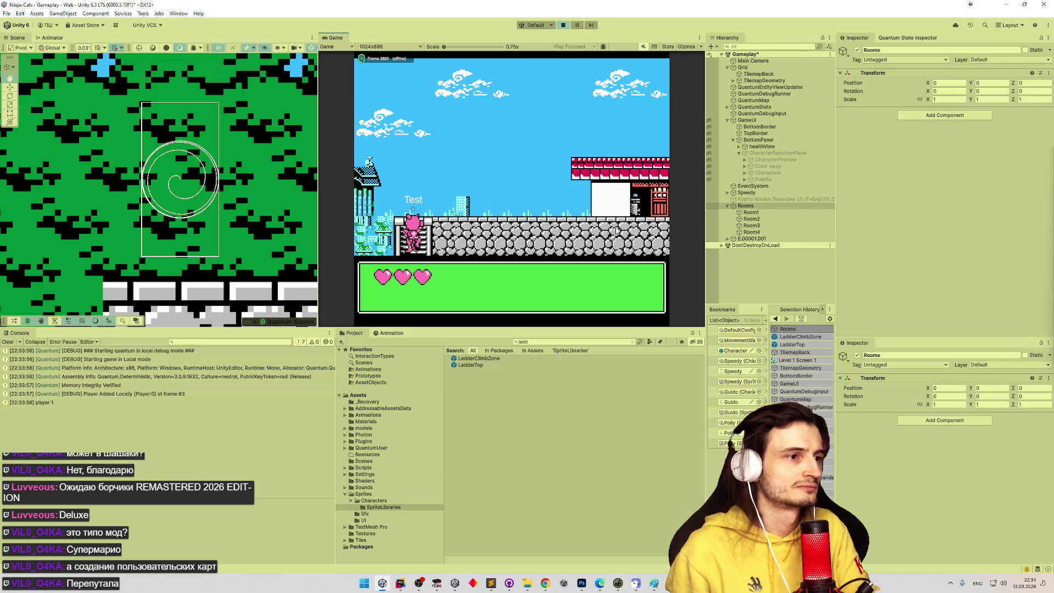
key(Down)
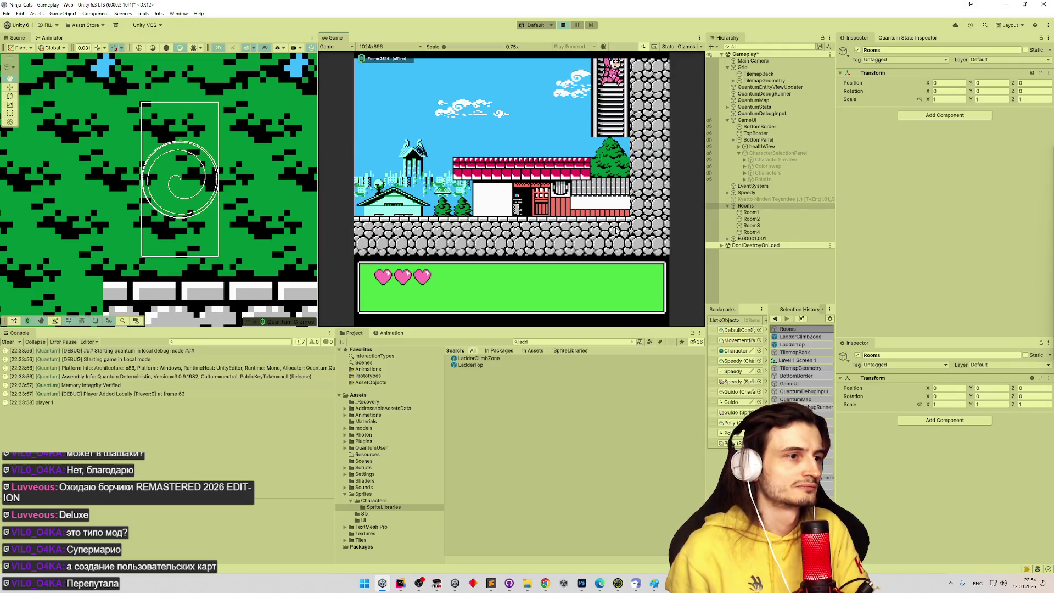
Test climbing across the room boundary and on the right ladder, ending at the ladder top
key(Up)
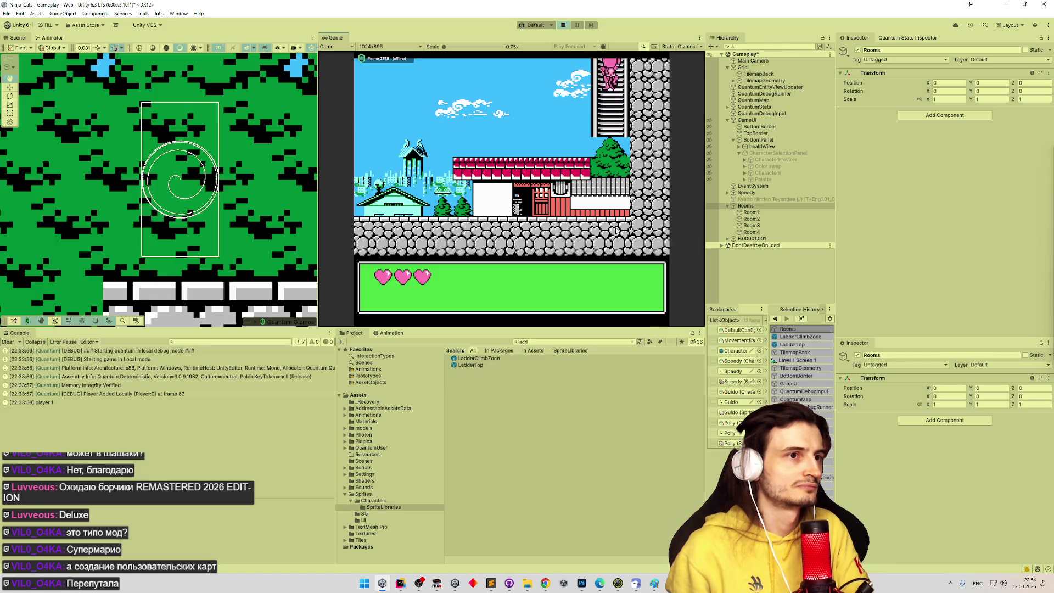
key(Down)
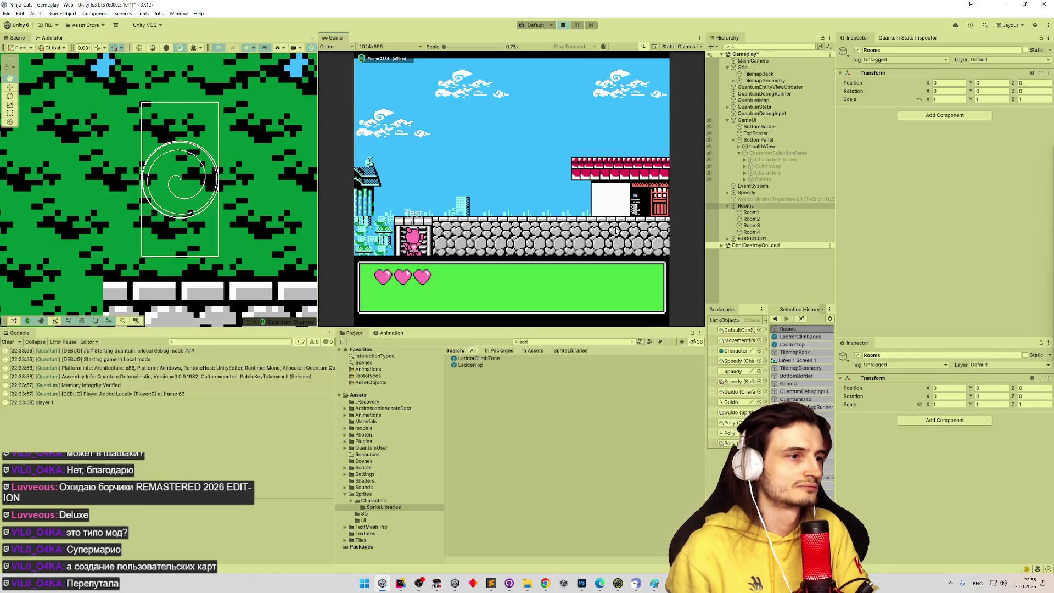
key(Up)
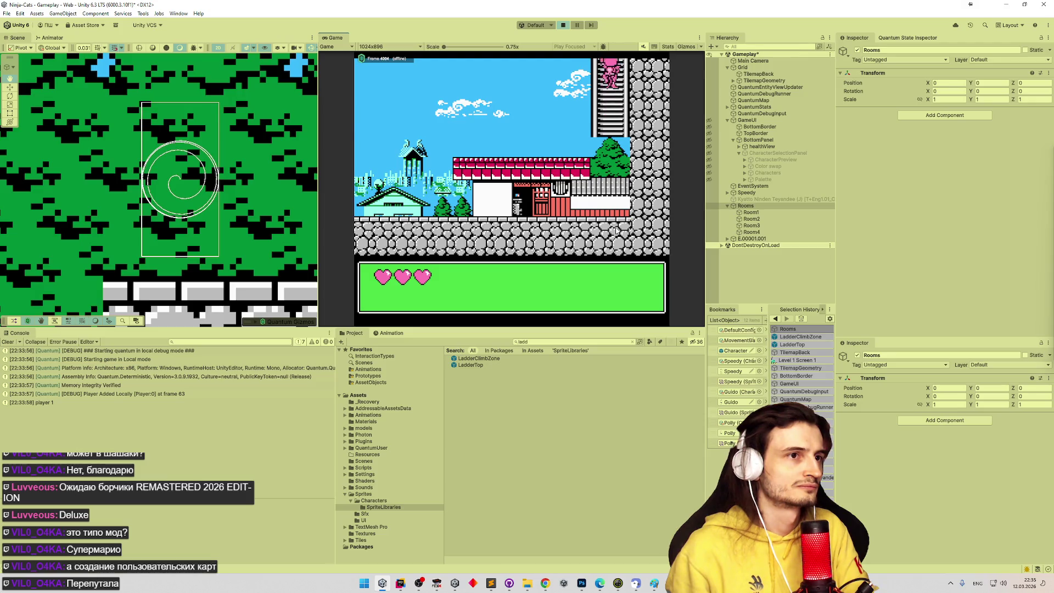
key(Up)
key(Down)
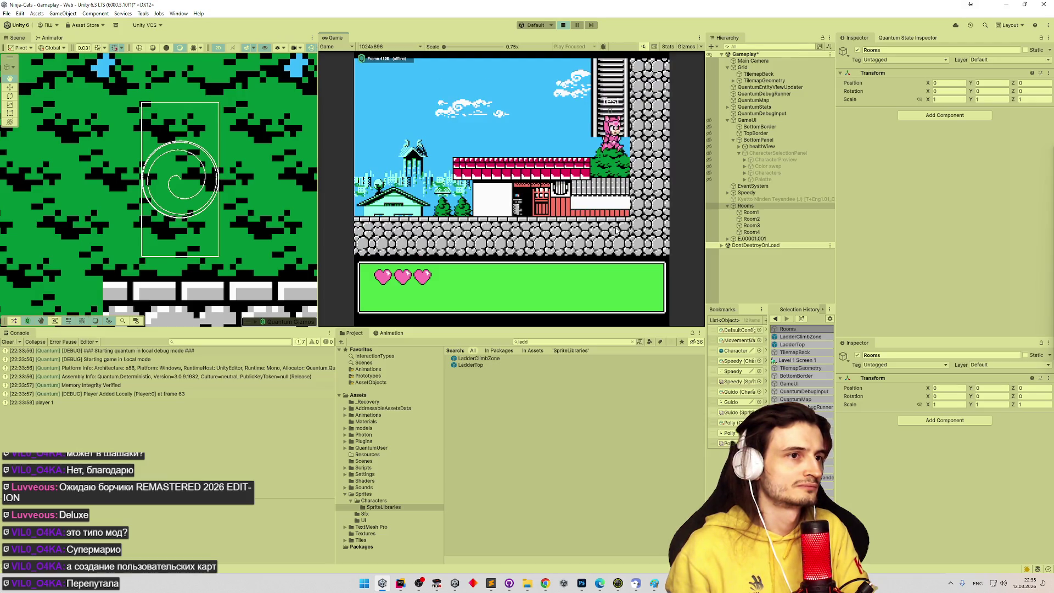
key(Up)
key(Down)
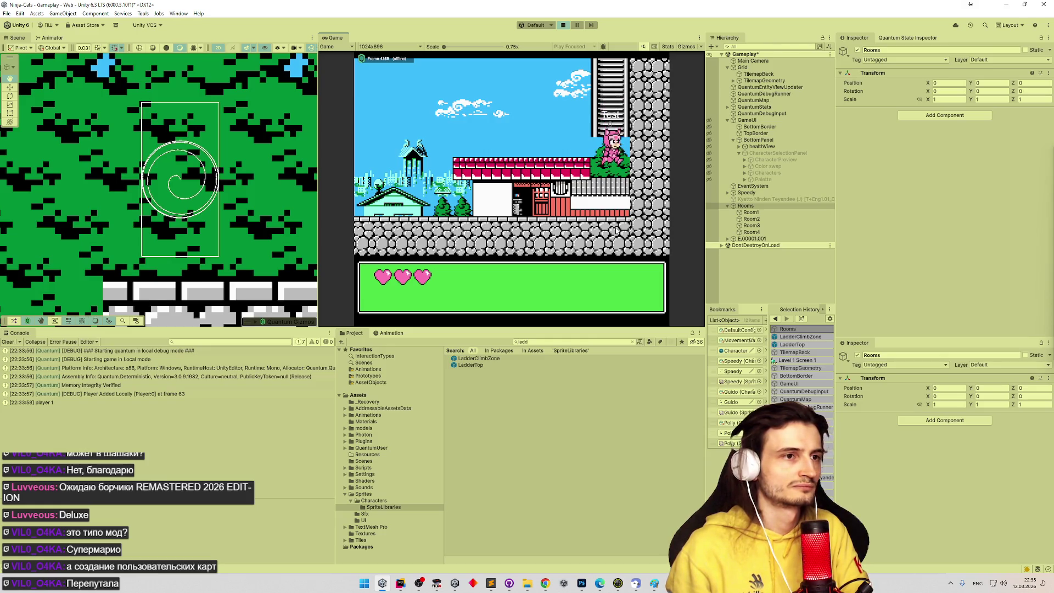
key(Up)
key(Down)
key(Up)
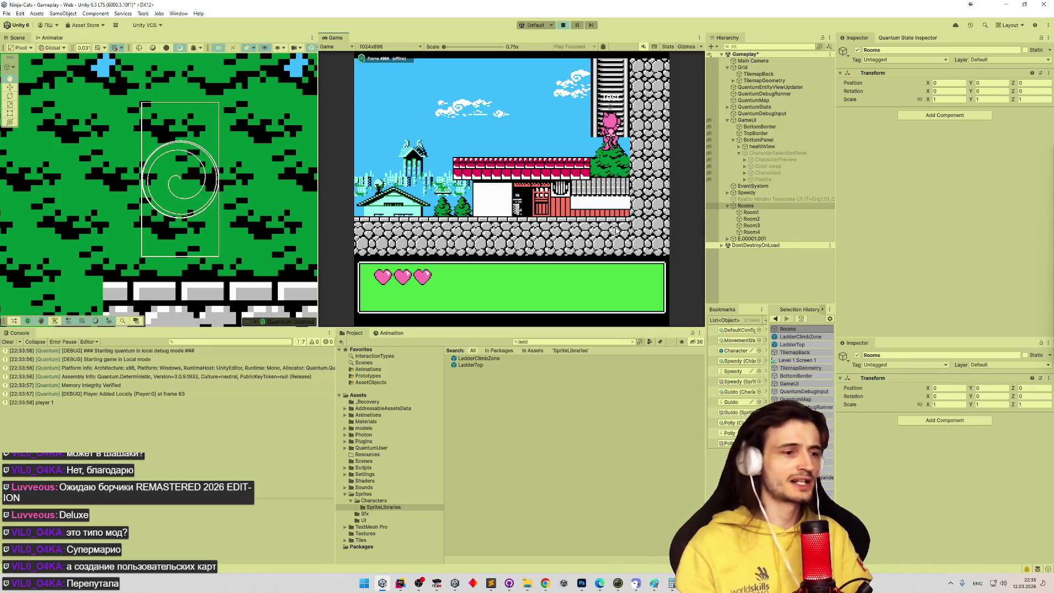
Bring up FCEUX and move the cat across ledges to the ladder in the original game
click(437, 583)
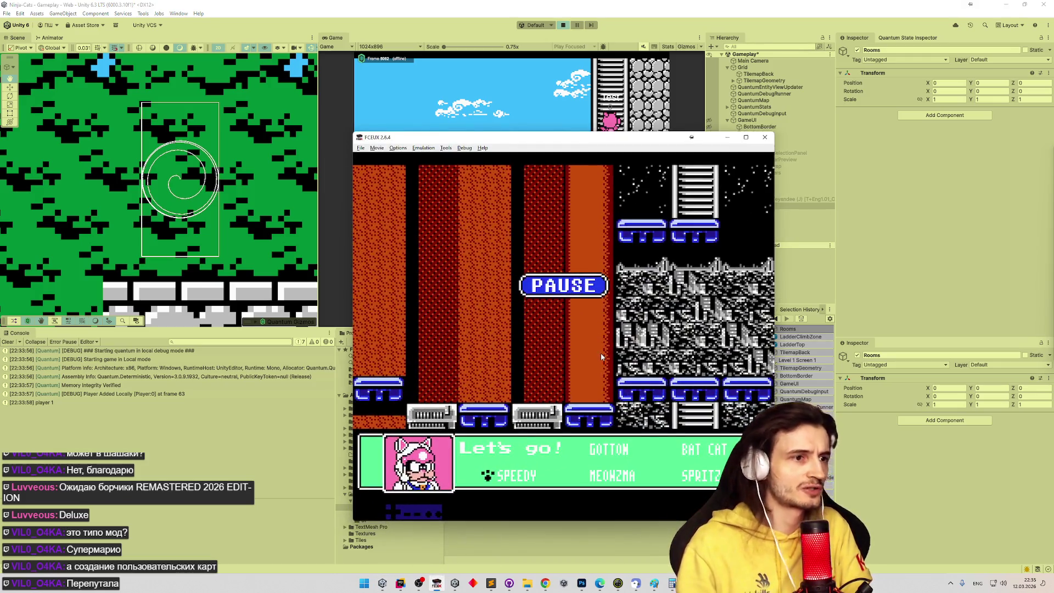
key(Right)
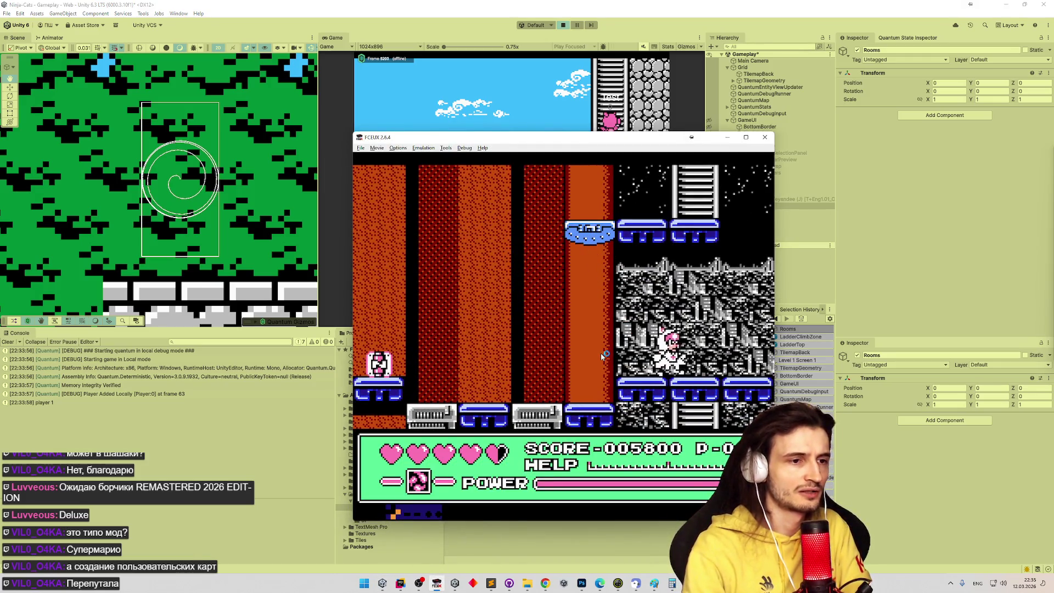
key(Left)
key(Right)
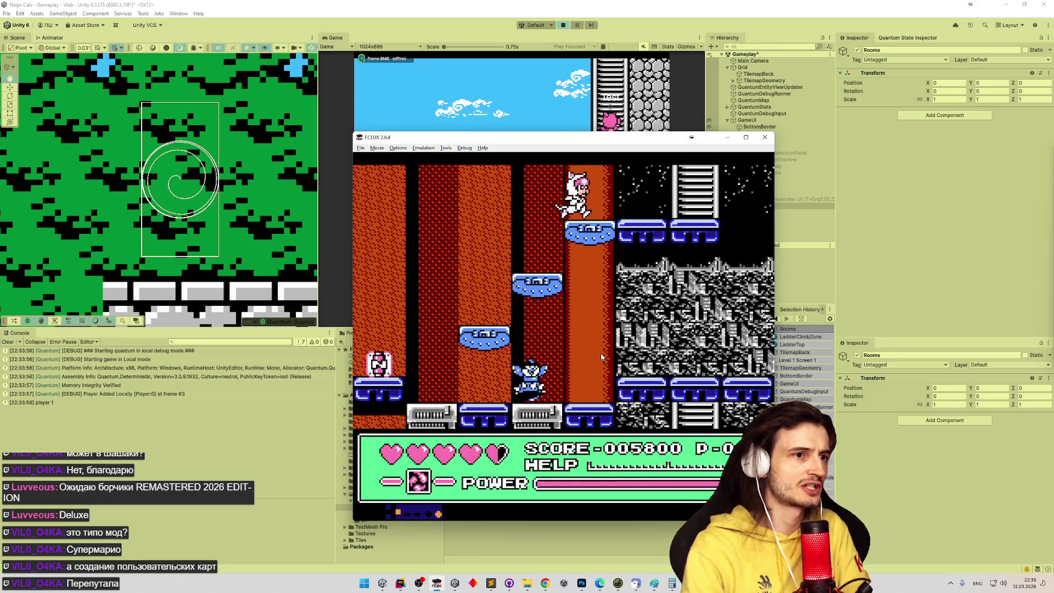
key(Right)
Climb the original ladder, jump off to a platform and the floor, then return to Unity
key(Up)
key(Left)
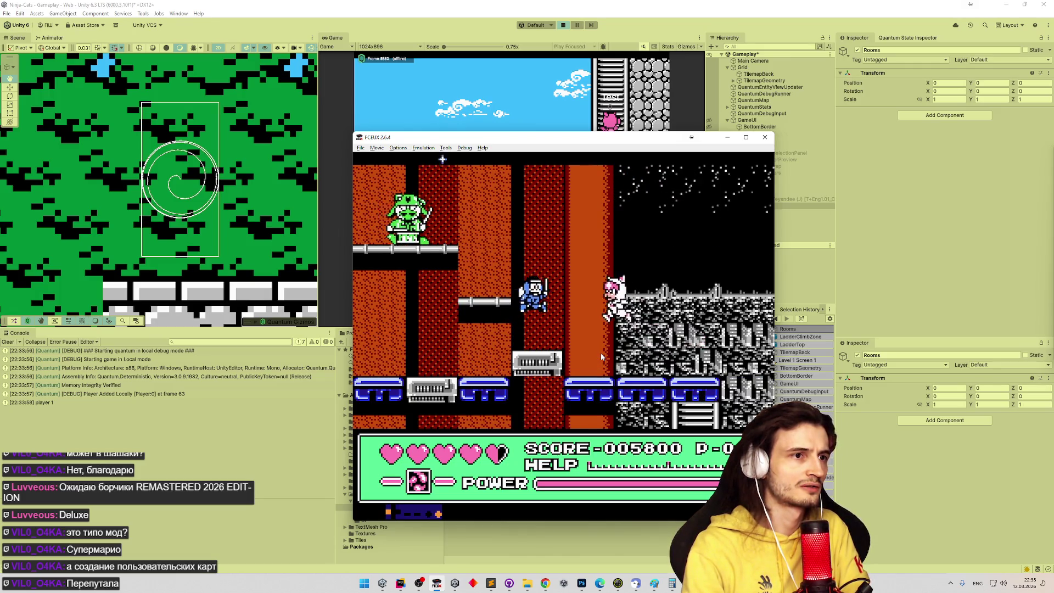
key(Left)
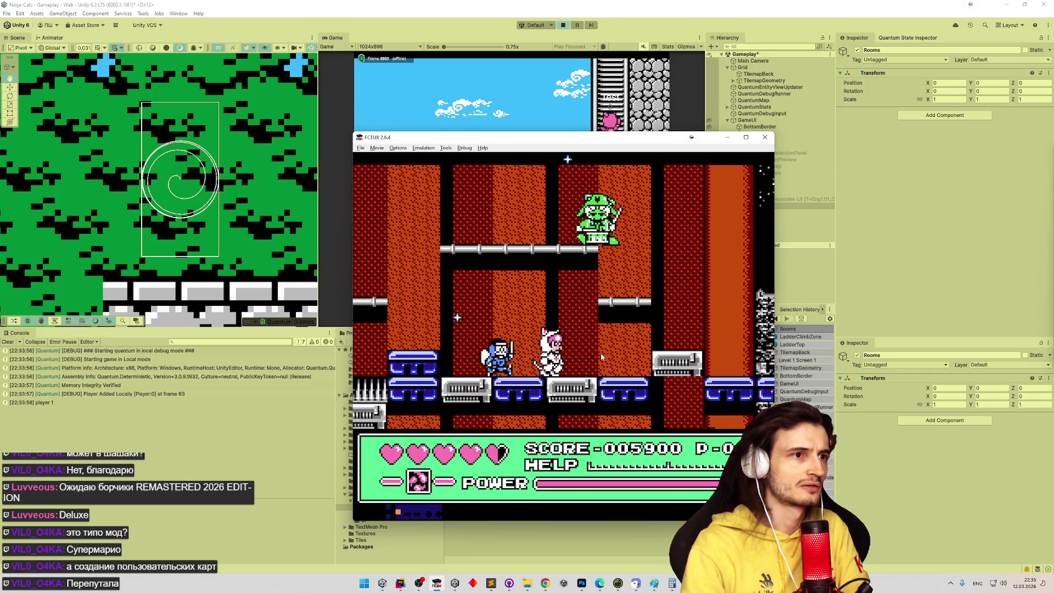
mouse_move(597, 148)
mouse_down()
mouse_move(616, 299)
mouse_move(636, 150)
mouse_move(618, 123)
mouse_up()
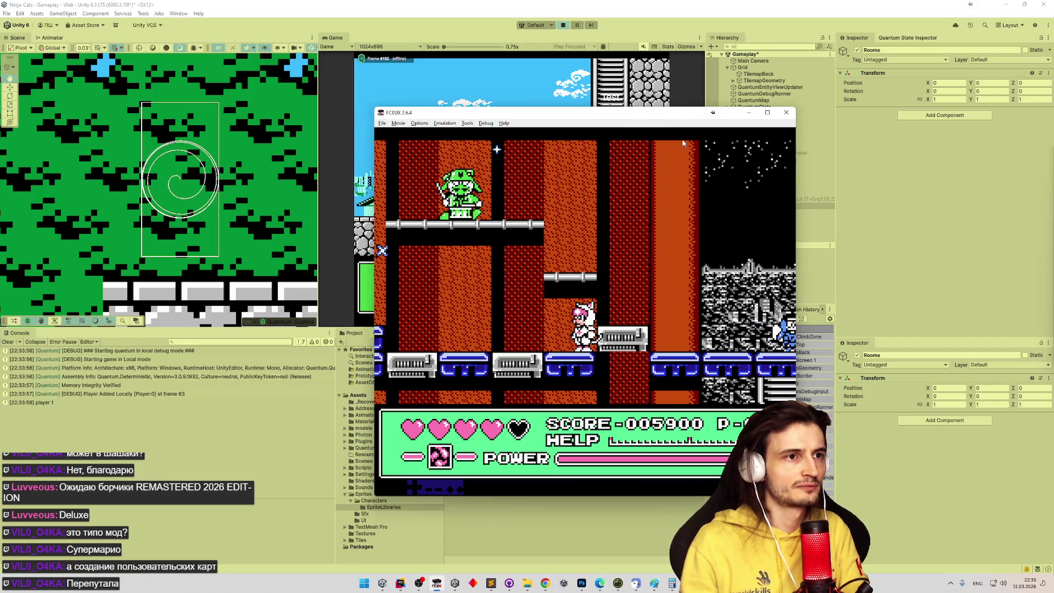
click(591, 84)
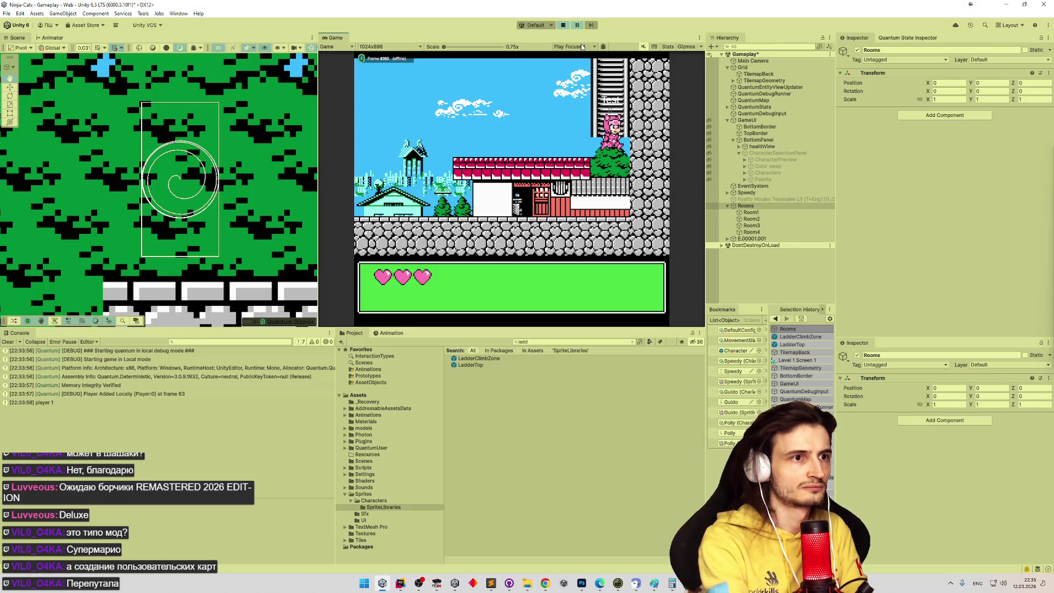
Climb the pink cat up the ladder, down onto the bush and back several times, then switch to FCEUX
key(Up)
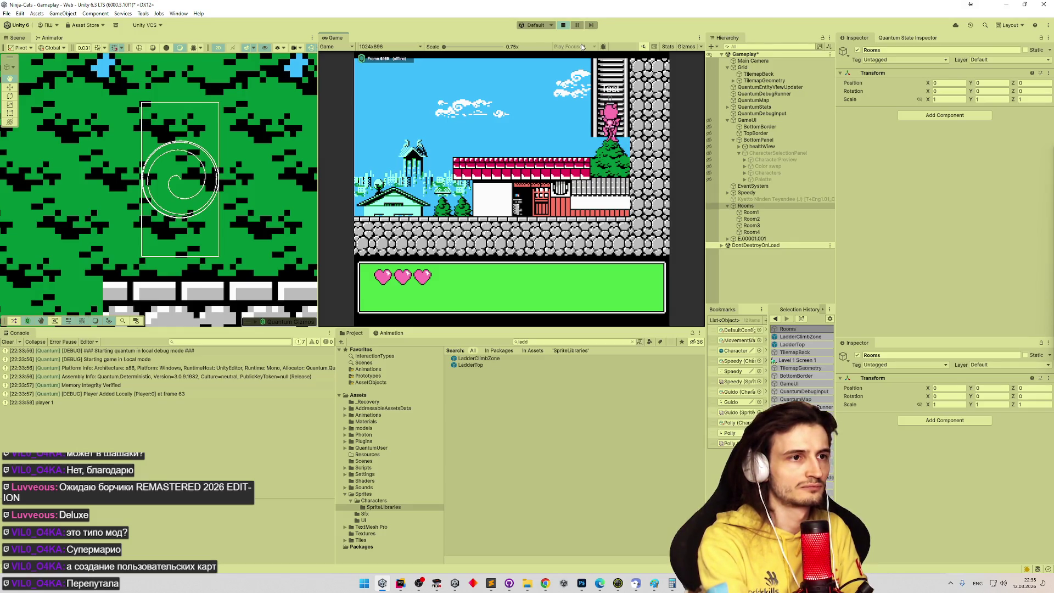
key(Up)
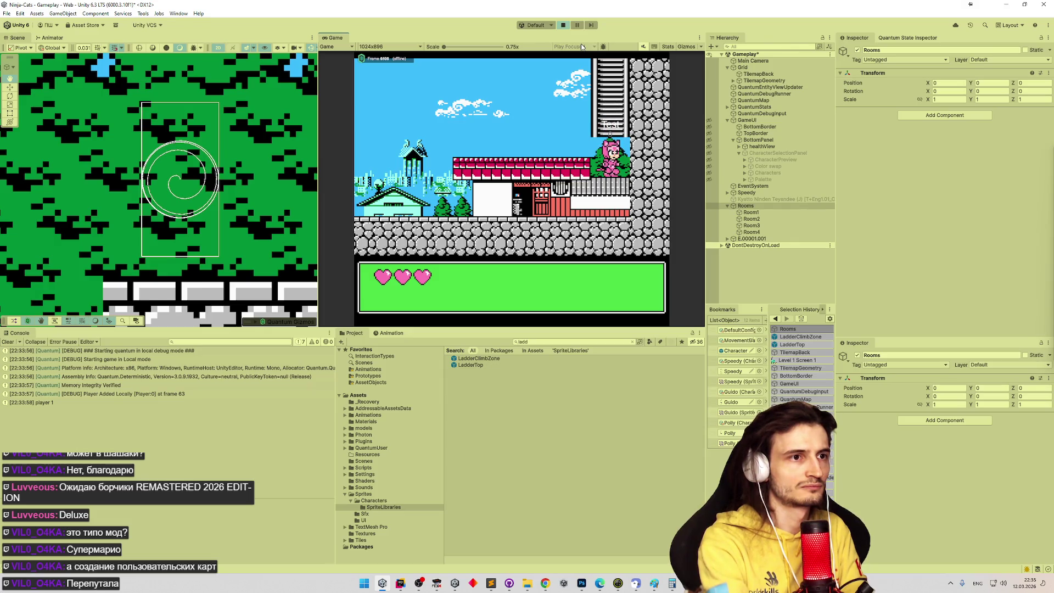
key(Down)
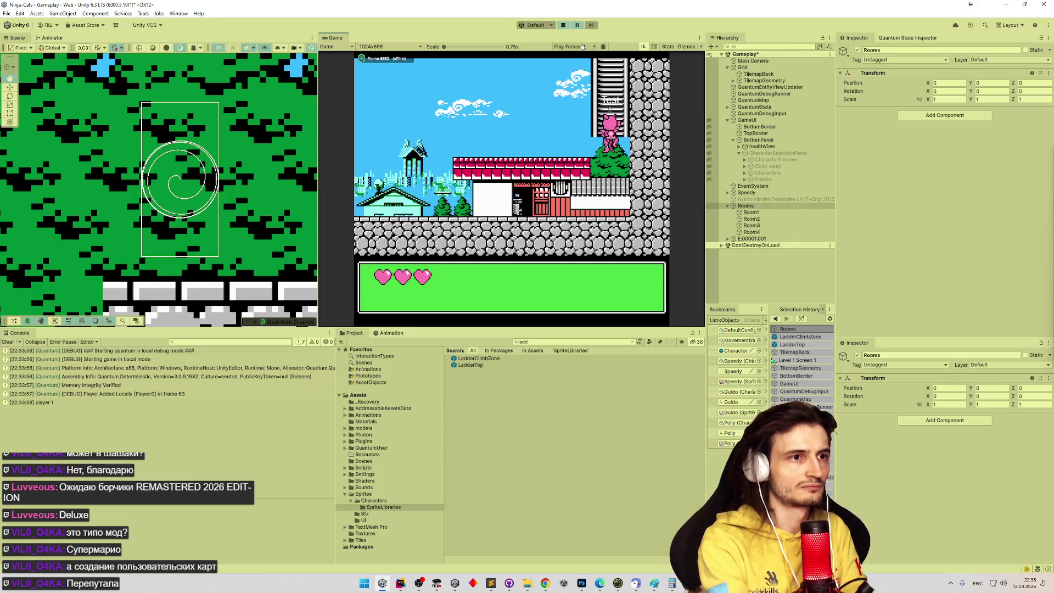
key(Up)
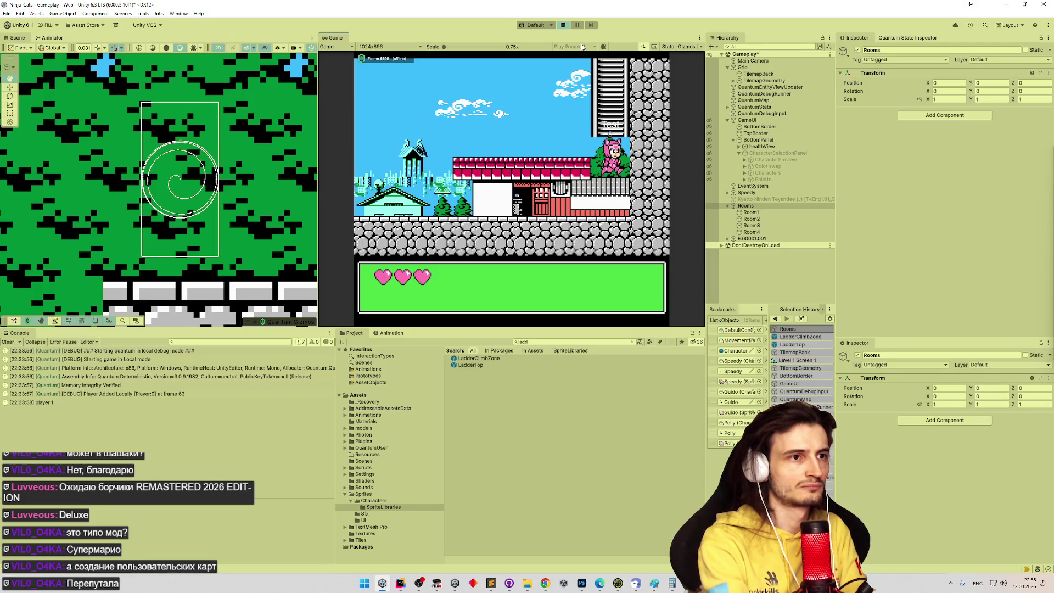
key(Down)
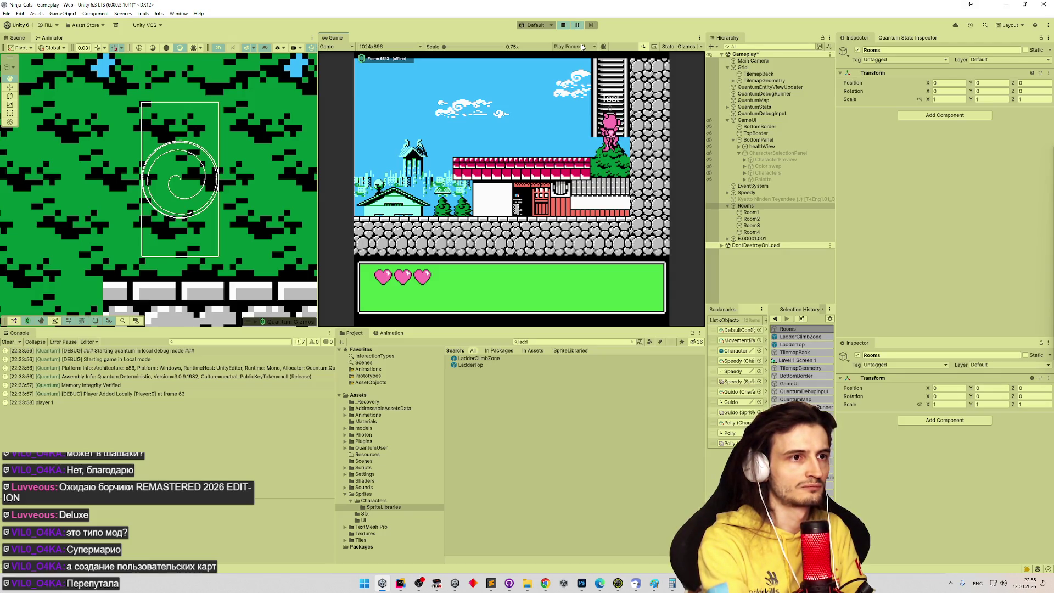
key(Down)
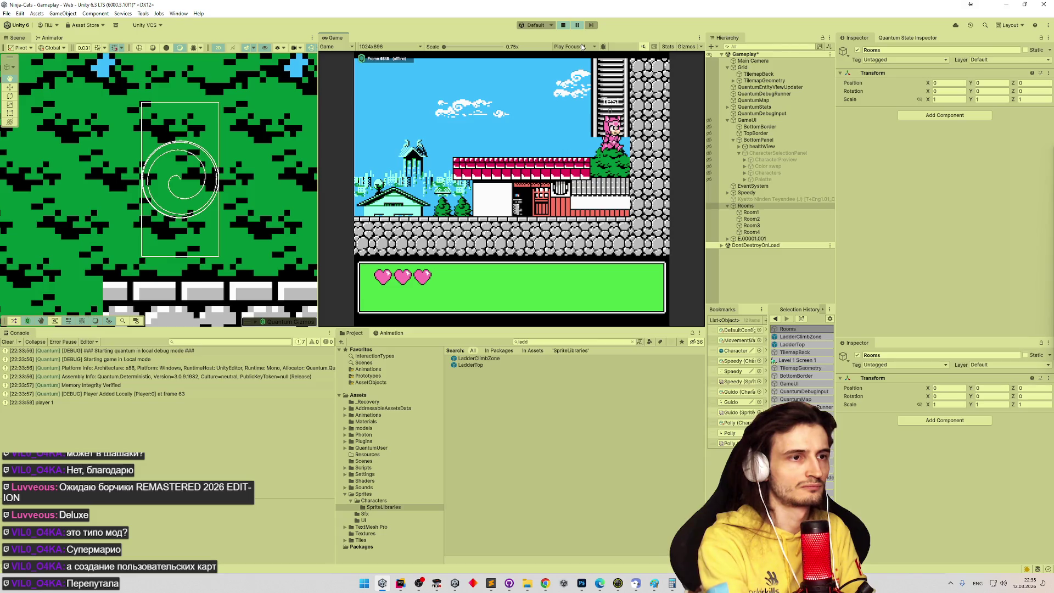
key(Up)
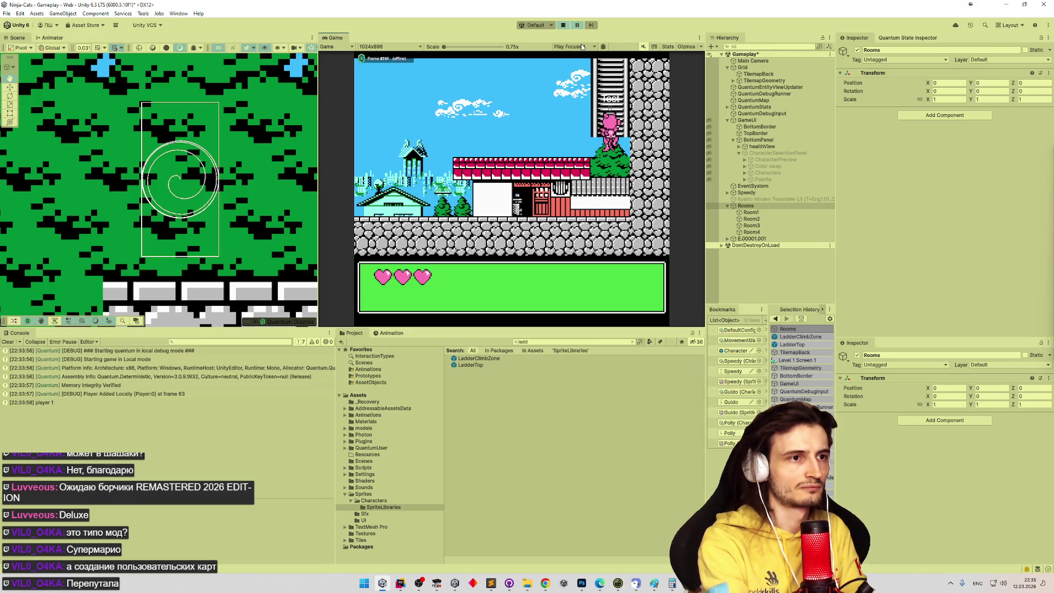
key(Down)
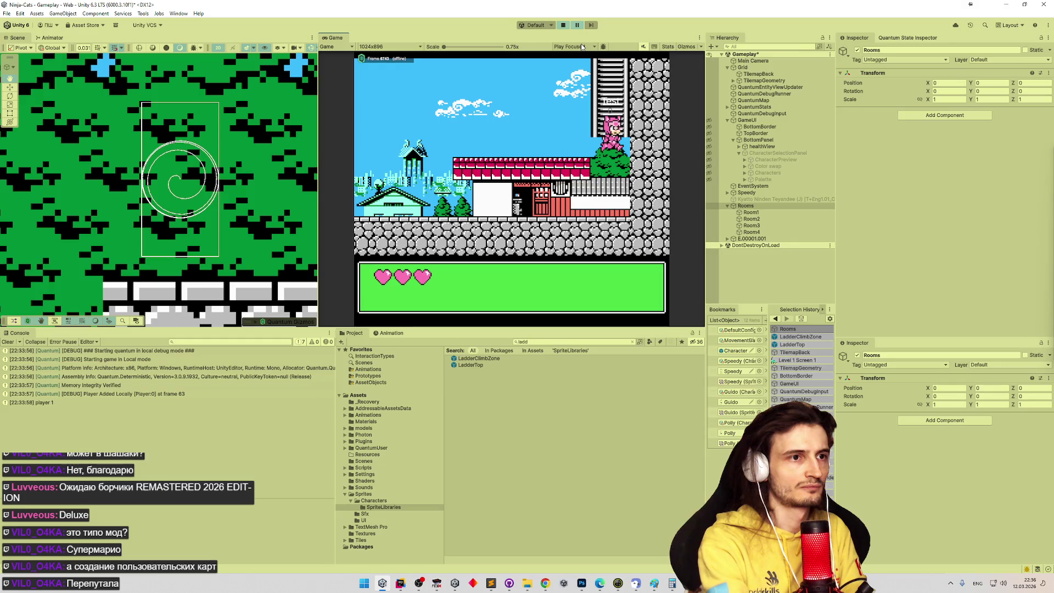
key(Up)
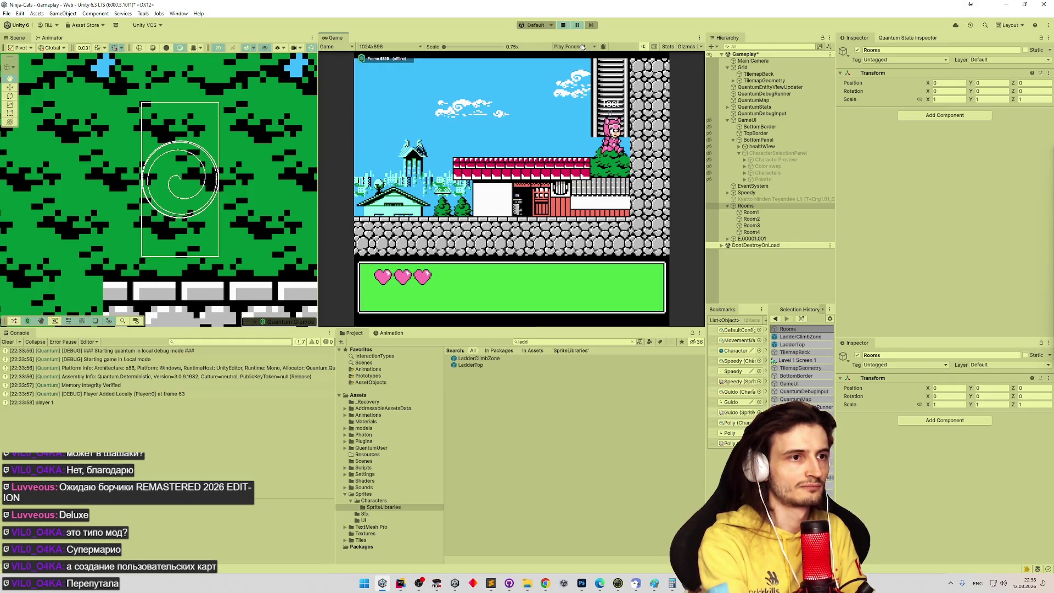
key(Down)
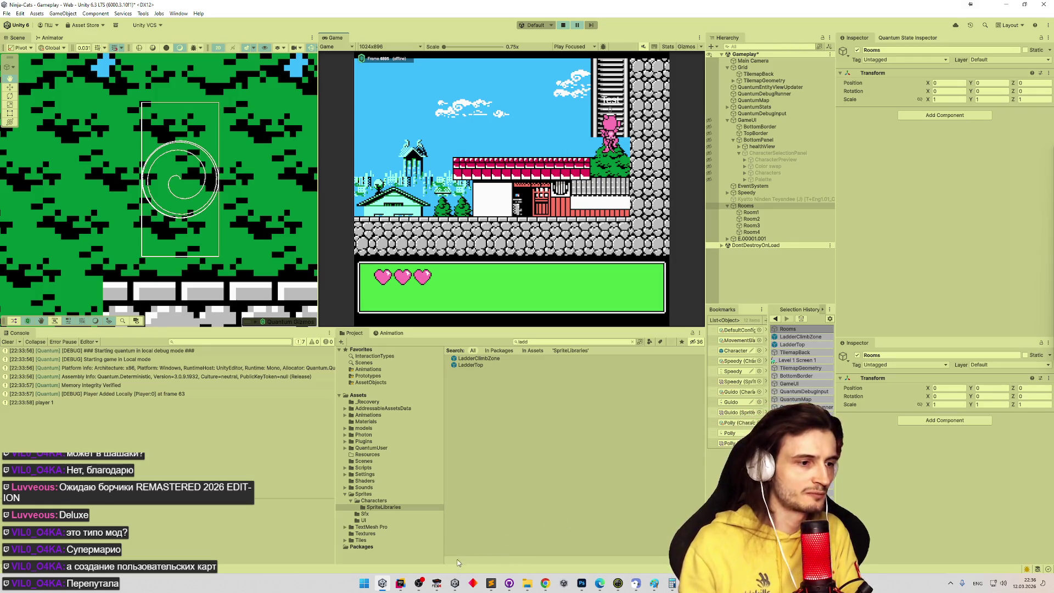
click(437, 582)
Cycle through FCEUX save states, settling on the castle-town save state 3
key(F7)
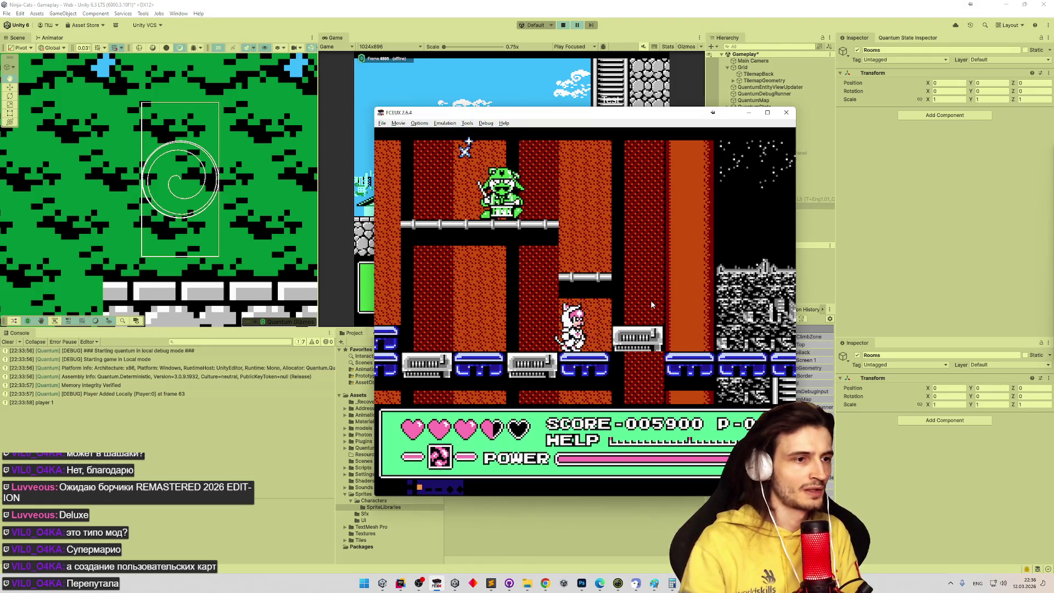
key(F3)
key(F4)
key(F2)
key(F4)
key(F5)
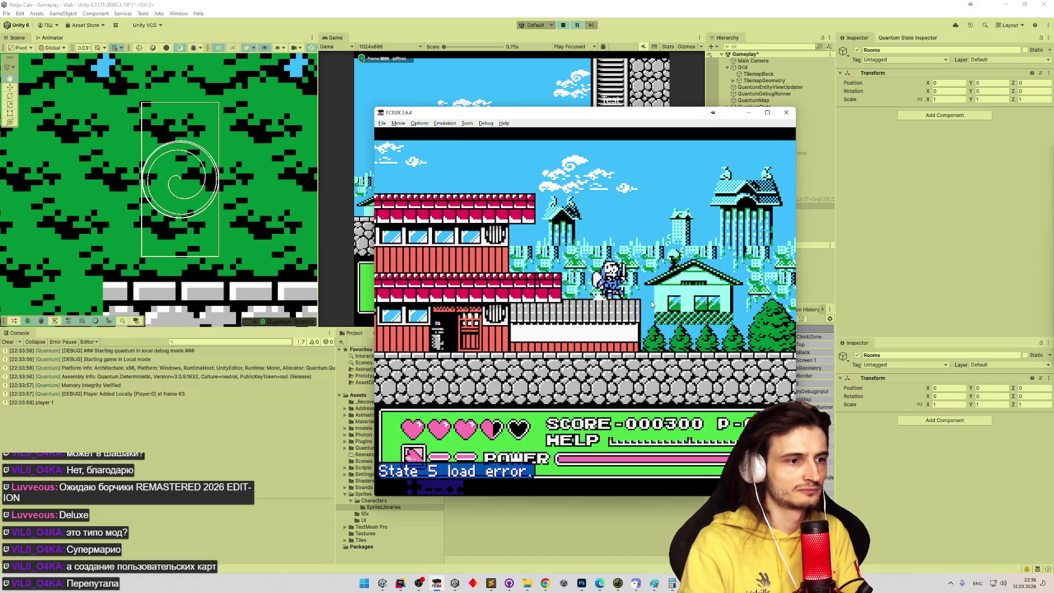
key(F1)
key(F2)
key(F3)
key(F2)
key(F3)
key(F2)
key(F3)
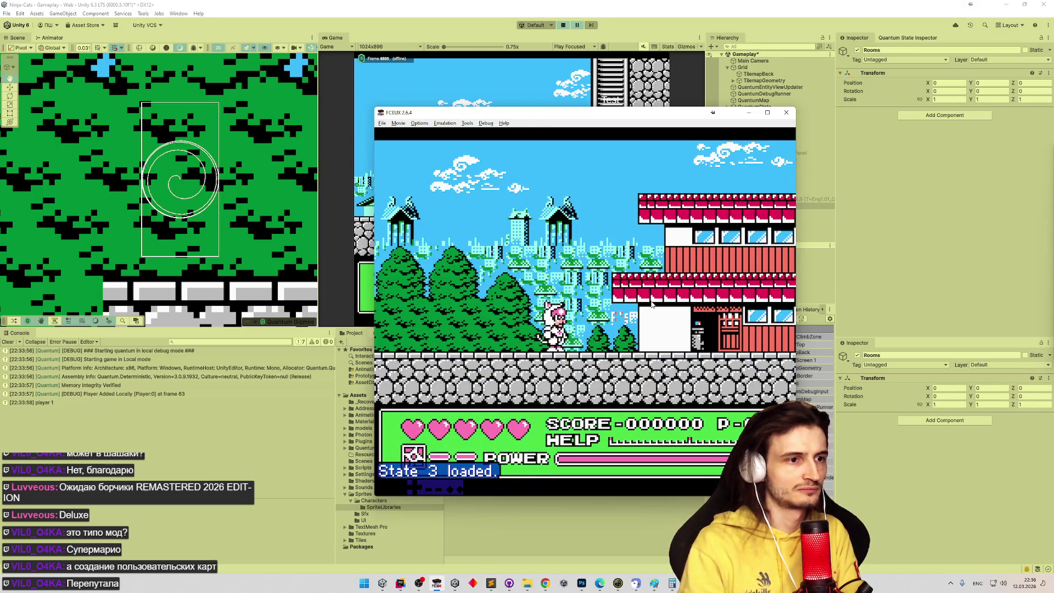
Walk along the roof, advance to character select, save to slot 2, then reload state 3 near the ladder
key(Right)
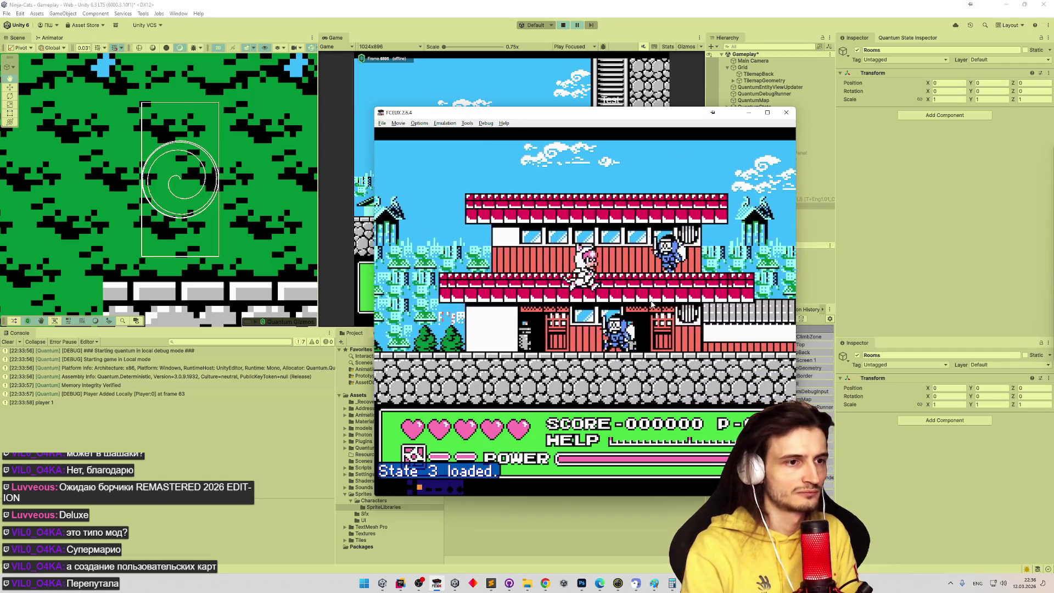
key(Left)
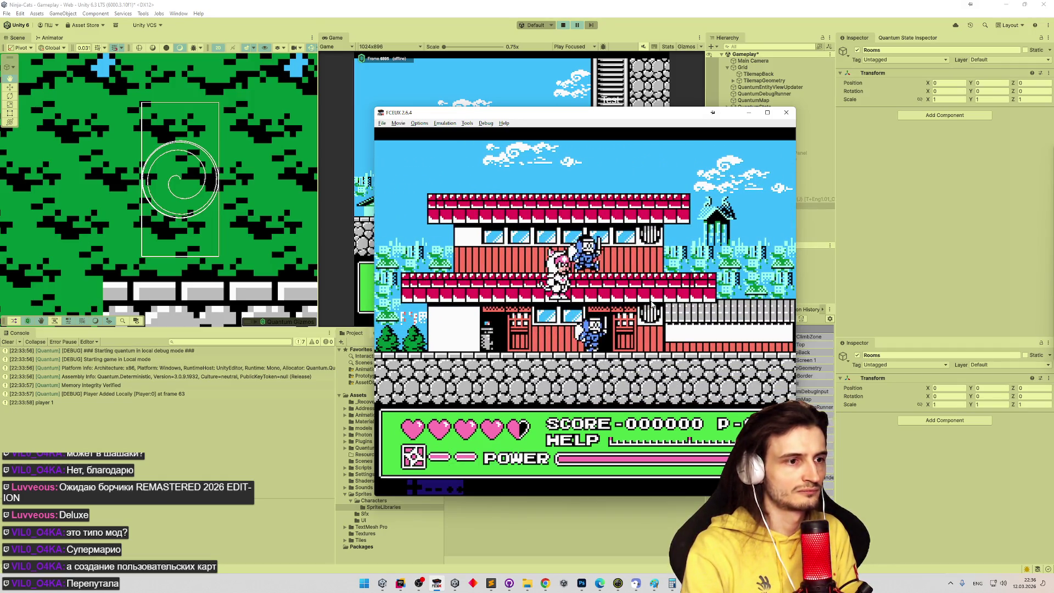
key(Return)
key(Return)
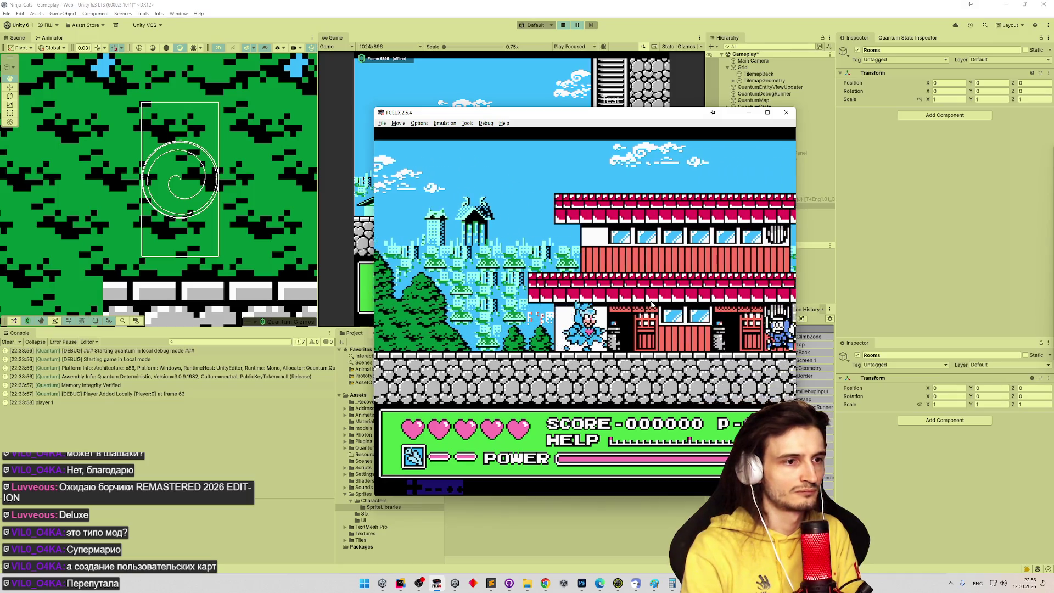
key(shift+F2)
key(F2)
key(F1)
key(F2)
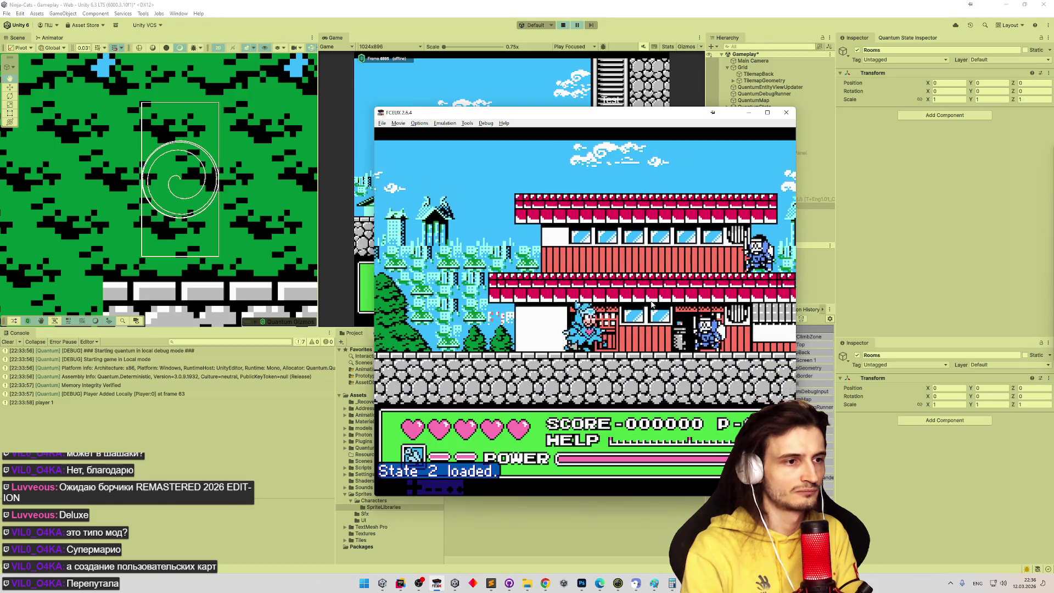
key(F3)
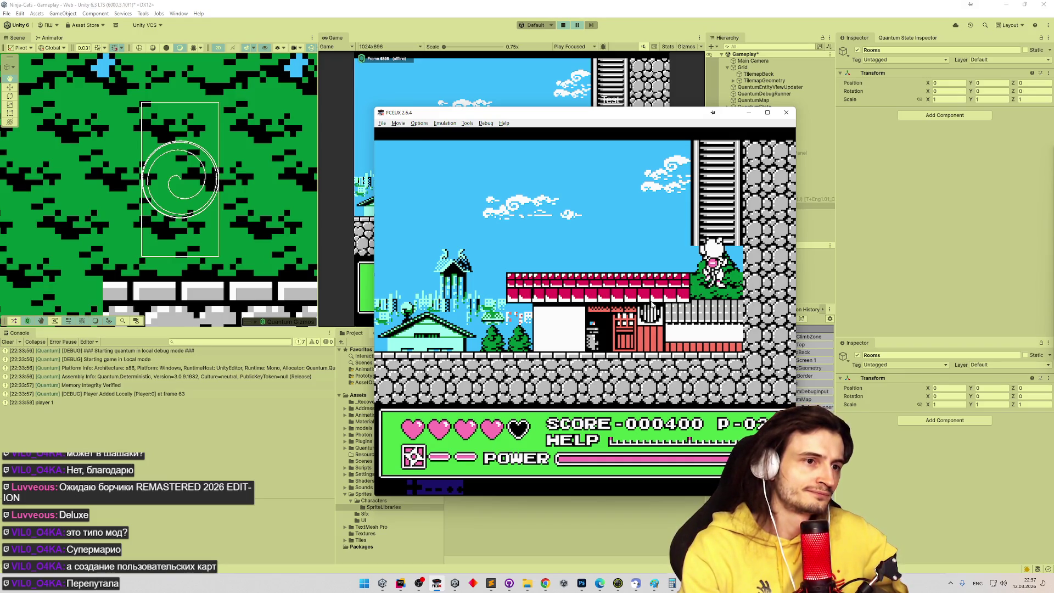
Climb the white cat from the bush onto the ladder and back, slow emulation, then climb to the top
key(Up)
key(Up)
key(Up)
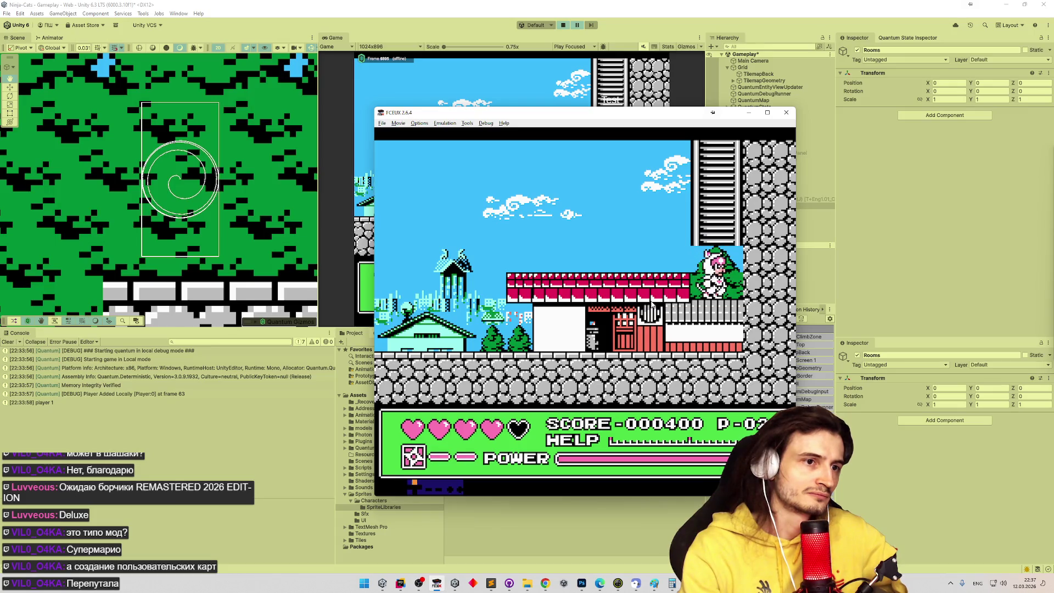
key(Down)
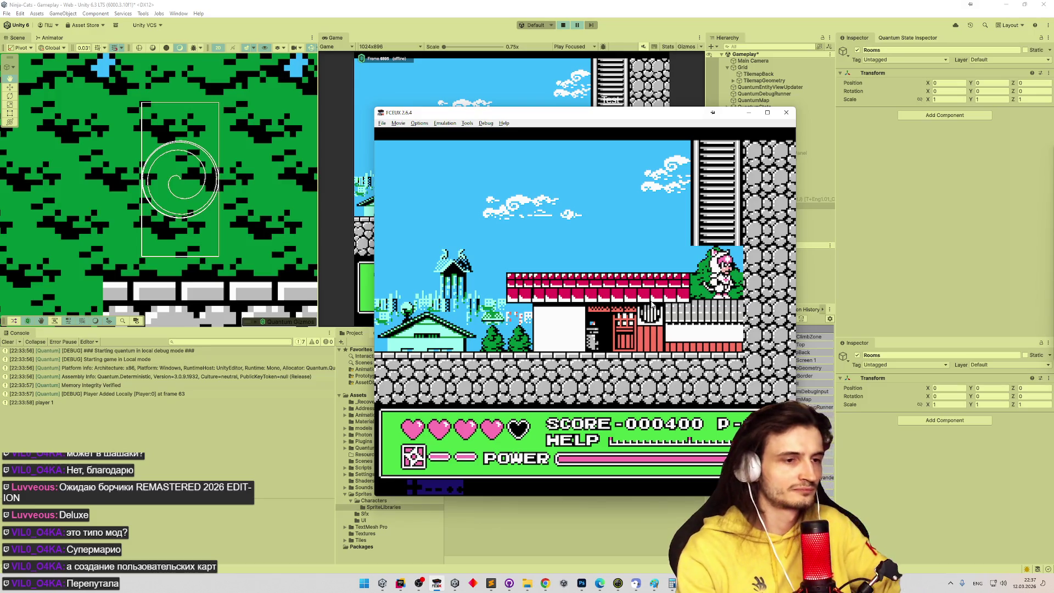
key(minus)
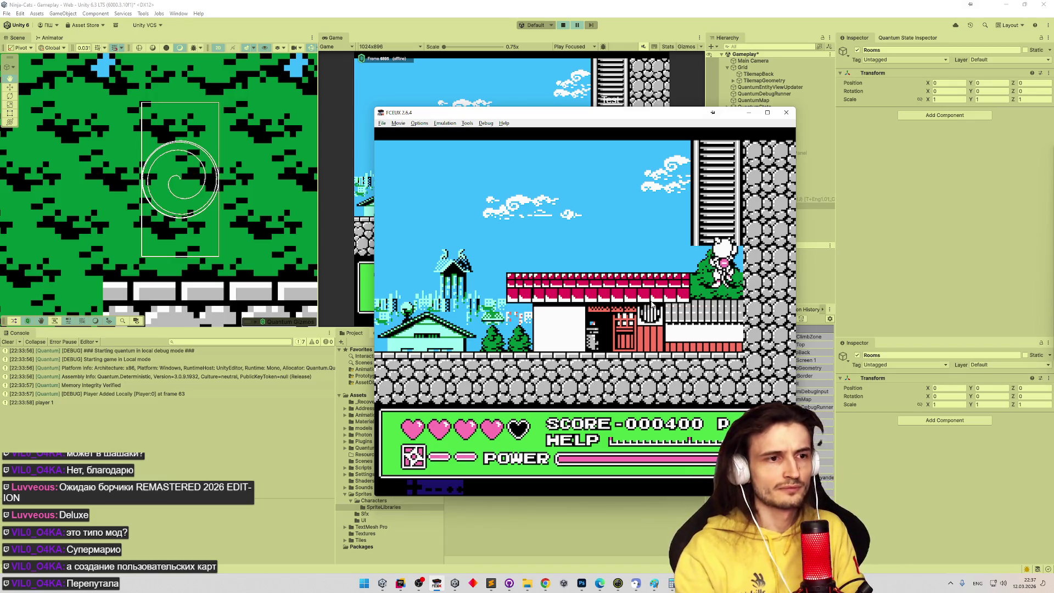
key(Up)
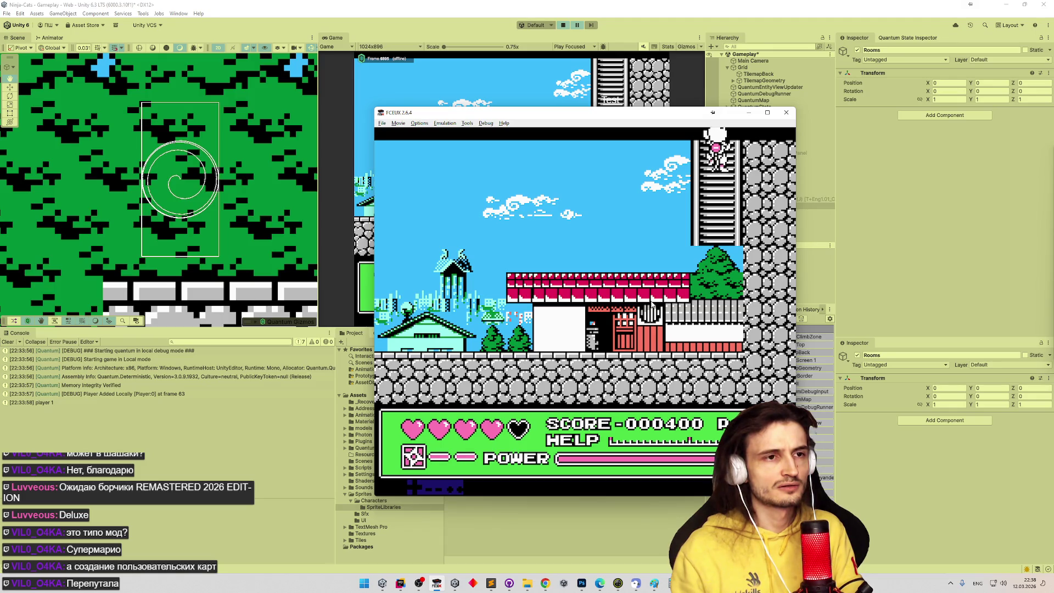
Climb the ladder into the next screen and back, step off beside the tree, then climb back on
key(Up)
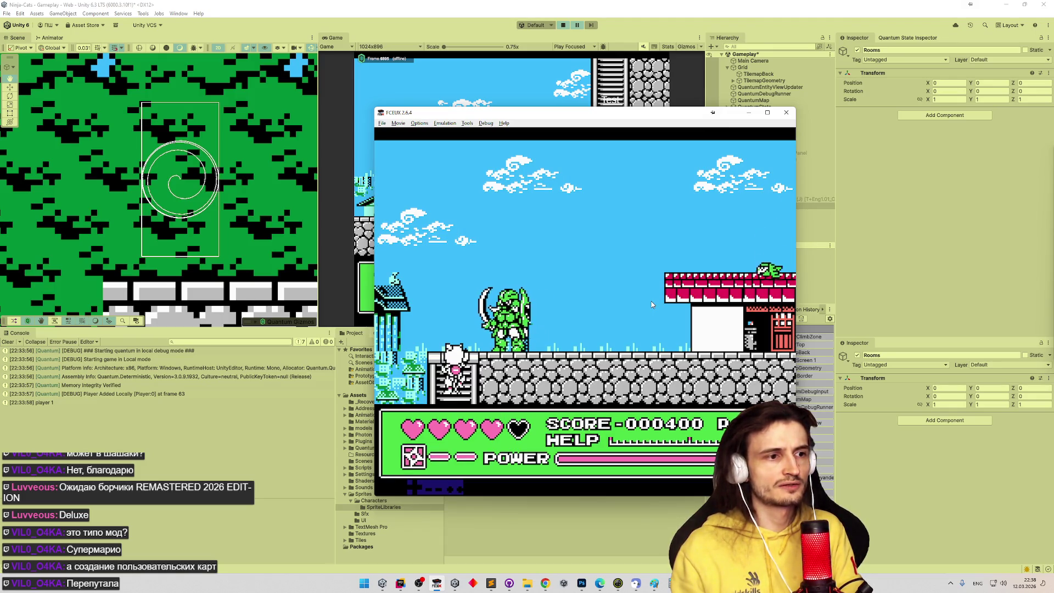
key(Up)
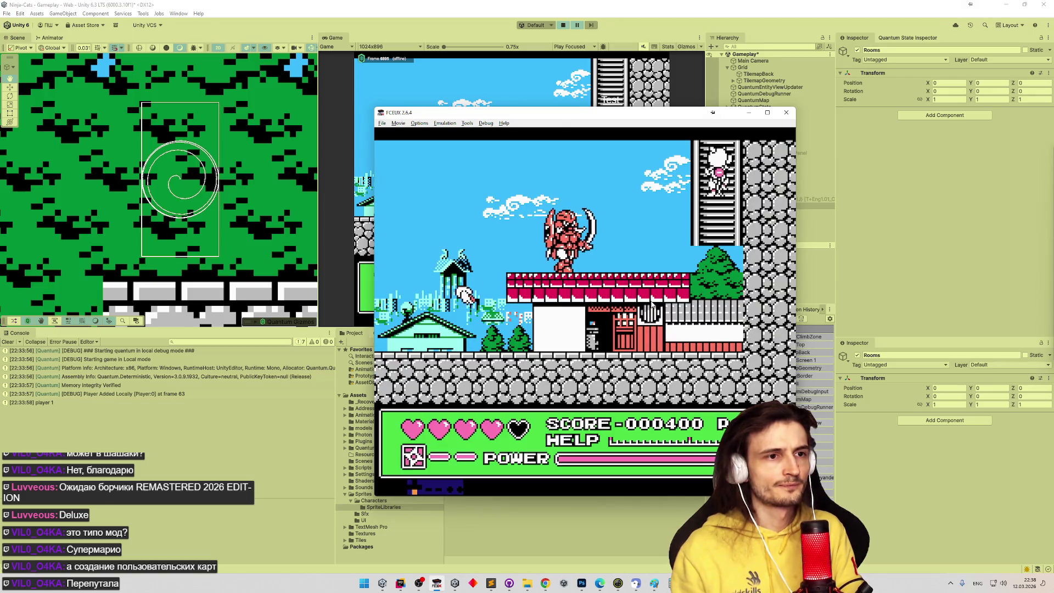
key(Down)
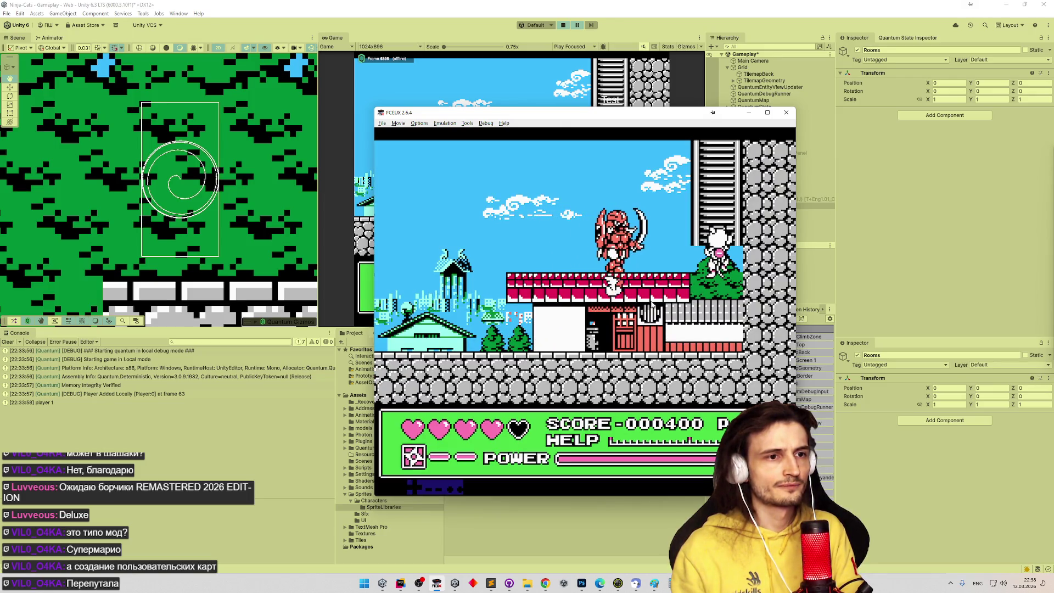
key(Down)
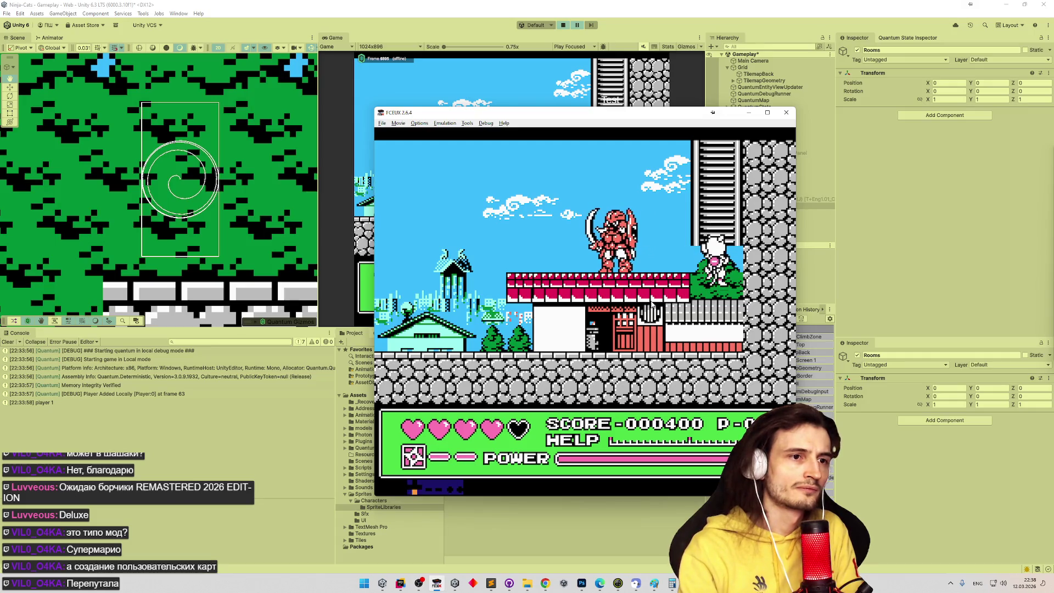
key(Up)
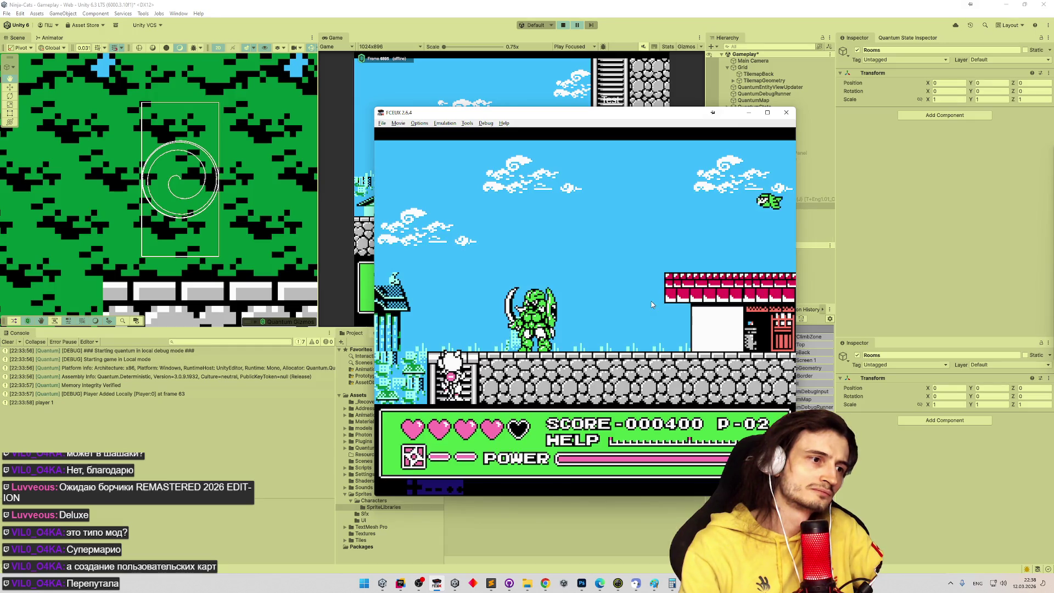
Fast-forward emulation to about 635% and climb the ladder up to the green boss and back down
key(equal)
key(equal)
key(equal)
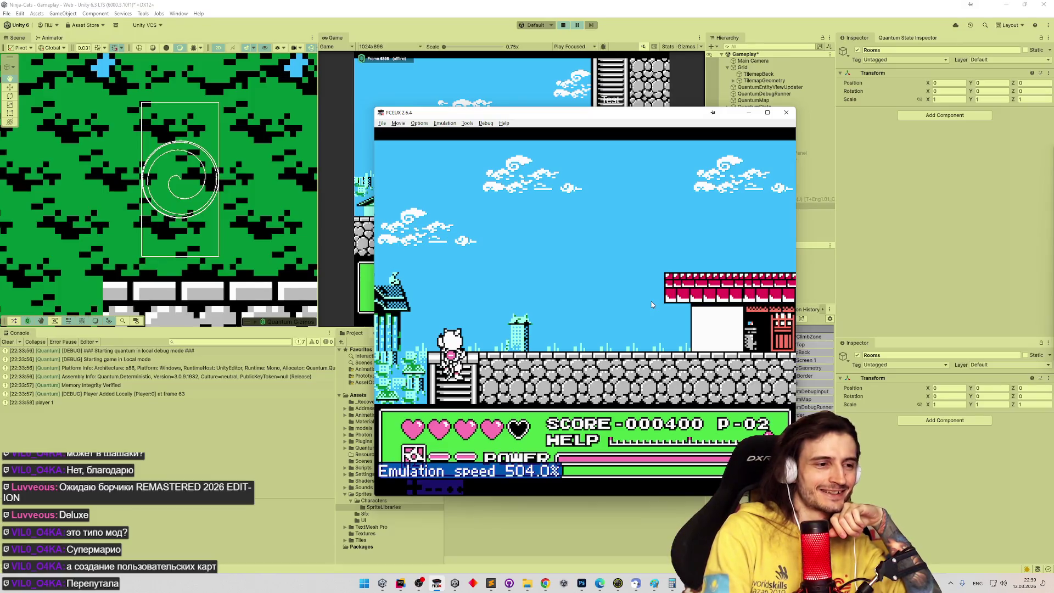
key(equal)
key(equal)
key(equal)
key(equal)
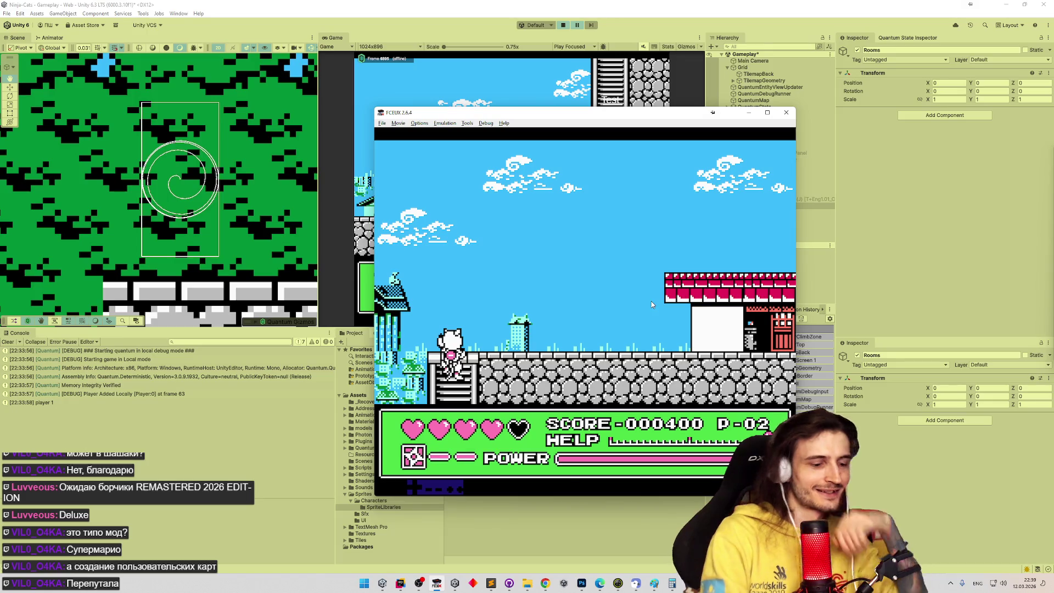
key(minus)
key(minus)
key(minus)
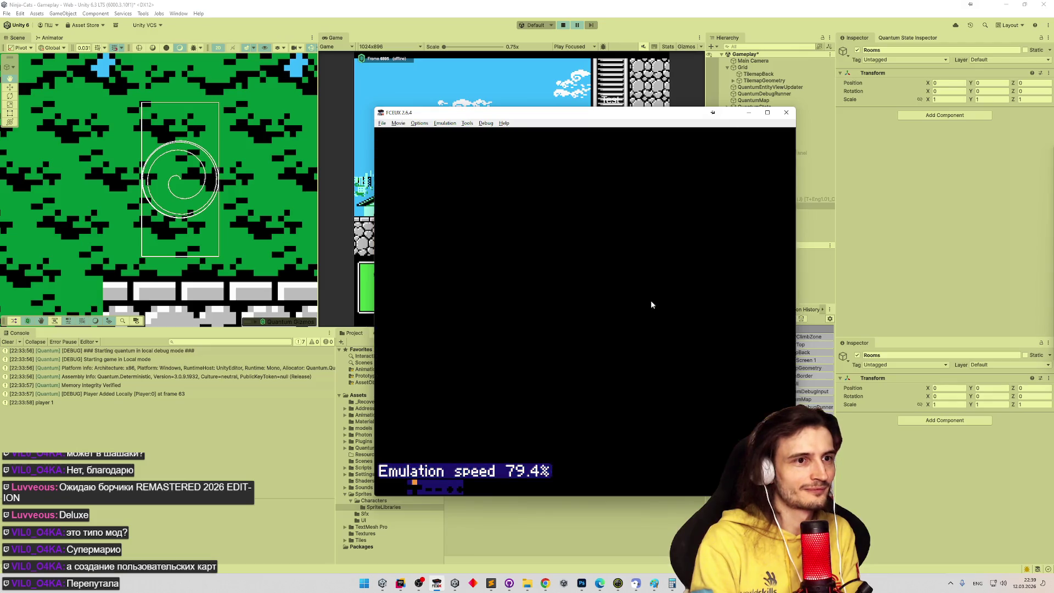
key(Up)
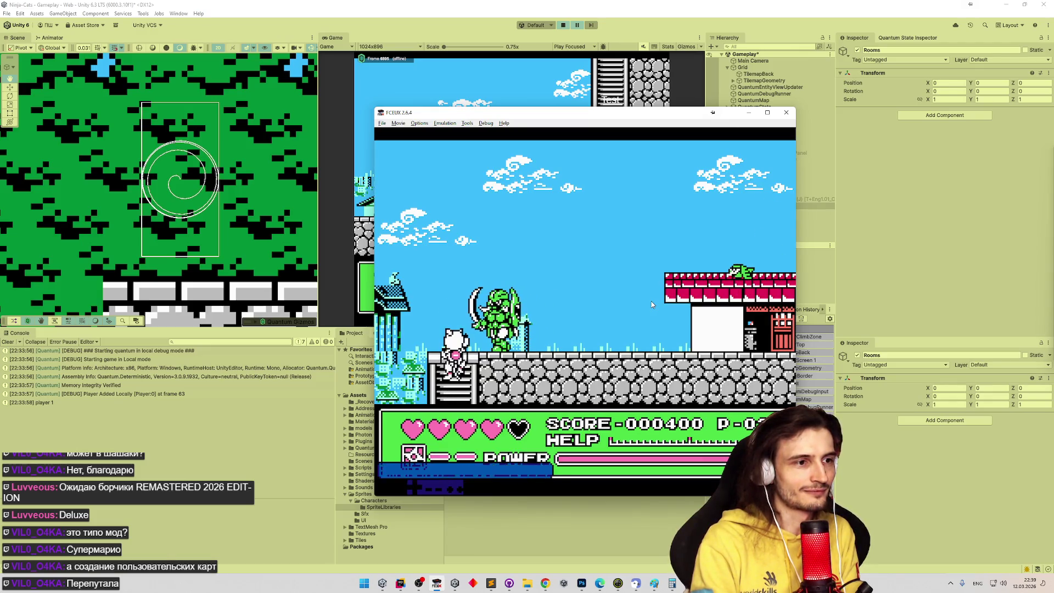
key(Down)
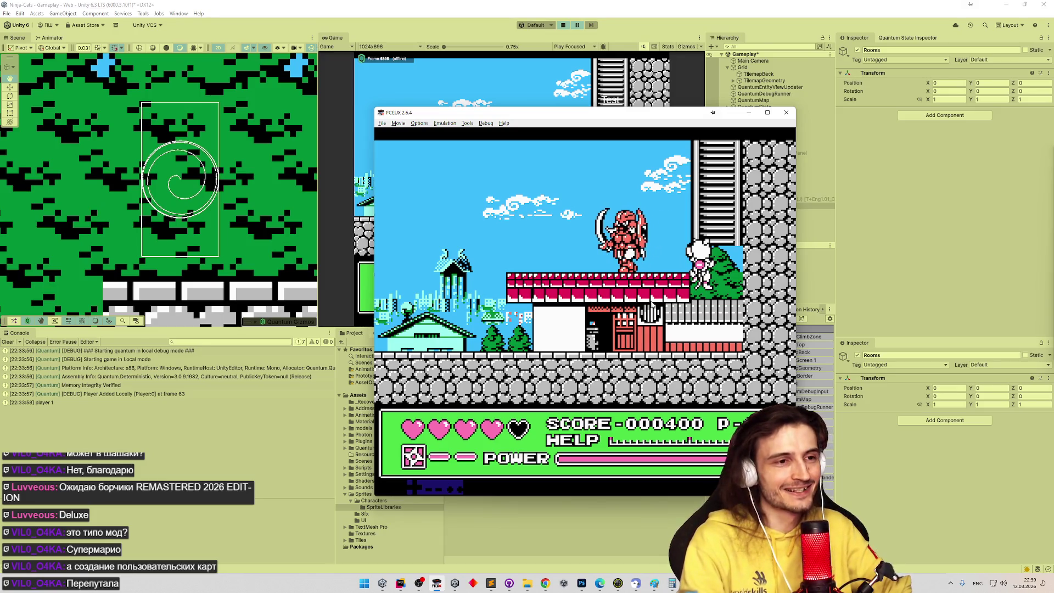
Vary the emulation speed between 400% and 126%, settle back at normal speed, and return to Unity
key(equal)
key(equal)
key(equal)
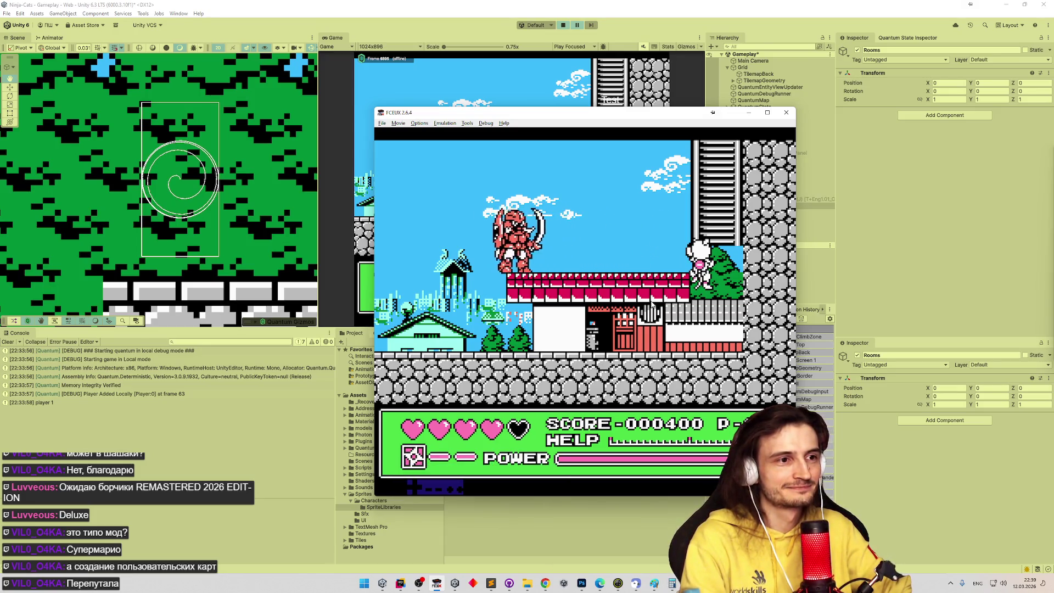
key(minus)
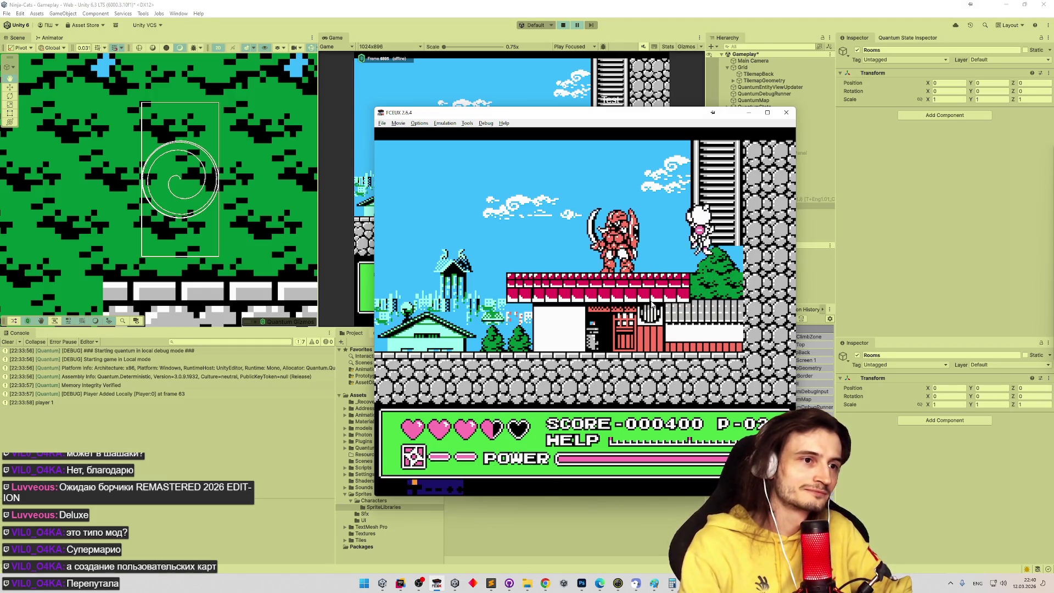
key(equal)
key(equal)
key(equal)
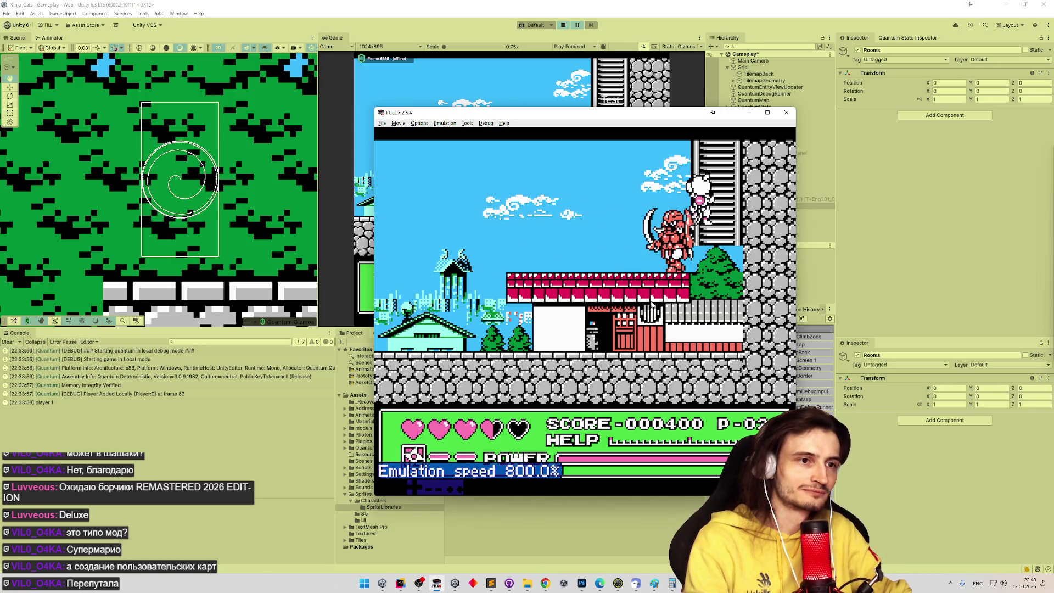
key(minus)
key(equal)
key(equal)
key(equal)
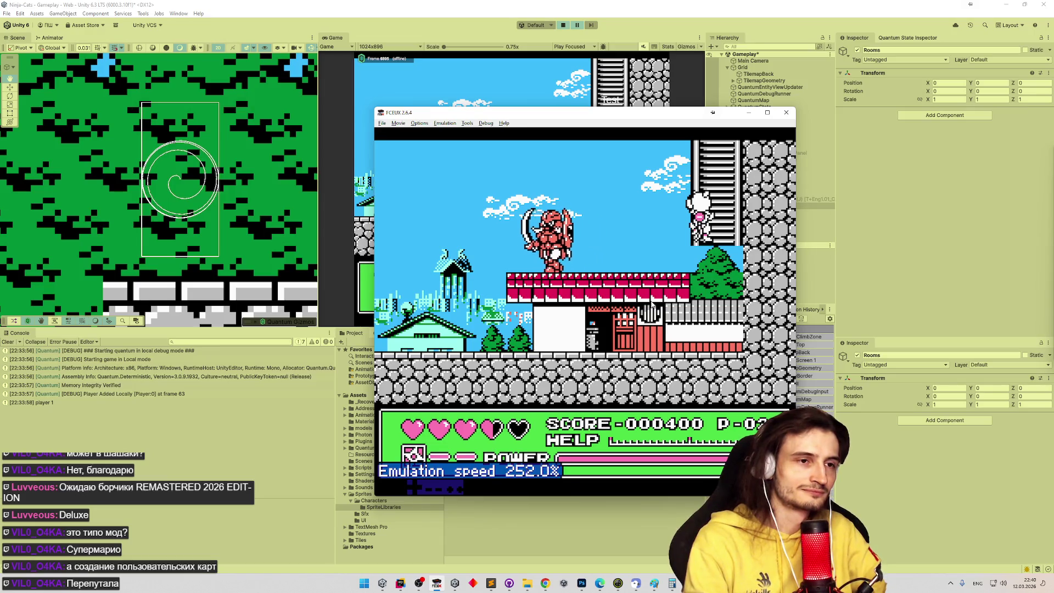
key(minus)
key(minus)
key(minus)
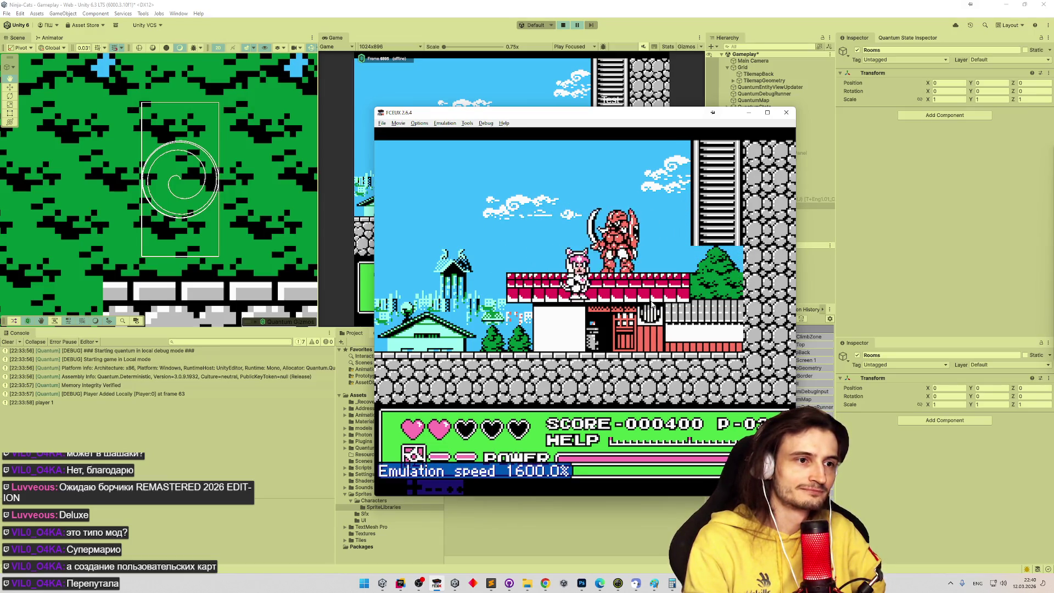
key(minus)
key(minus)
key(minus)
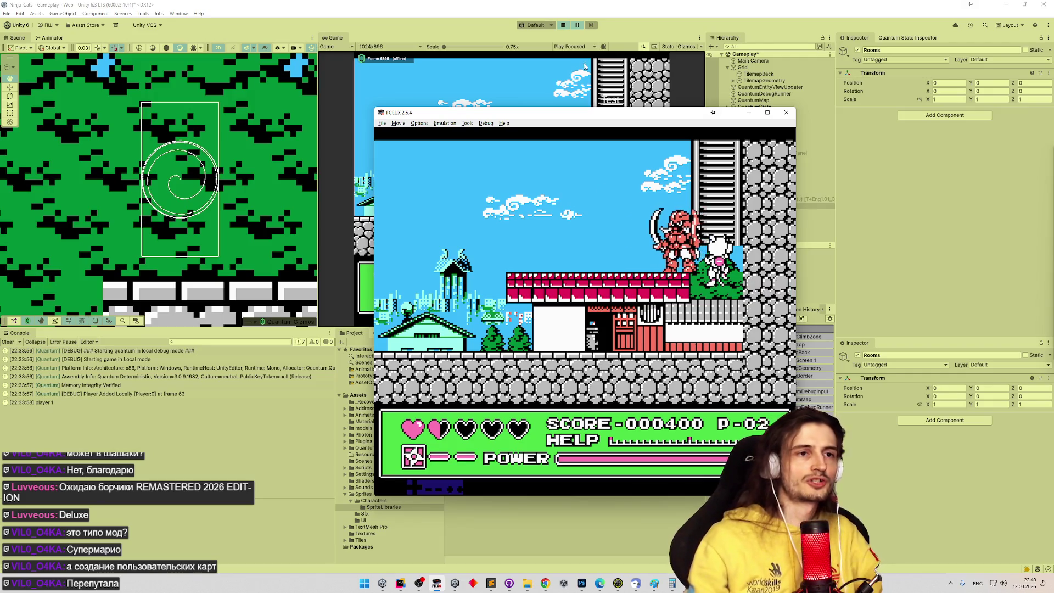
click(576, 39)
Stop play mode, open the LadderClimbZone prefab, widen the Scene view, and start editing its collider Size Y
click(564, 25)
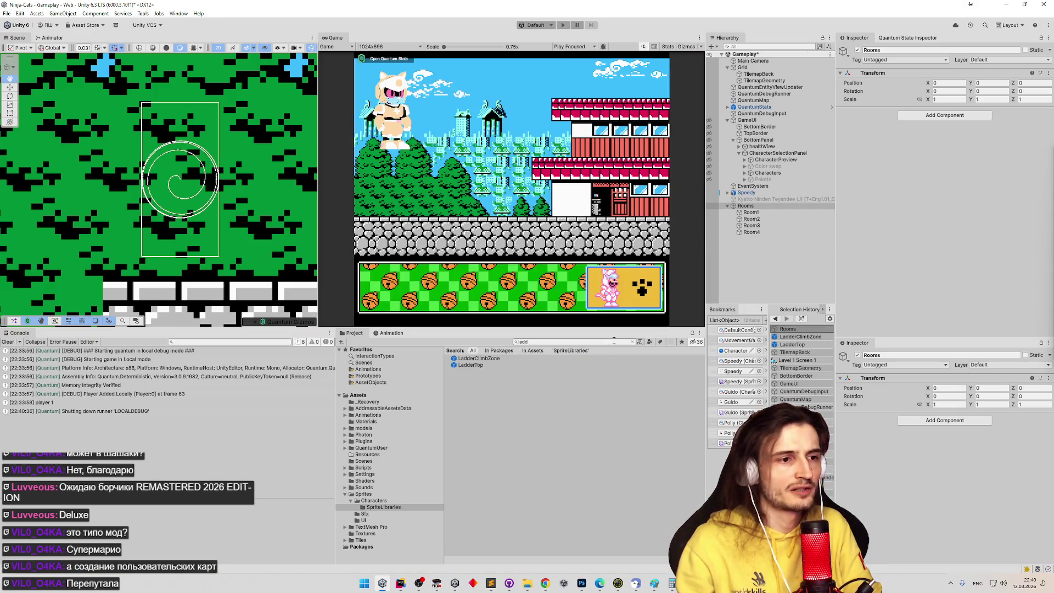
click(493, 359)
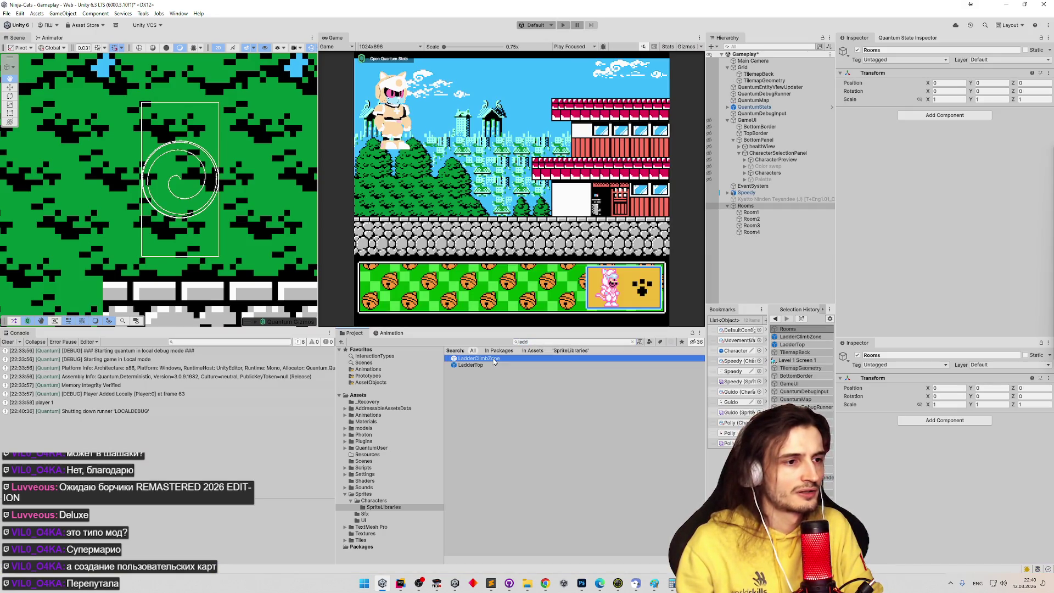
double_click(477, 359)
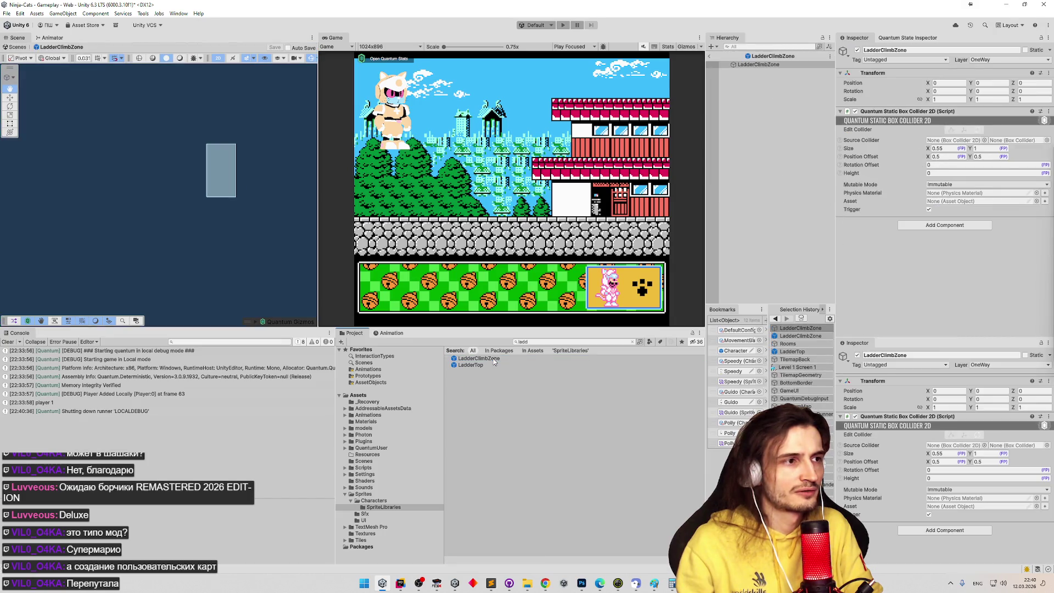
drag(318, 230, 383, 229)
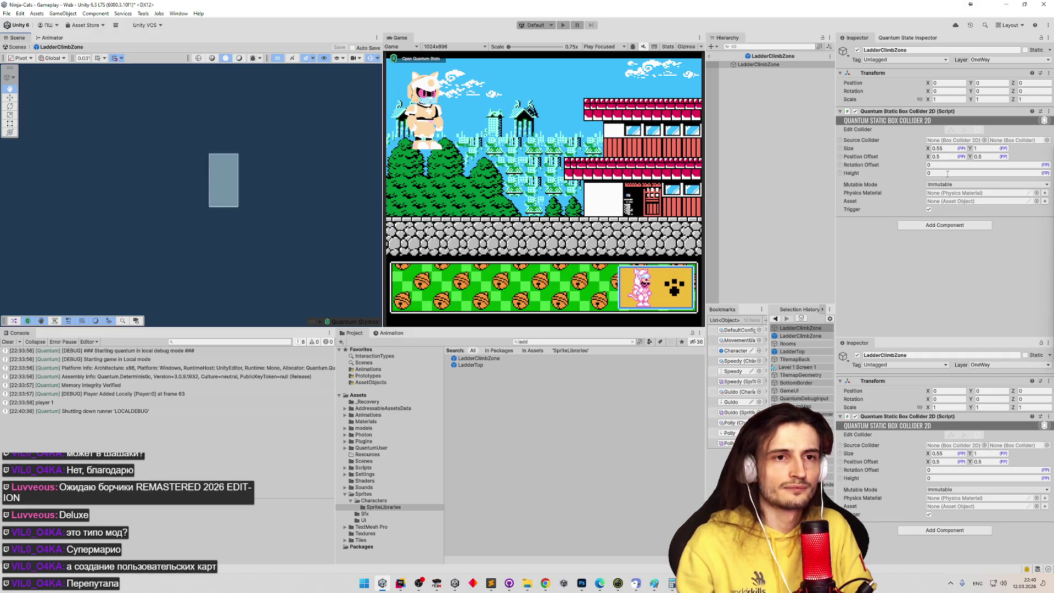
click(987, 149)
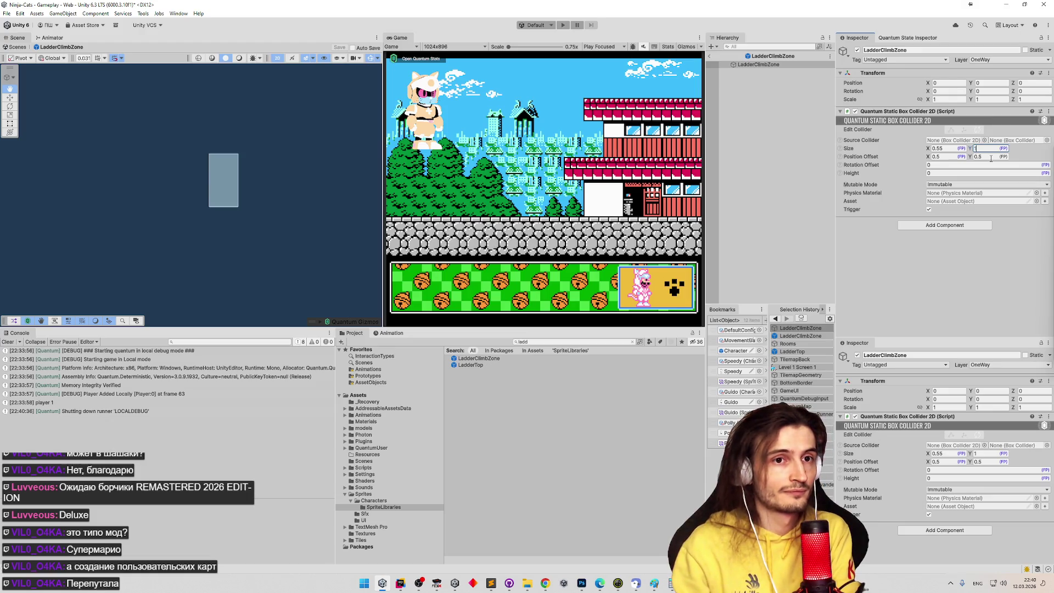
Set the LadderClimbZone collider to Size Y 1.5 and Offset Y 0.25, comparing with undo/redo
text(.5-)
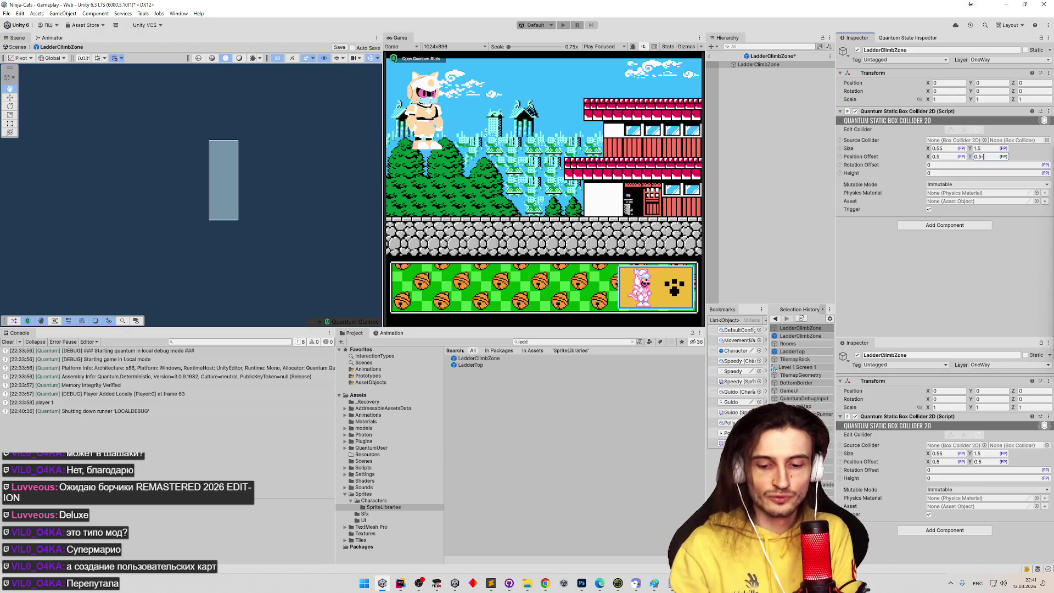
text(0.75)
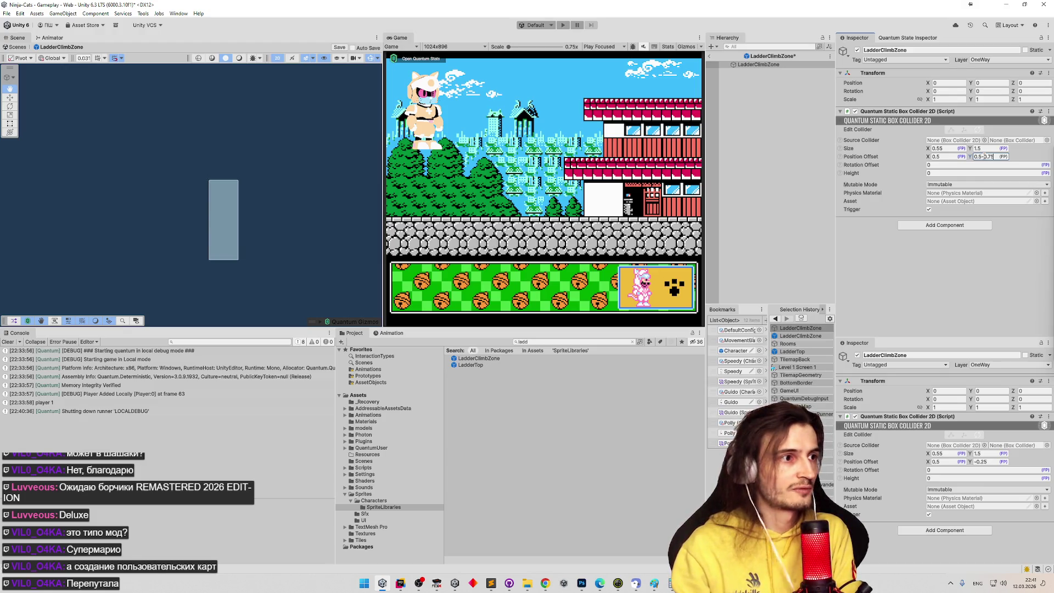
key(ctrl+z)
key(ctrl+z)
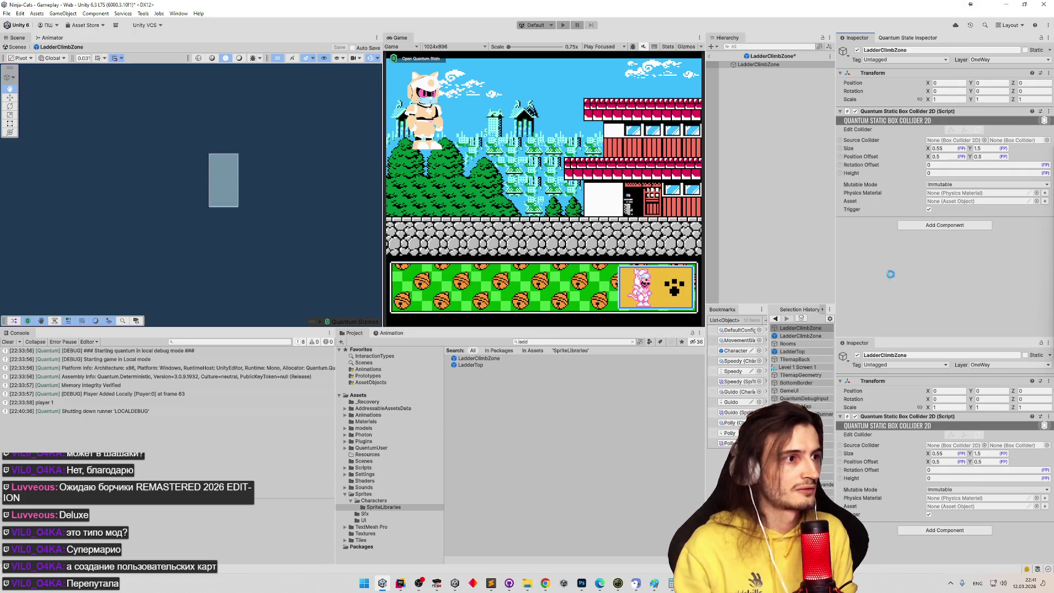
key(ctrl+y)
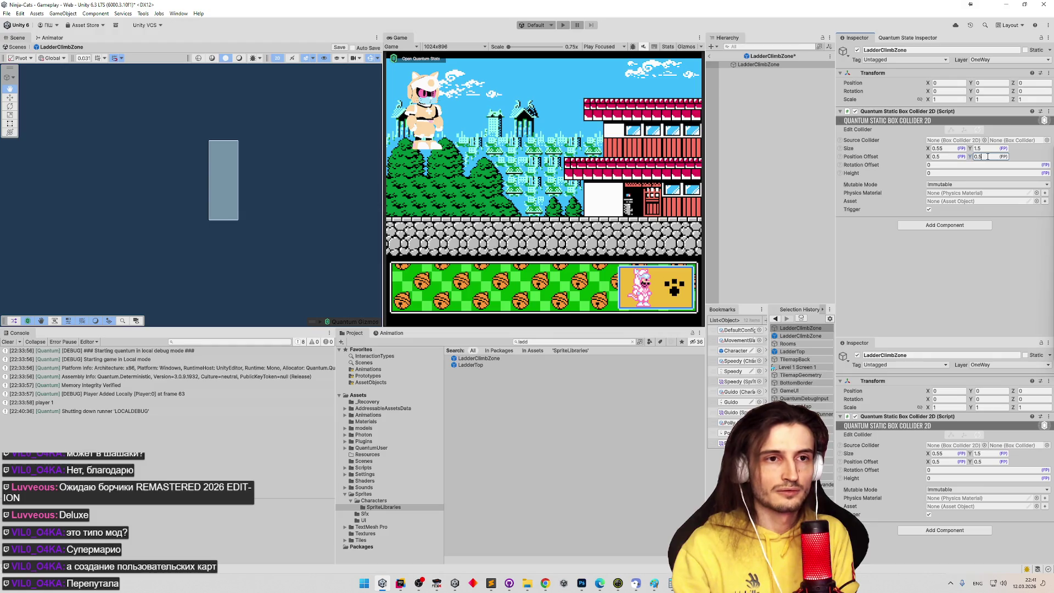
text(-05)
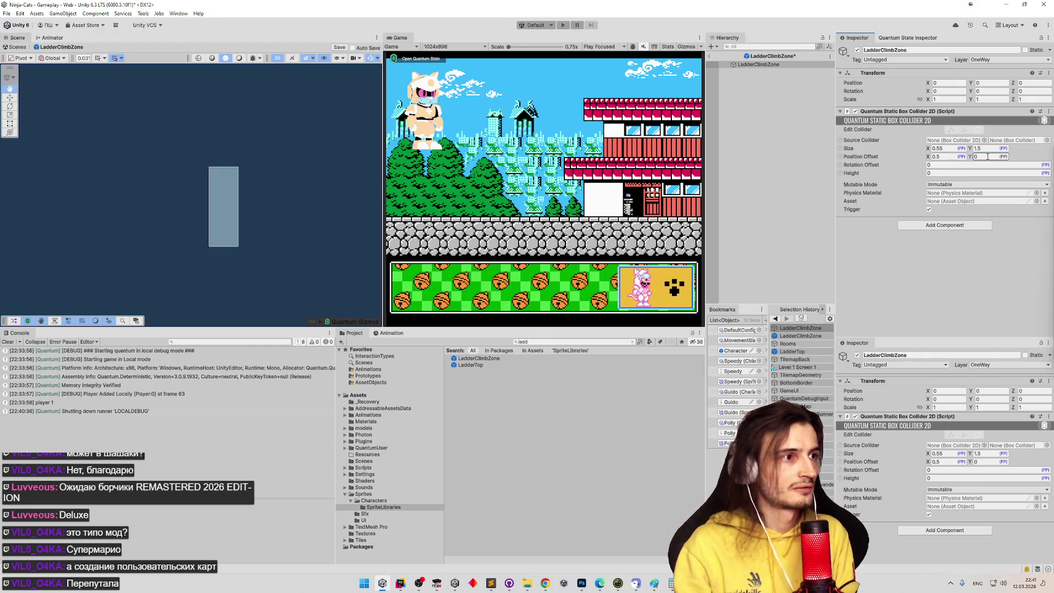
key(ctrl+z)
key(ctrl+z)
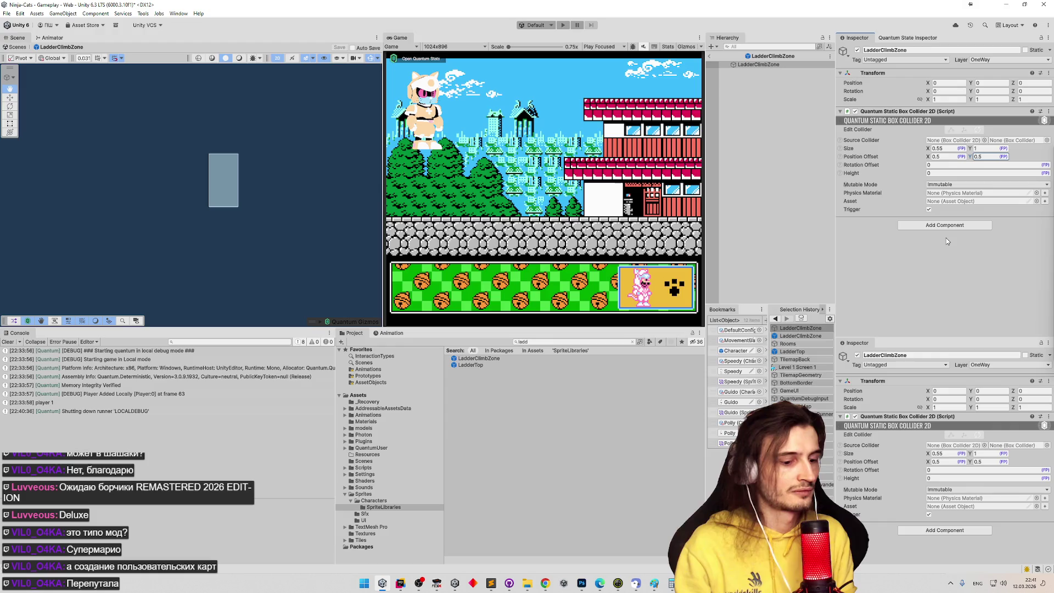
key(ctrl+y)
key(ctrl+y)
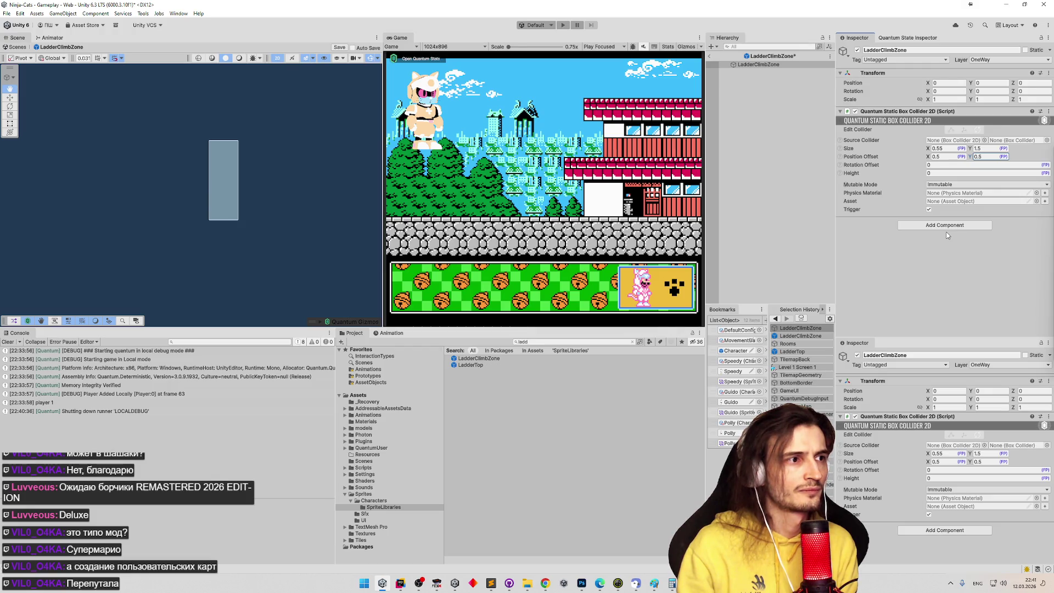
key(ctrl+z)
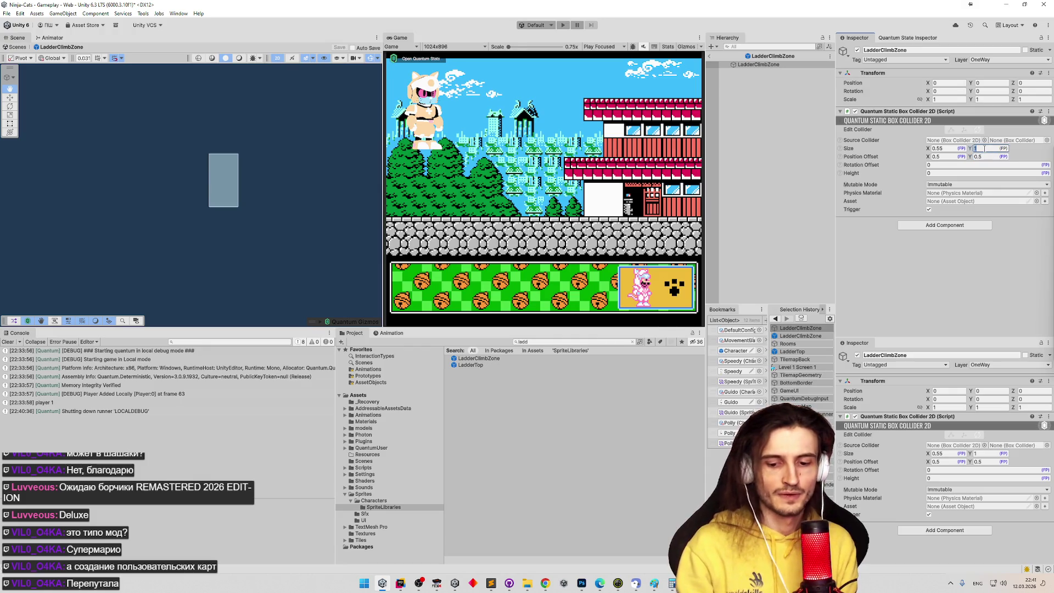
text(1.5)
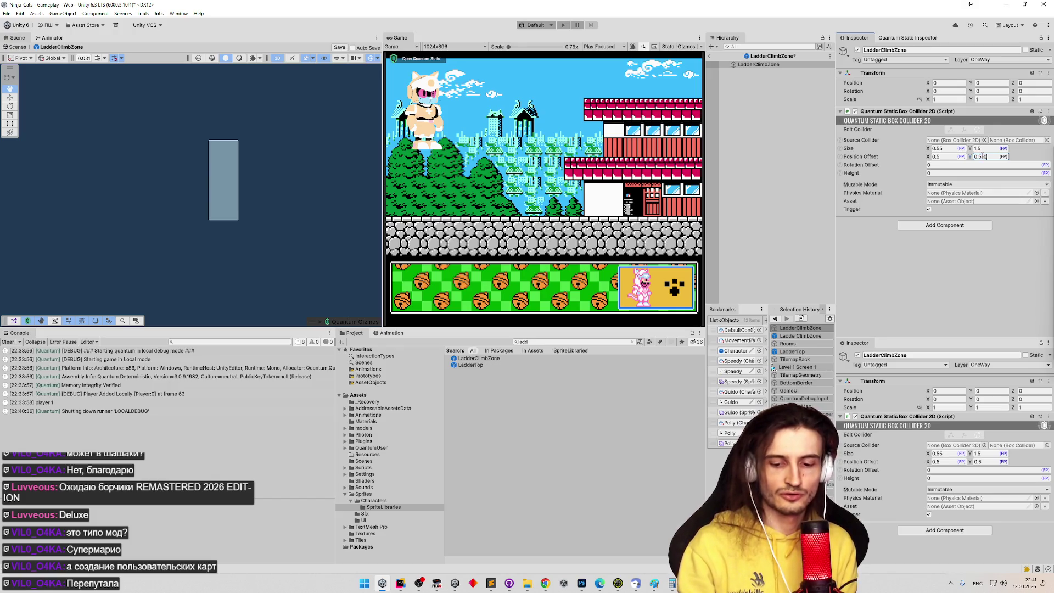
text(.2)
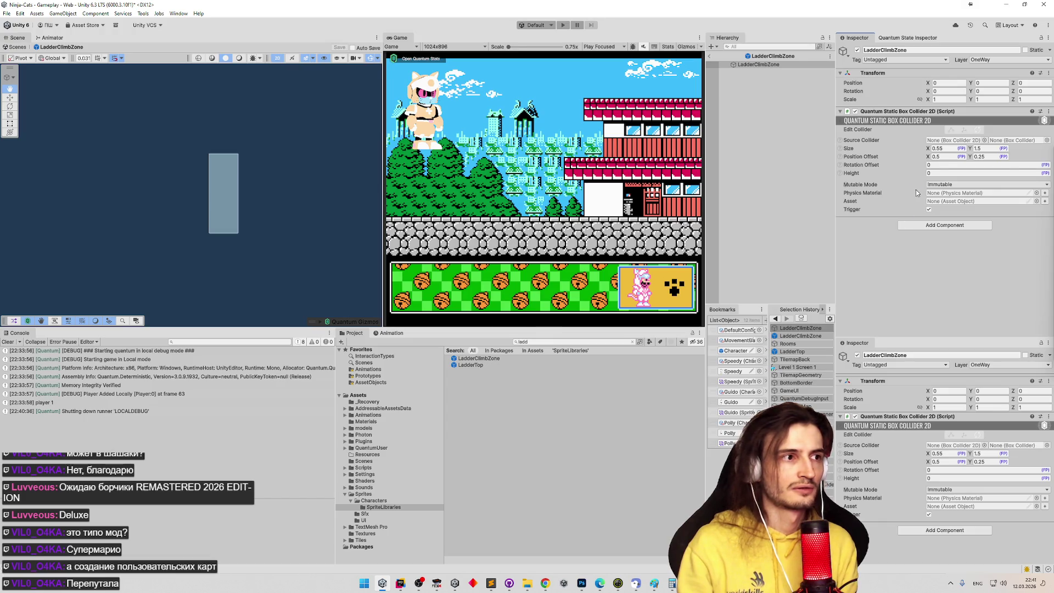
key(ctrl+z)
key(ctrl+y)
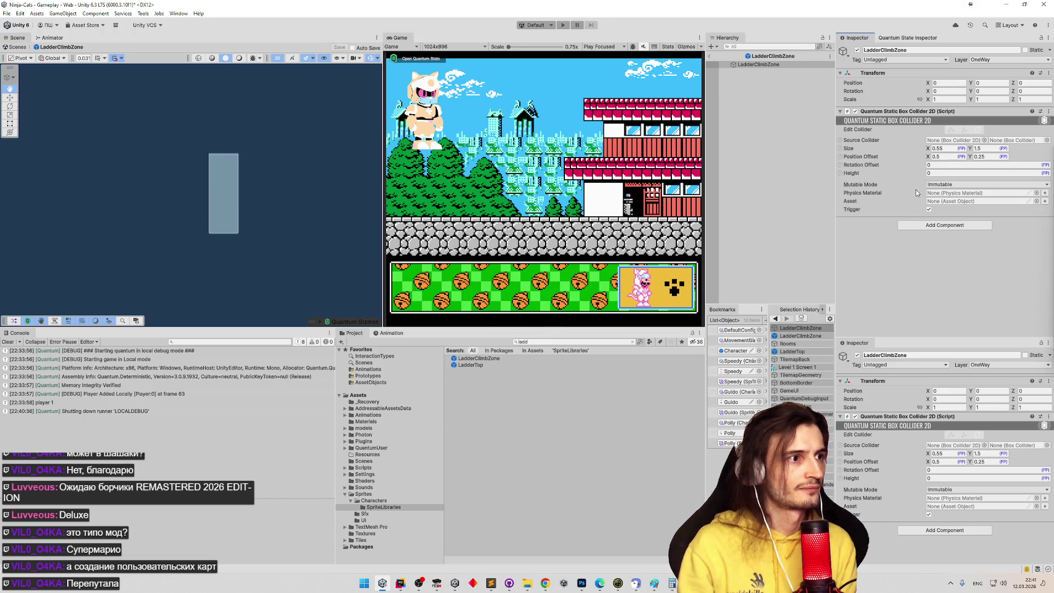
key(ctrl+z)
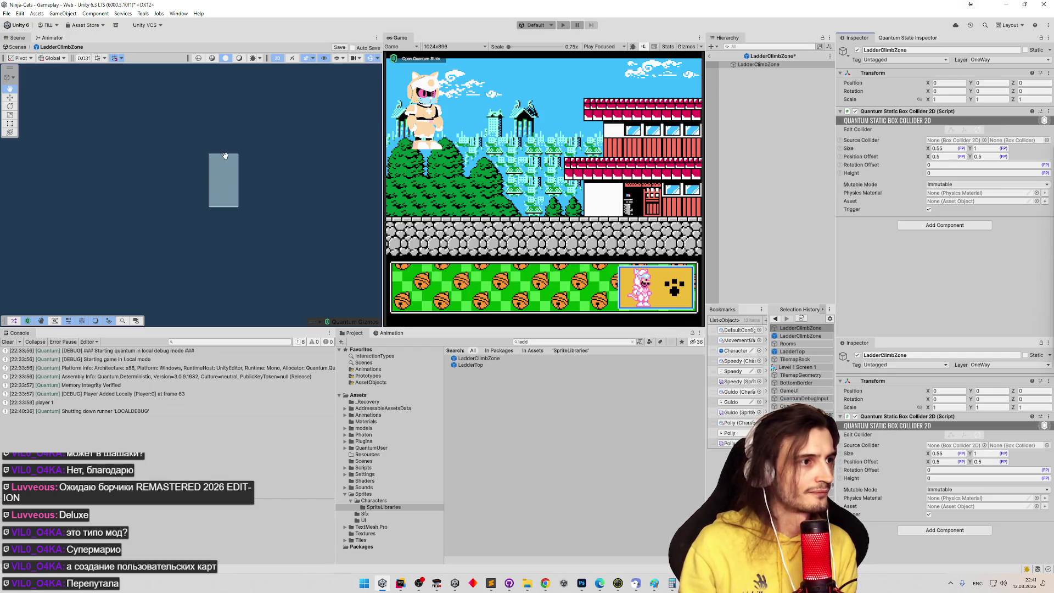
key(ctrl+y)
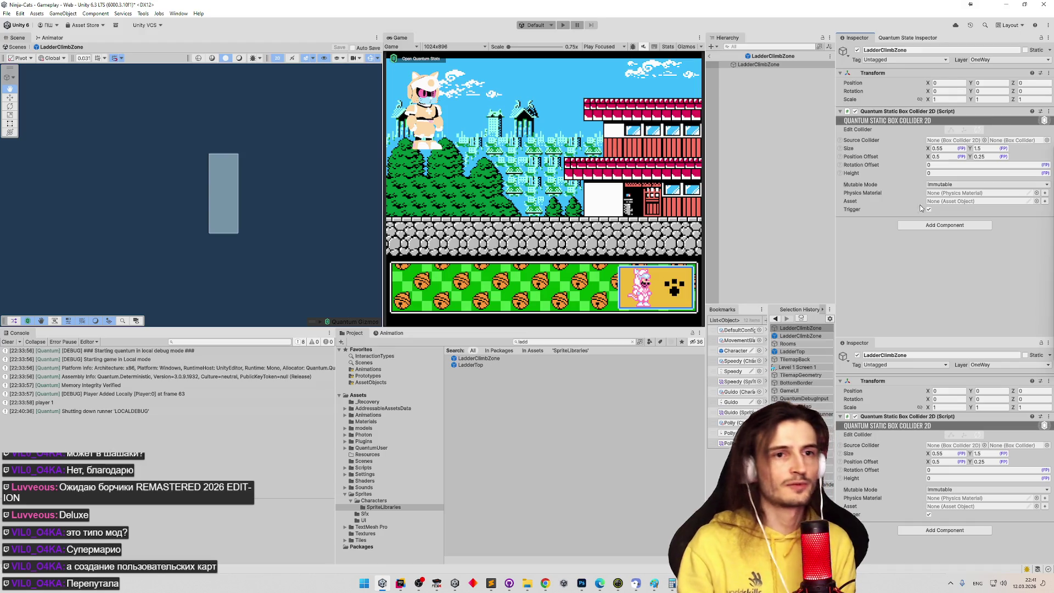
Open the LadderTop prefab and give its box collider height 1.42 and Y offset 0.21
double_click(466, 365)
text(0.92+0.)
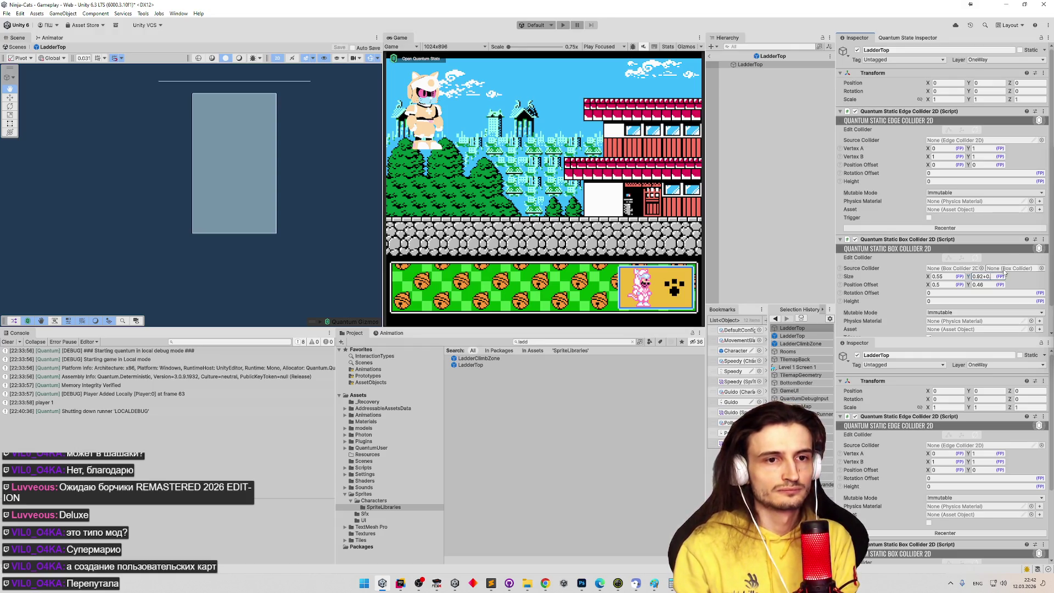
text(5)
key(Return)
click(990, 285)
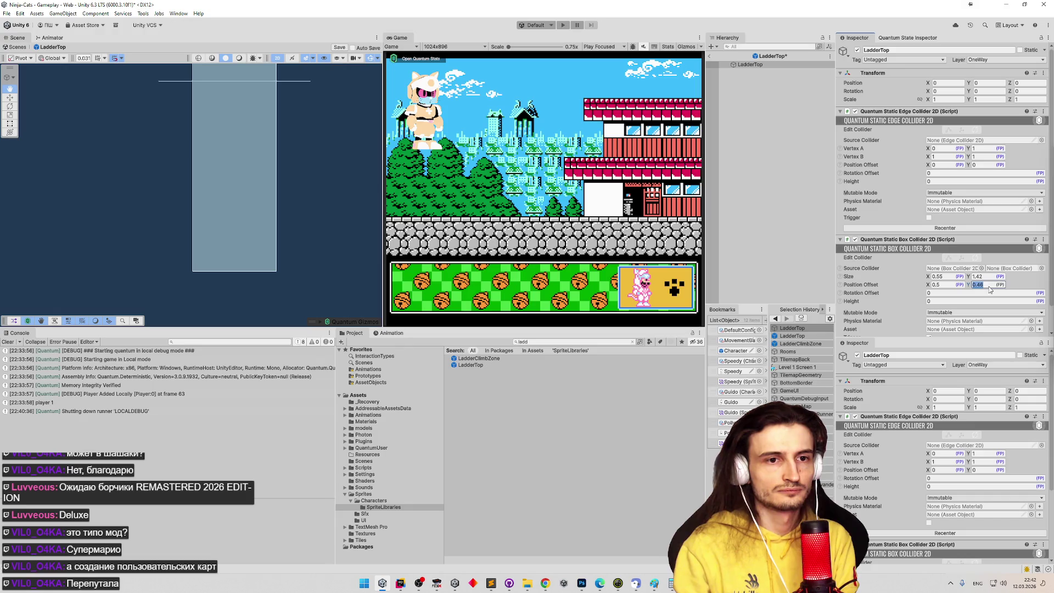
text(-0.25)
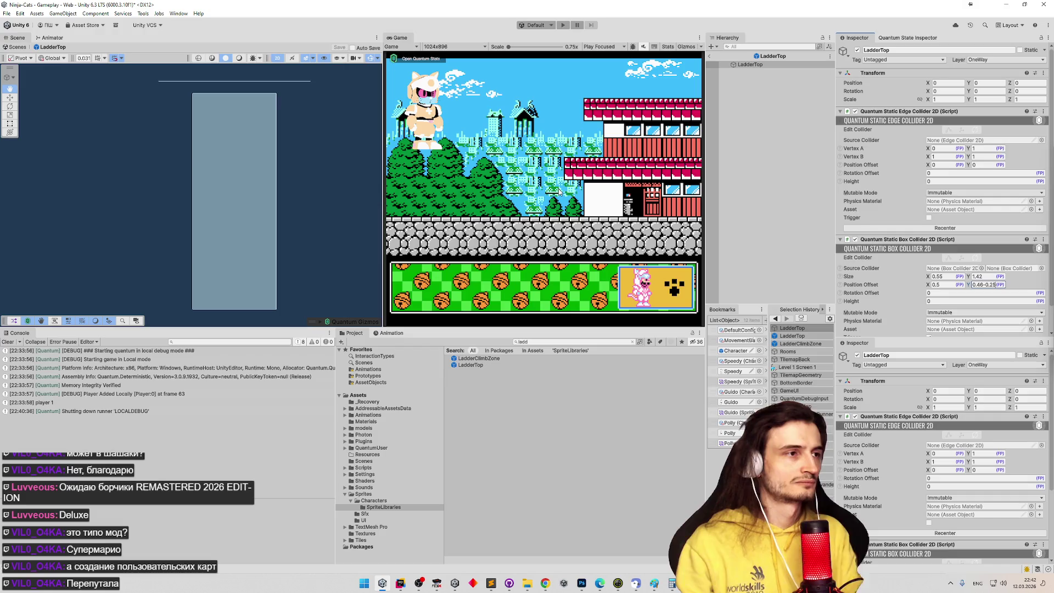
key(Return)
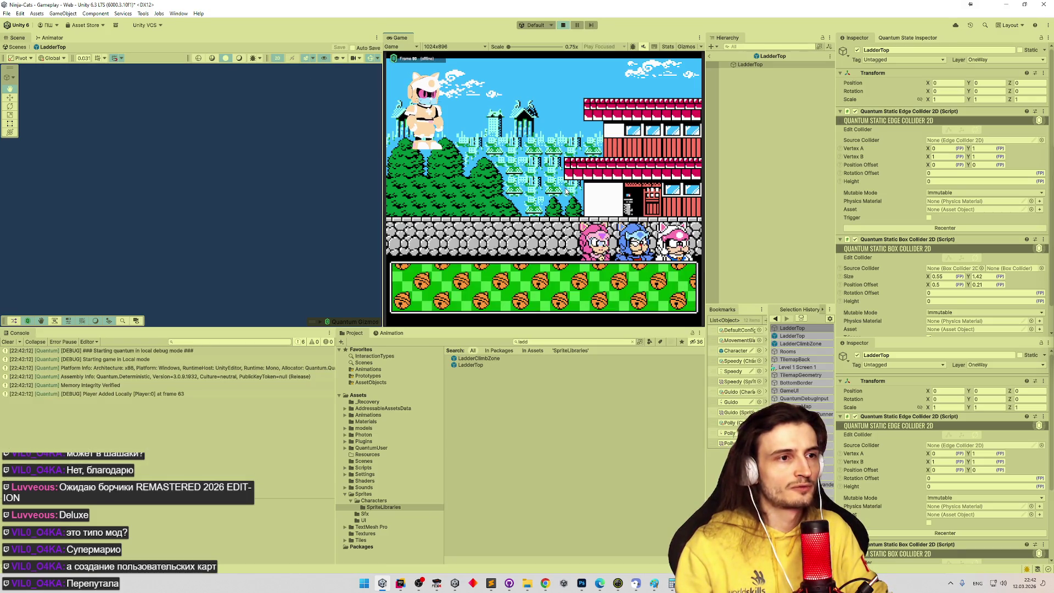
Pick the blue cat, walk right to the ladder, climb down, then stop Play mode
click(635, 242)
key(Right)
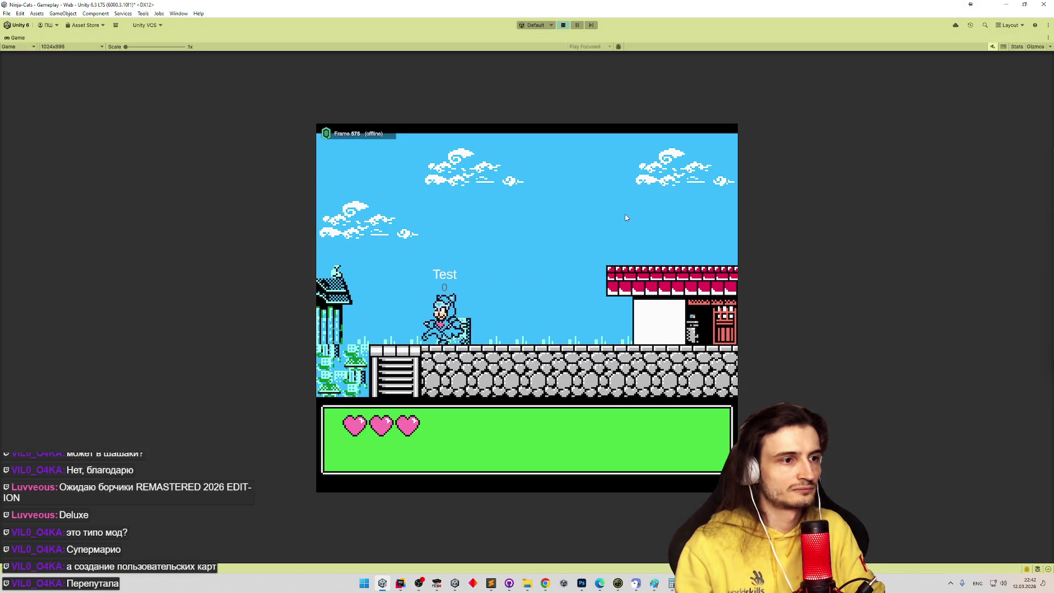
key(Down)
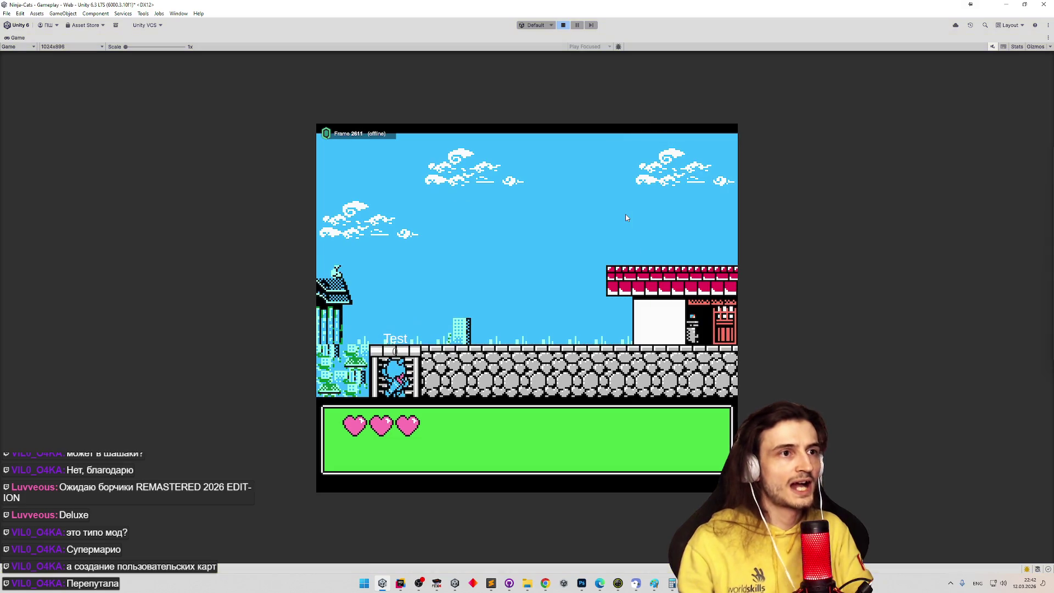
key(ctrl+p)
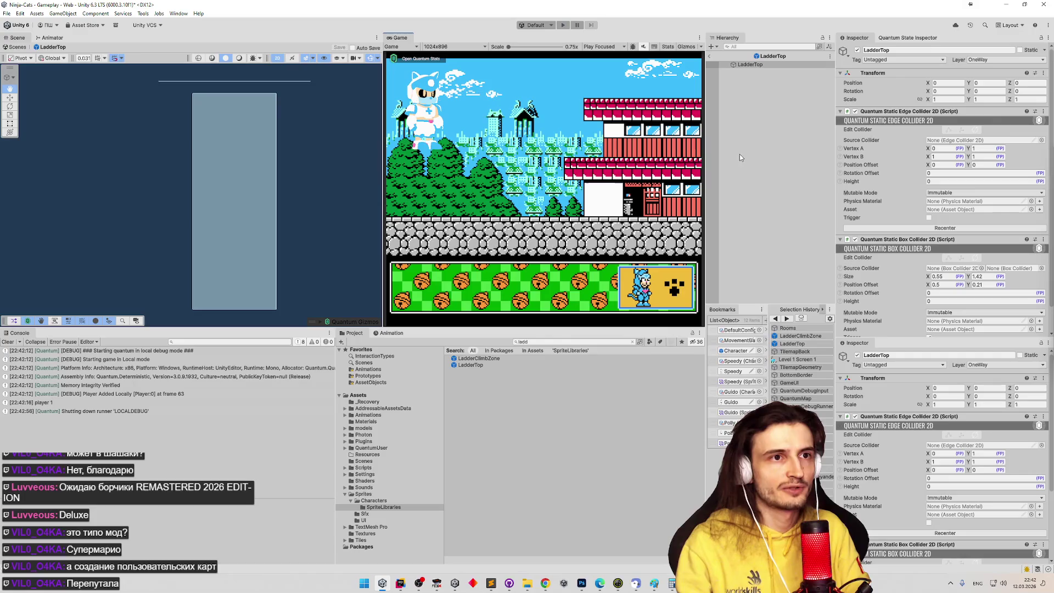
Return to the Gameplay scene, enter Play mode and walk the ninja cat left to the ladder
click(767, 167)
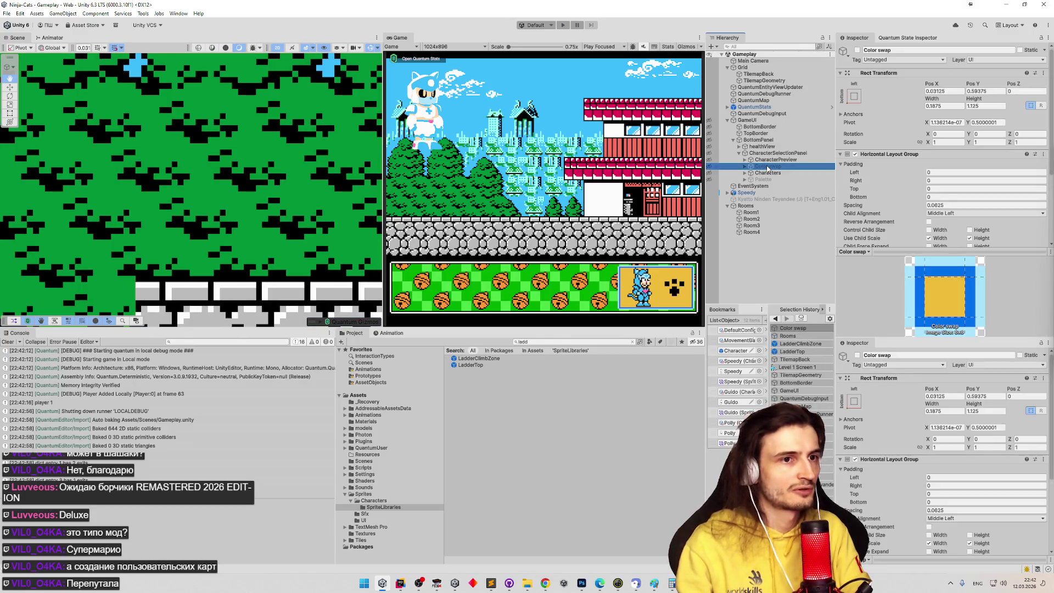
click(595, 159)
key(ctrl+p)
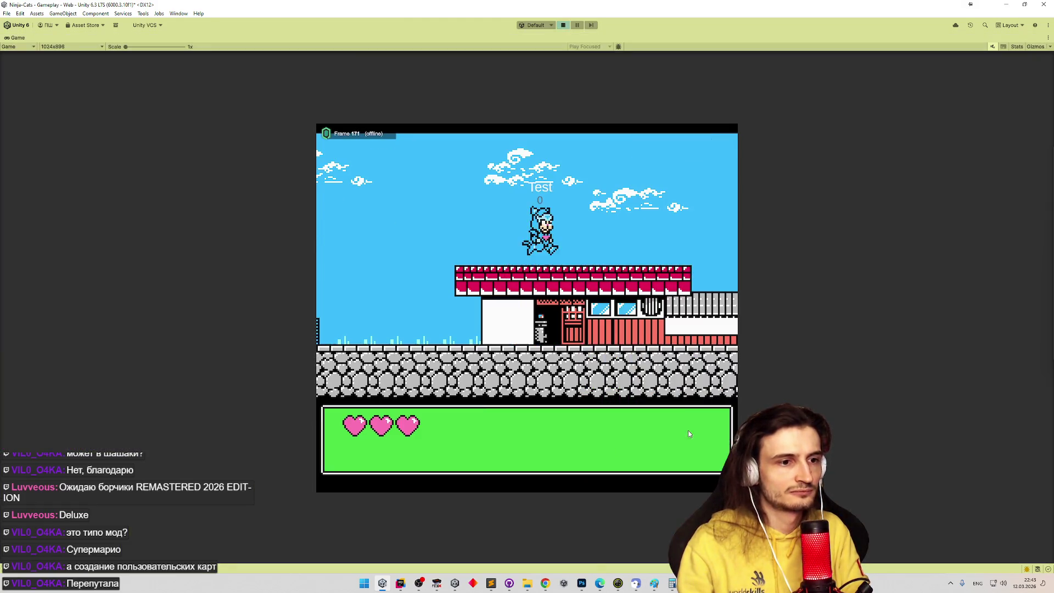
key(Left)
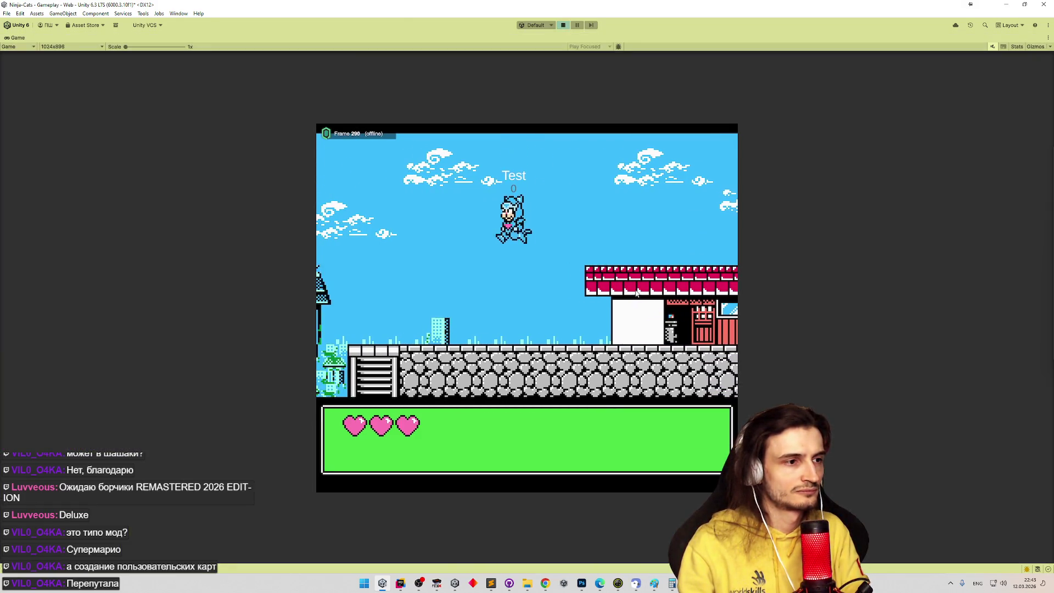
key(Left)
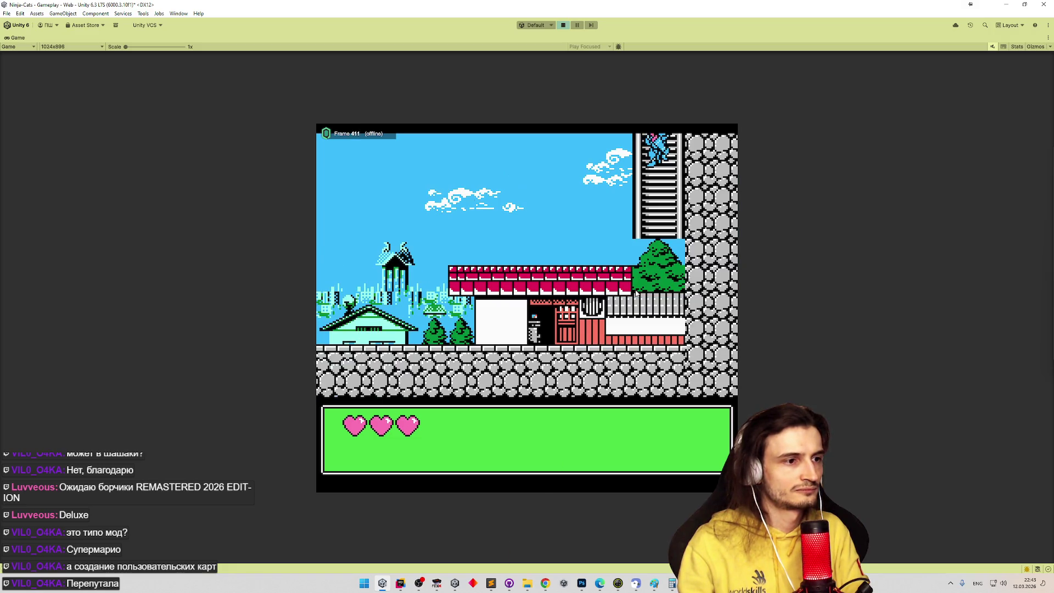
Climb down the ladder into the bush, back up onto the ledge, and jump off
key(Down)
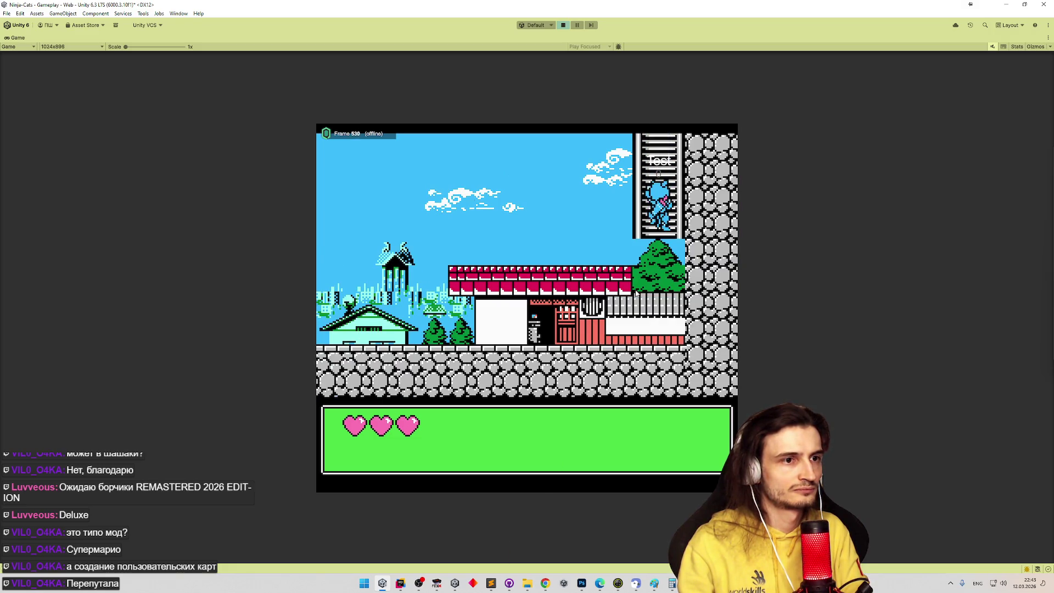
key(Down)
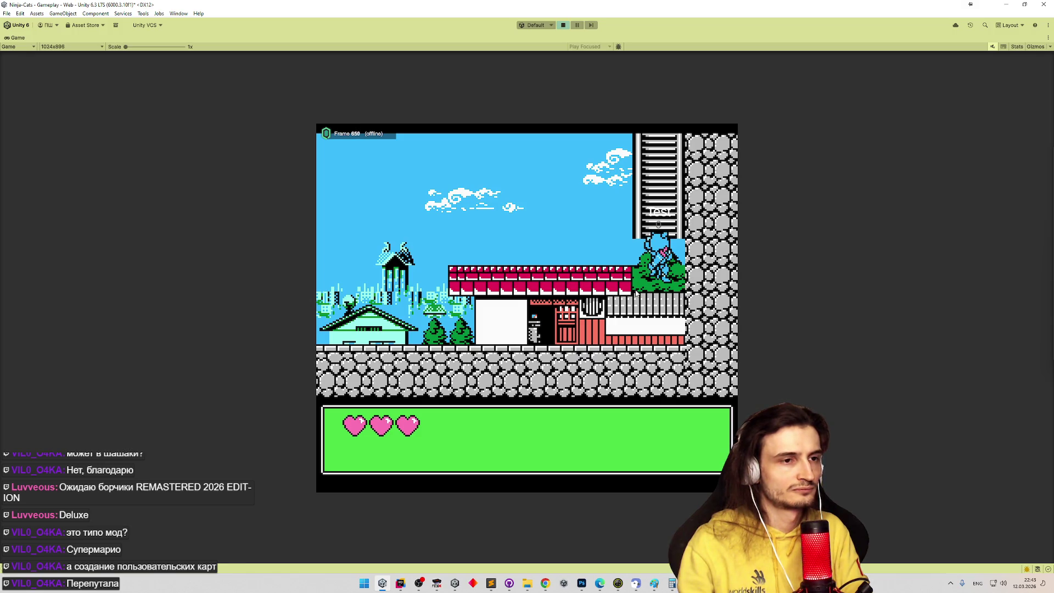
key(Up)
key(Up)
key(Up)
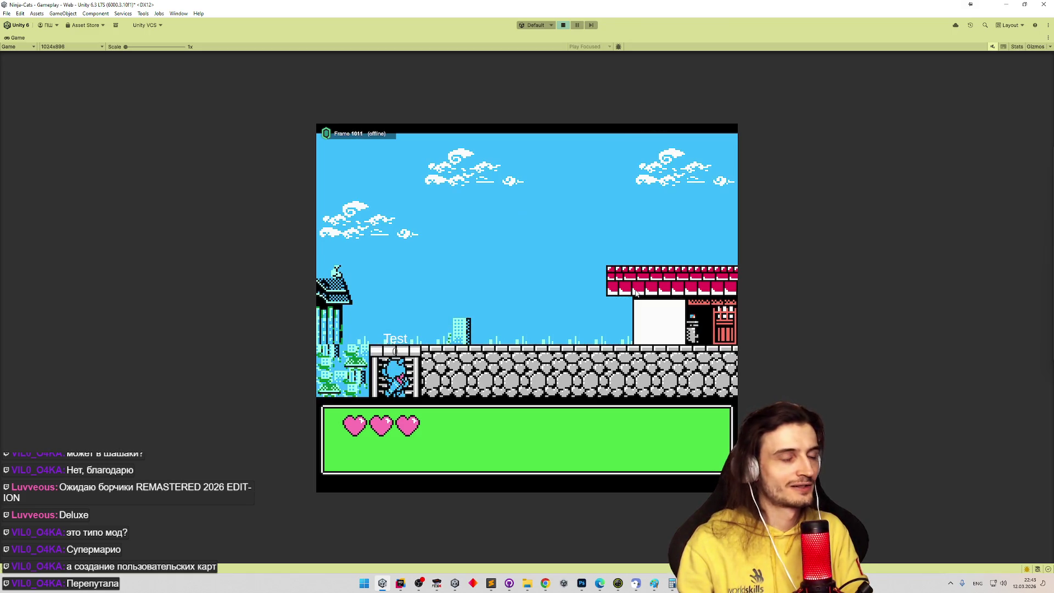
key(Up)
key(Up)
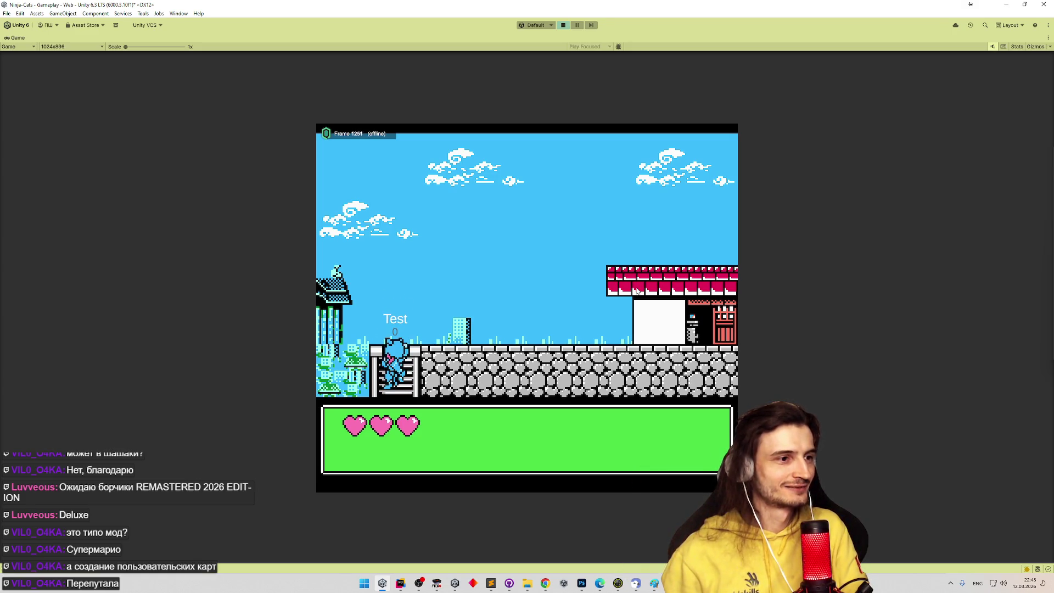
key(space)
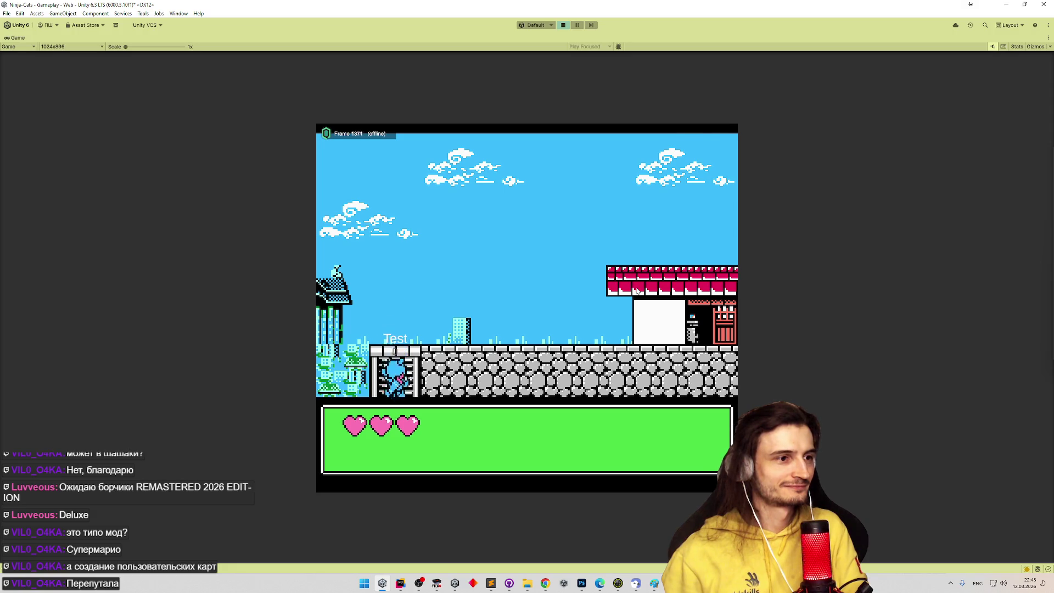
Climb repeatedly between the two rooms, then bring the FCEUX emulator forward
key(Down)
key(Up)
key(Down)
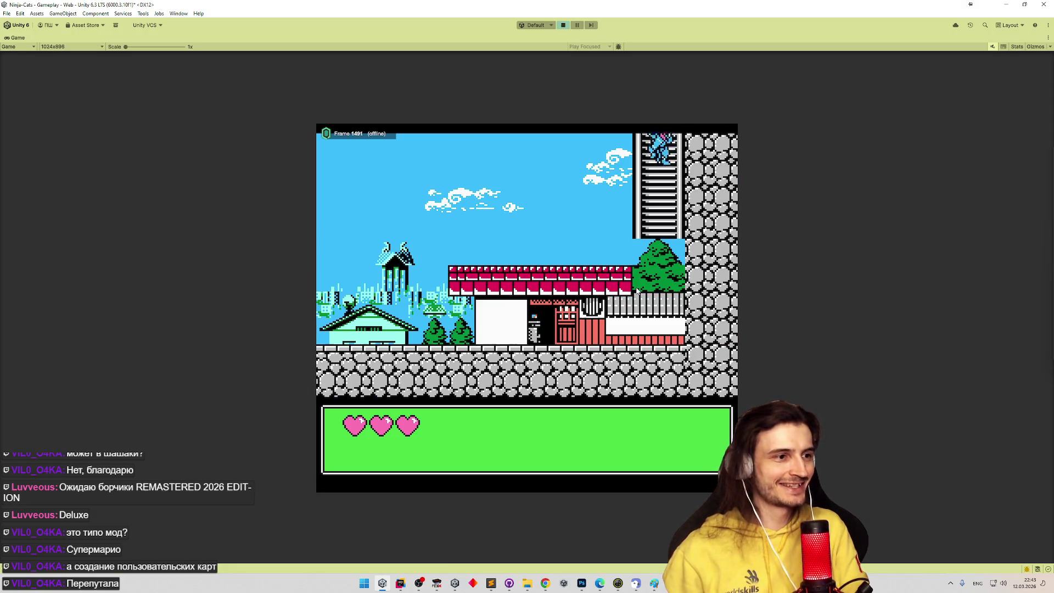
key(Down)
key(Up)
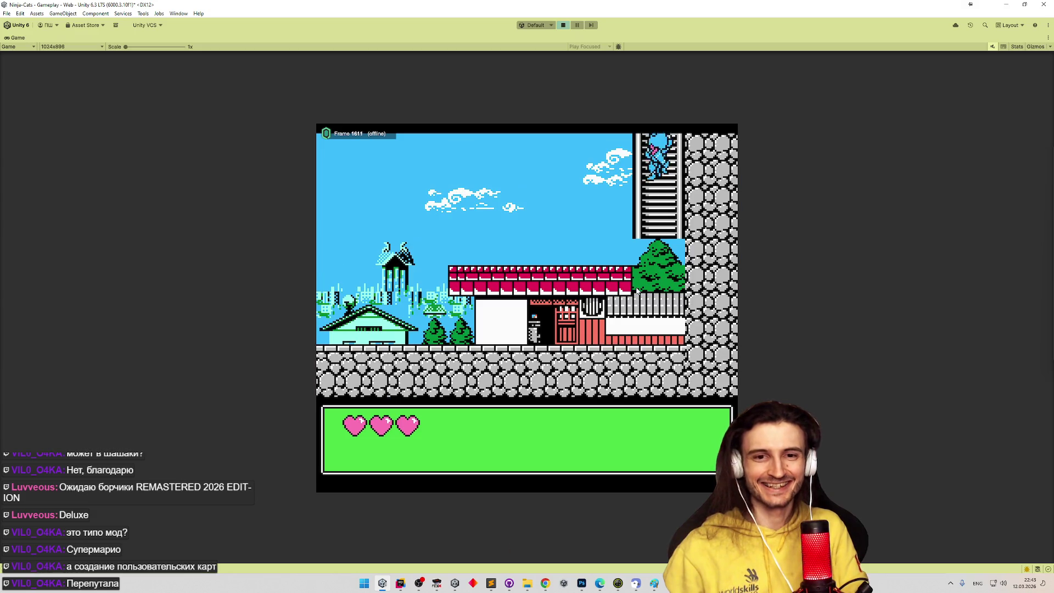
key(Down)
key(Up)
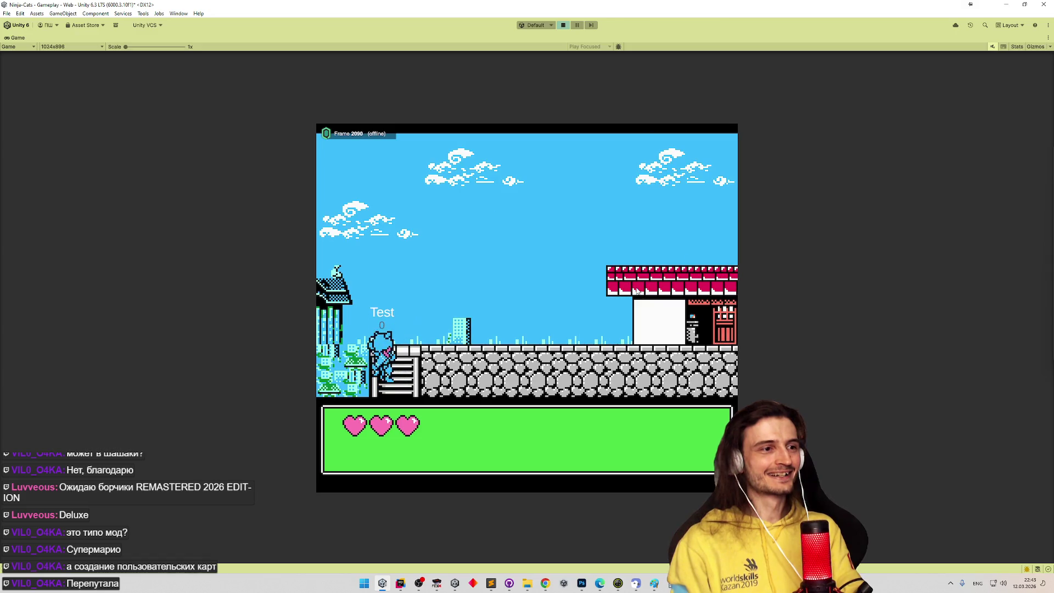
click(445, 586)
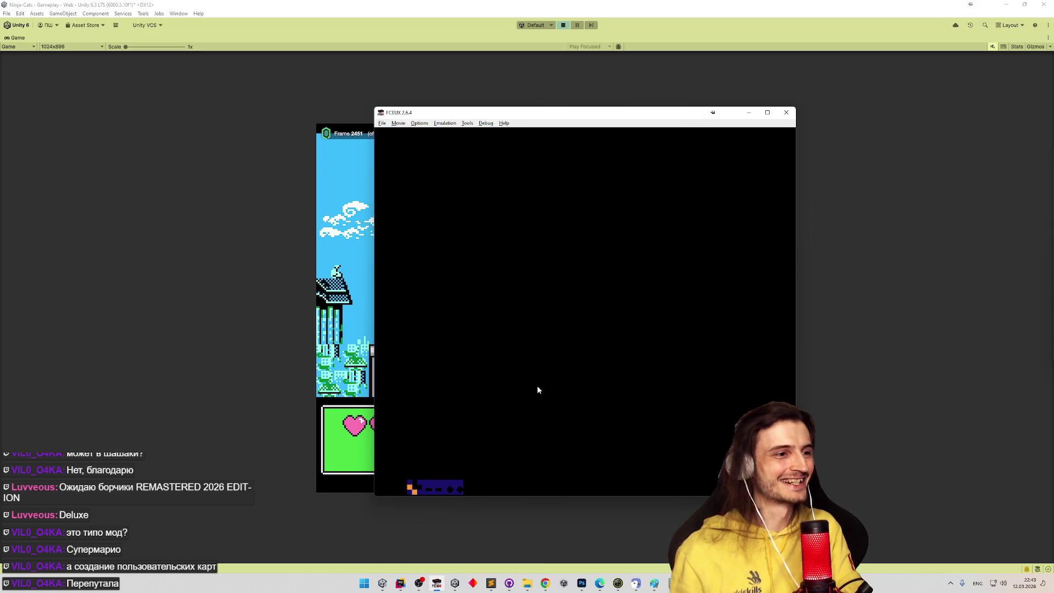
Bring Unity's running Game view back in front of FCEUX
click(261, 310)
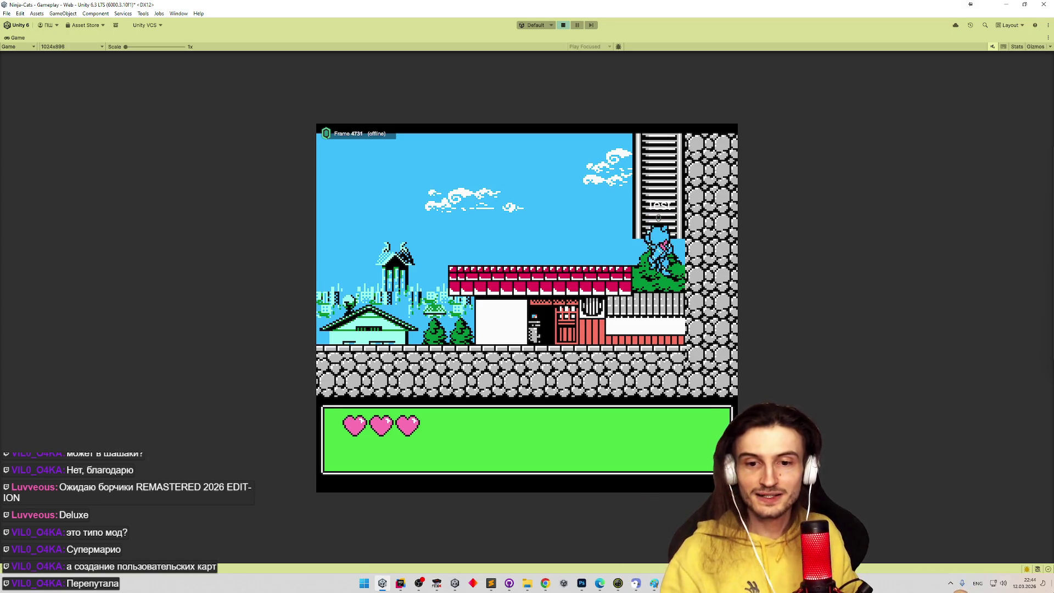
Open a File Explorer window and go to the Peregonstream folder
key(alt+Tab)
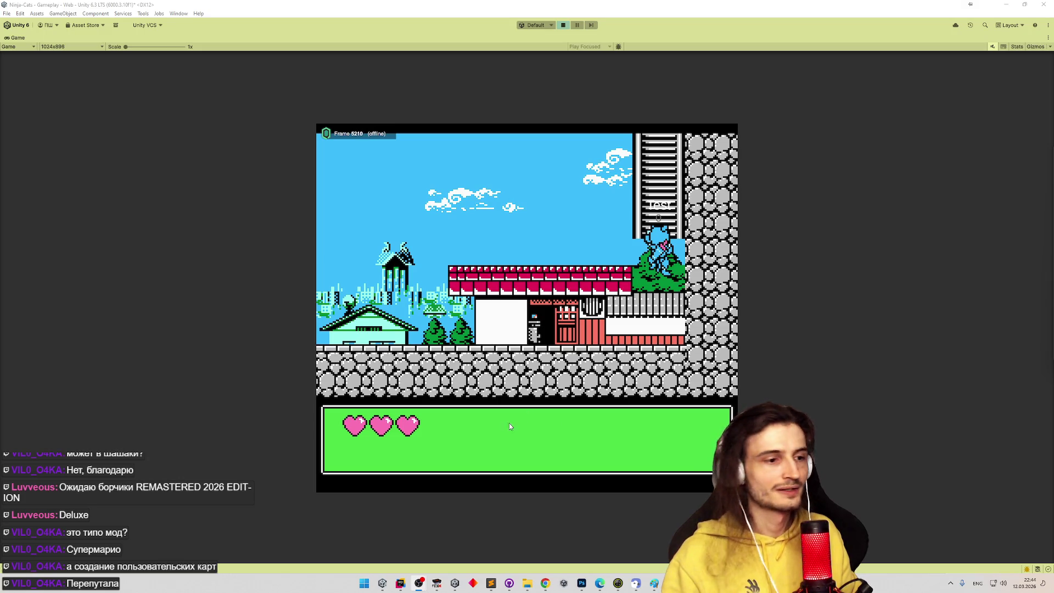
mouse_move(530, 583)
click(518, 542)
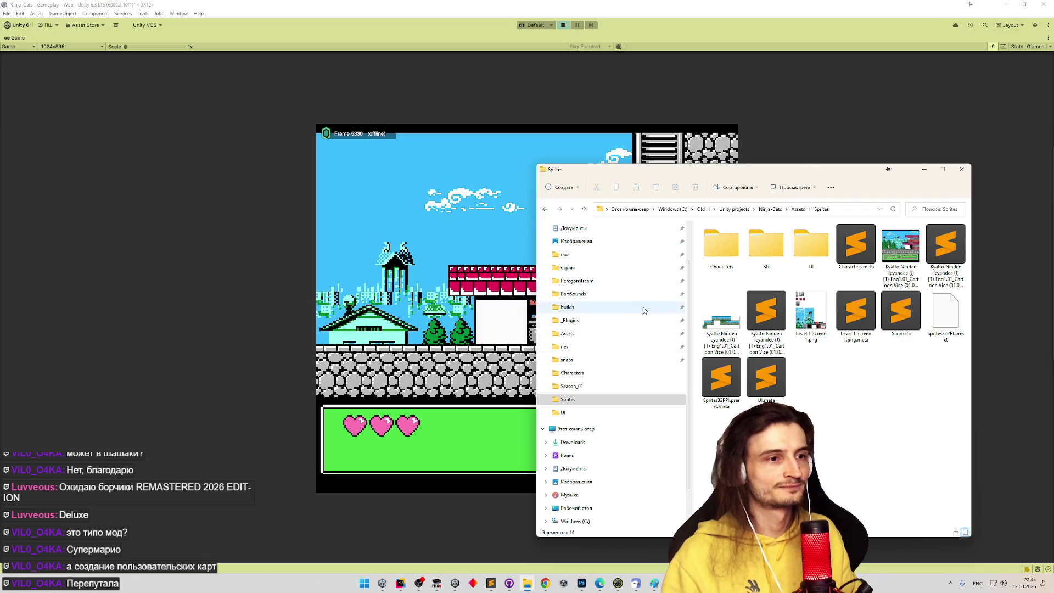
scroll(632, 319, up, 1)
click(578, 323)
Open Player.log from the AnnihilatorCannon folder in Sublime Text and scroll to its last lines
double_click(738, 240)
scroll(769, 330, down, 3)
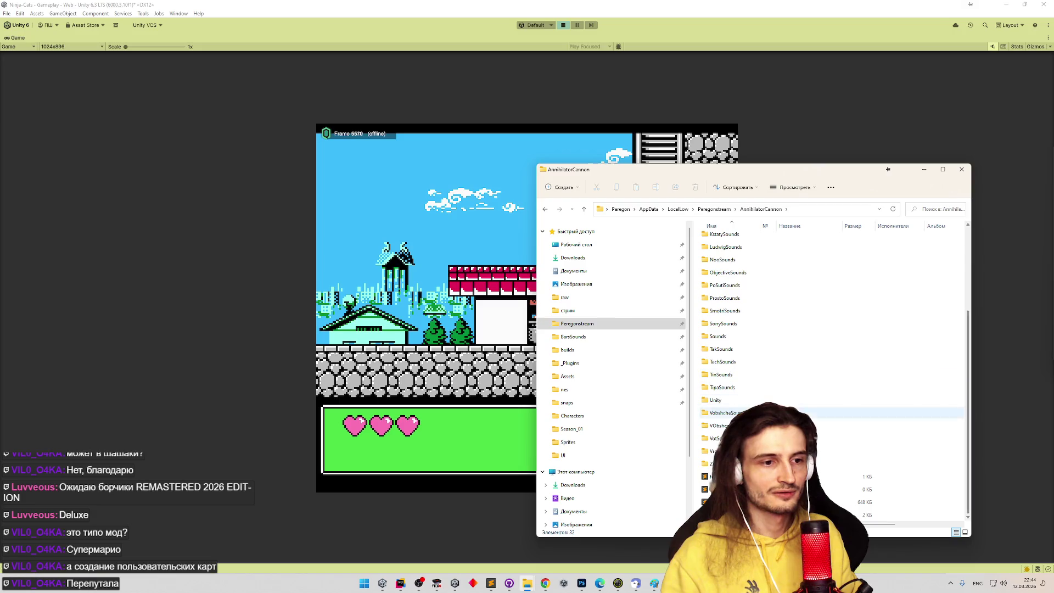
double_click(796, 489)
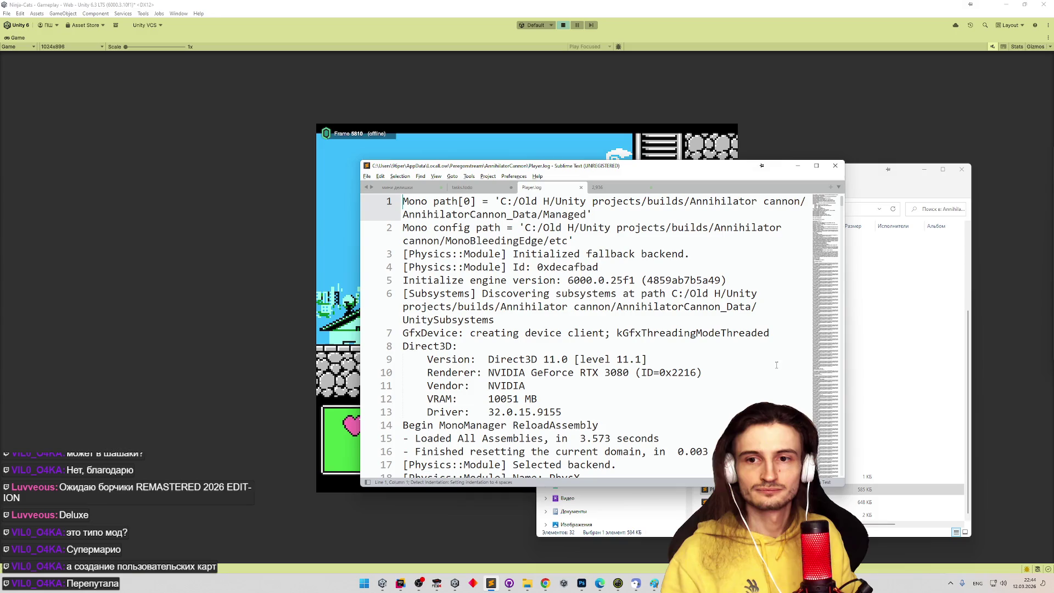
drag(684, 167, 658, 144)
scroll(816, 181, down, 20)
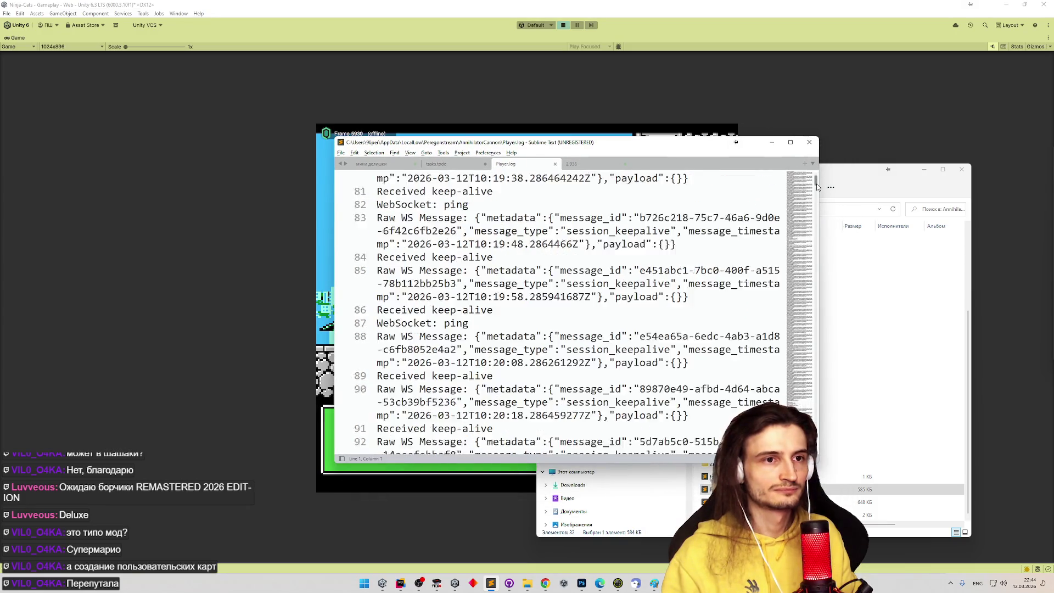
scroll(560, 313, up, 10)
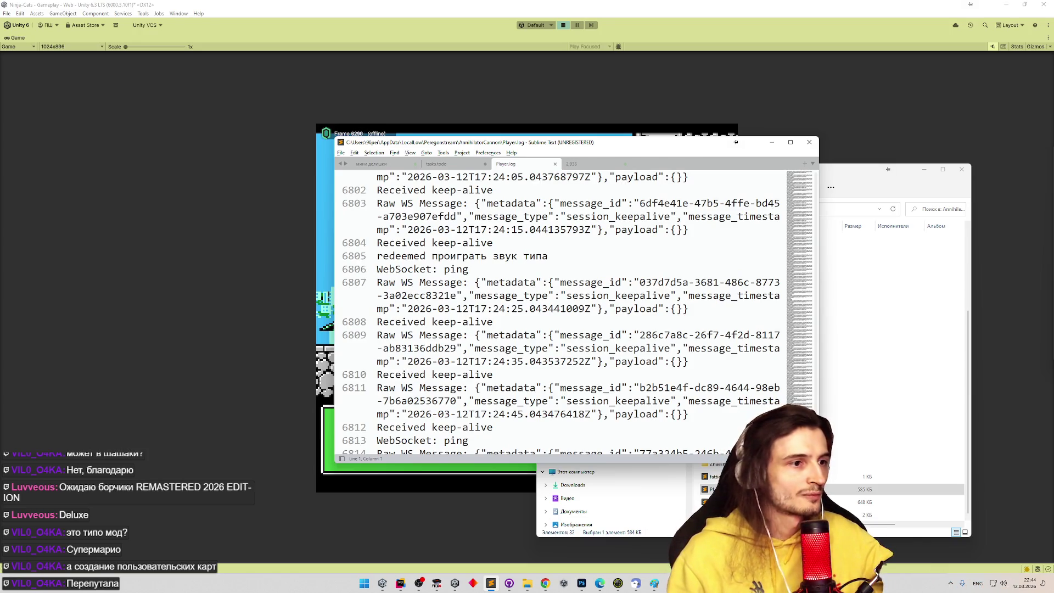
scroll(561, 313, down, 20)
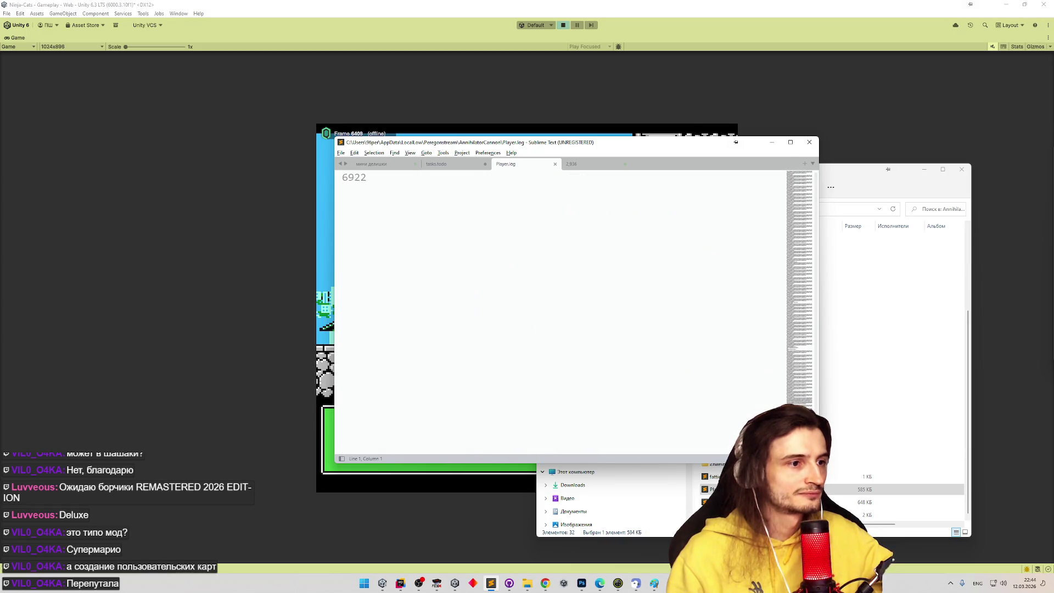
scroll(560, 313, up, 12)
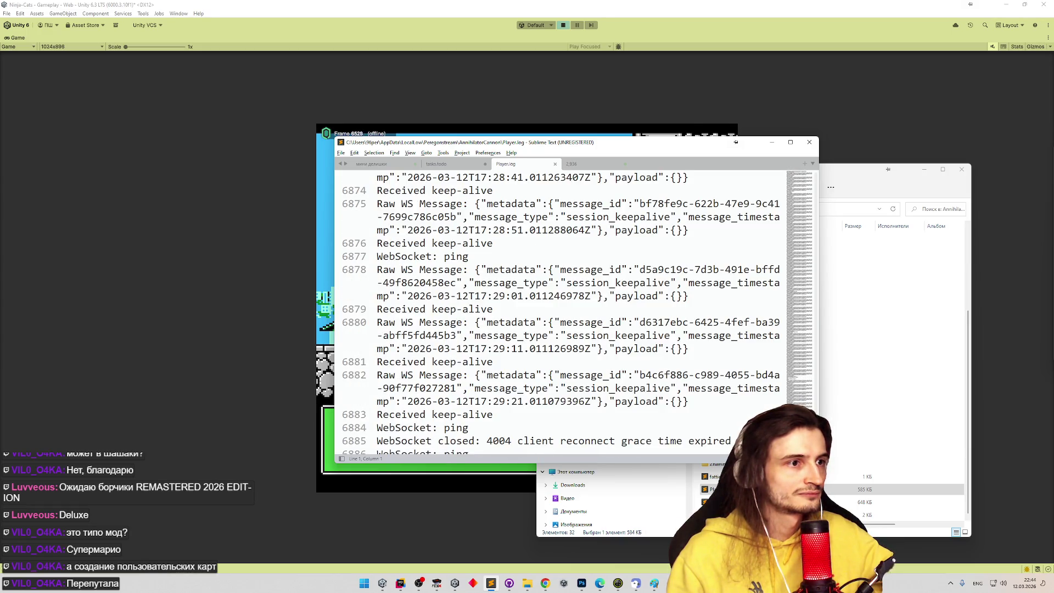
scroll(726, 395, down, 2)
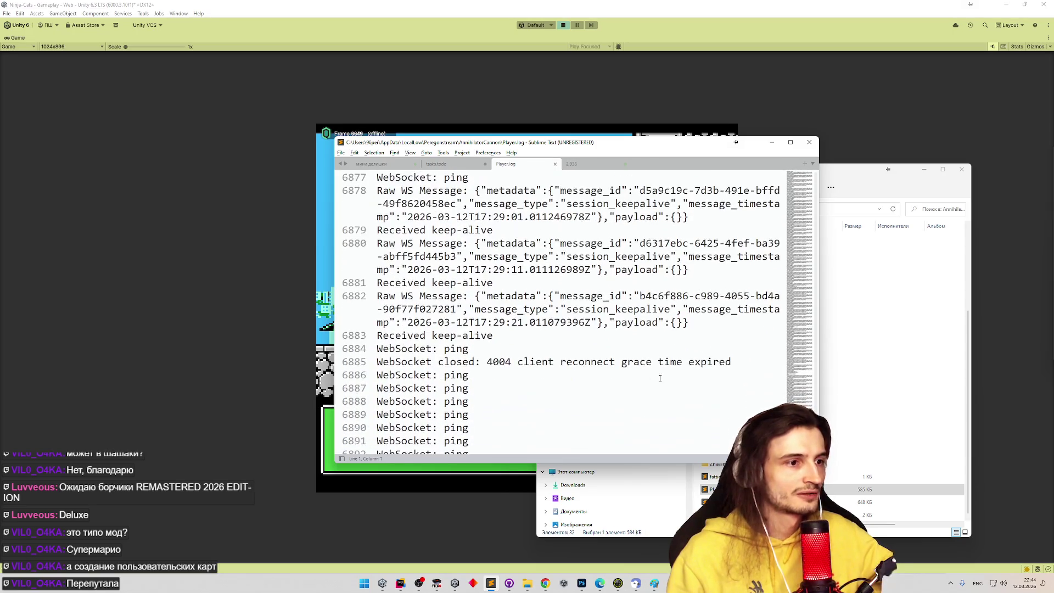
Copy line 6885, 'WebSocket closed: 4004 client reconnect grace time expired'
click(618, 383)
drag(546, 362, 678, 362)
click(701, 362)
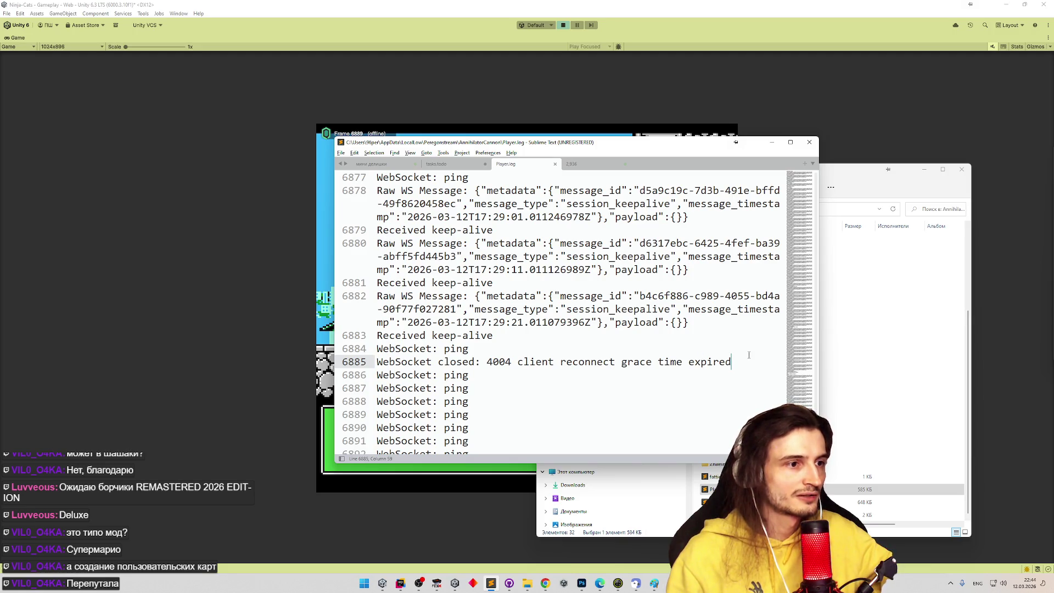
scroll(750, 352, down, 1)
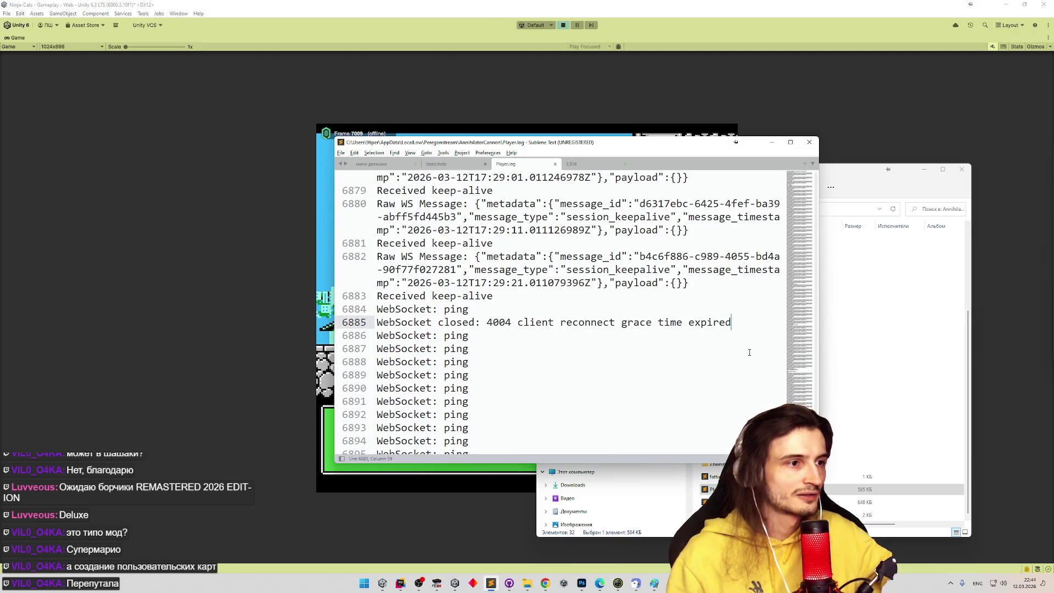
scroll(749, 352, up, 1)
scroll(750, 353, up, 1)
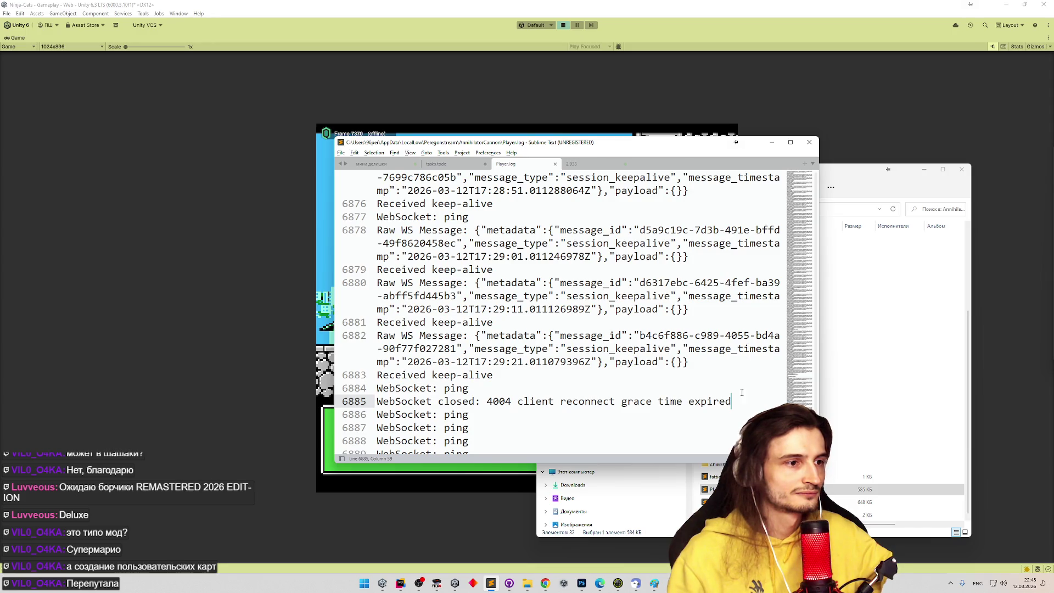
drag(696, 408, 377, 405)
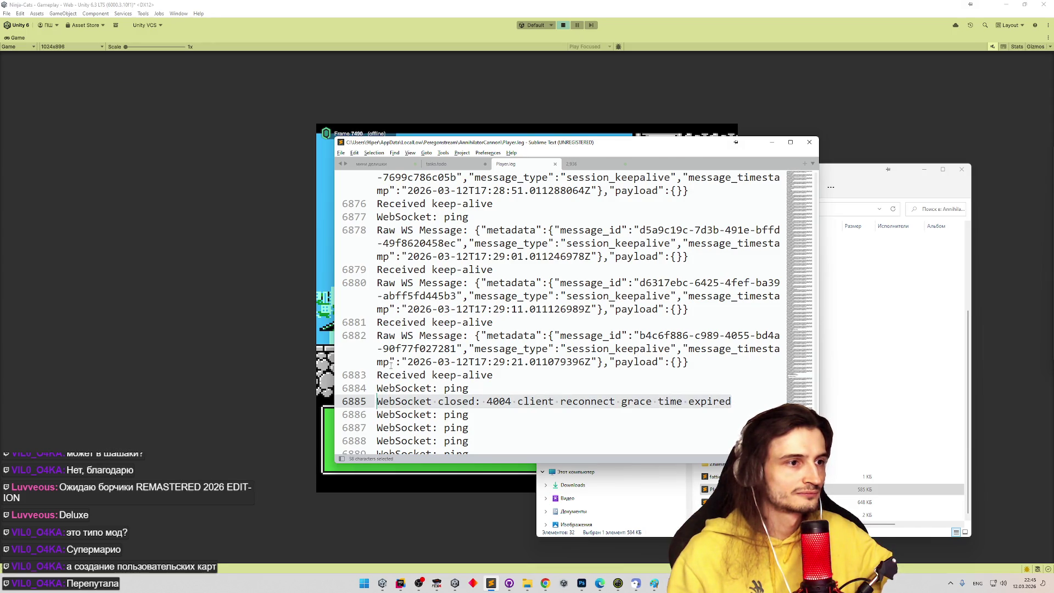
key(ctrl+c)
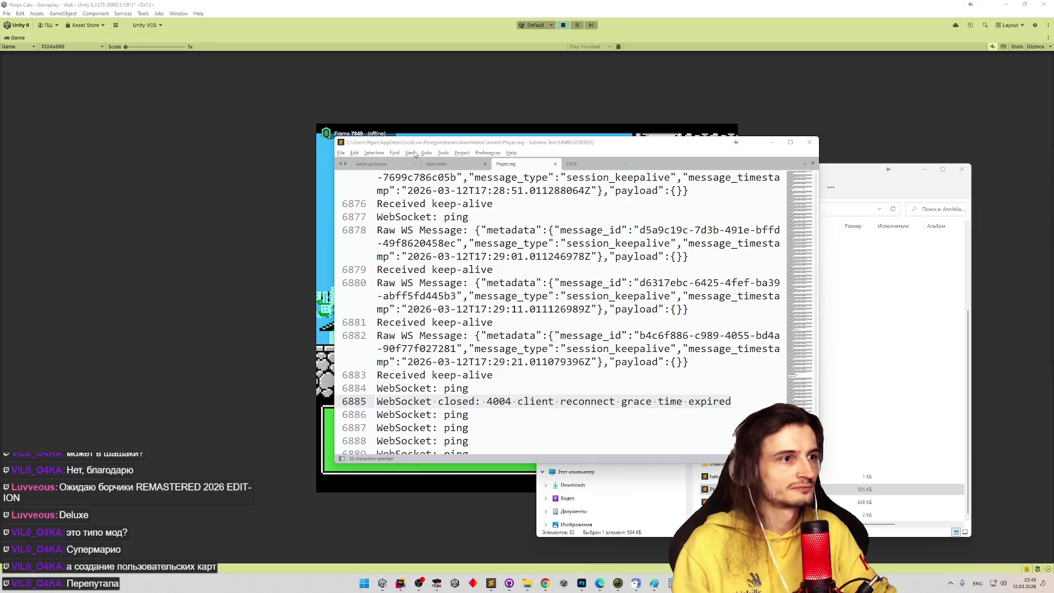
click(379, 164)
Paste the WebSocket line onto line 6 of мини делишки and start a Russian note 'юнит' above it
click(373, 271)
key(ctrl+v)
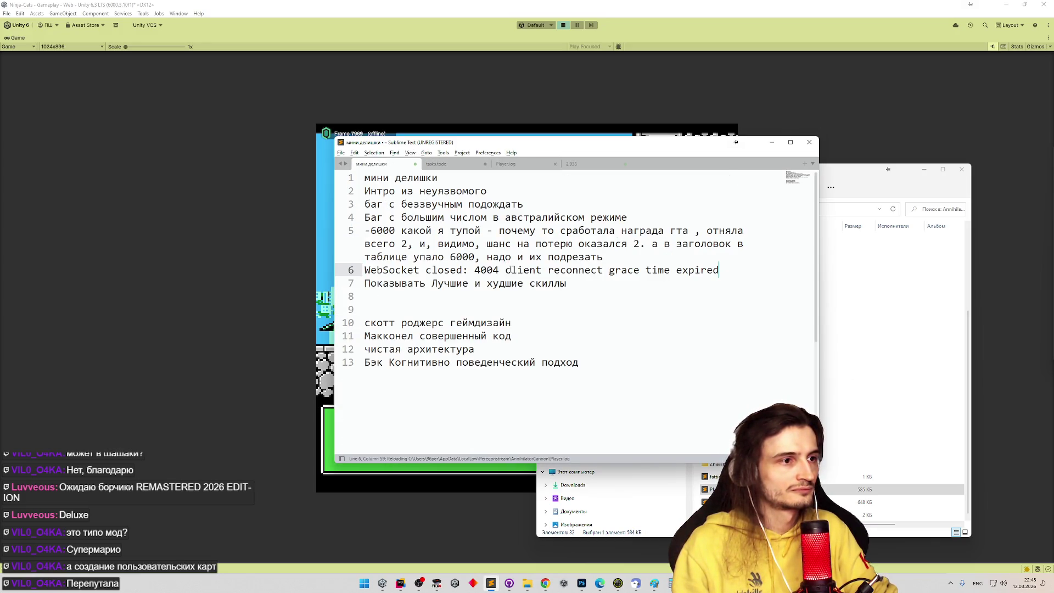
key(Return)
key(Up)
key(ctrl+shift+Return)
key(Return)
text(.ybnb)
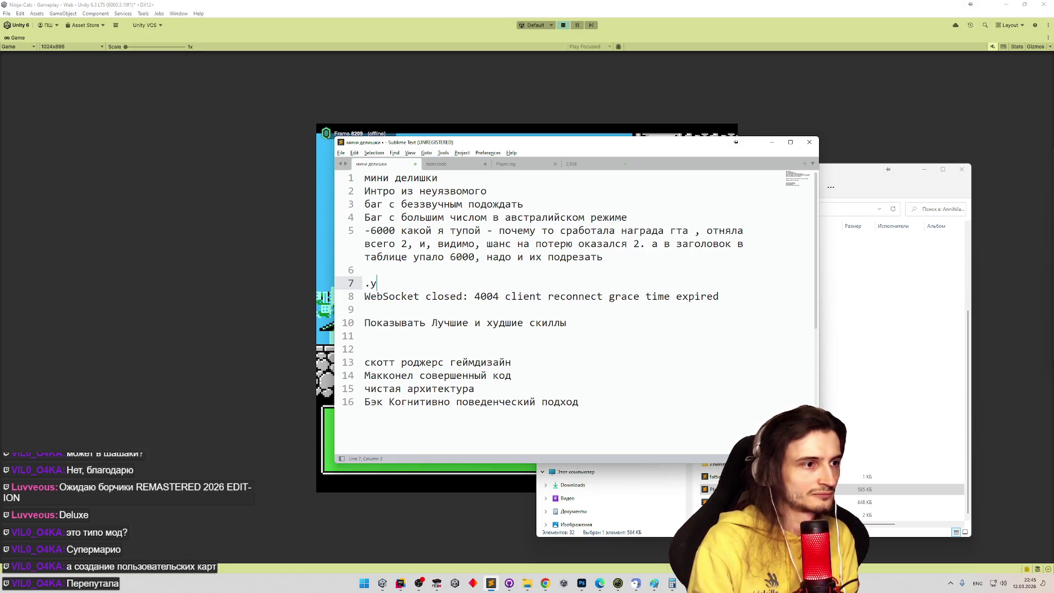
key(BackSpace)
key(BackSpace)
key(super+space)
text(юнит)
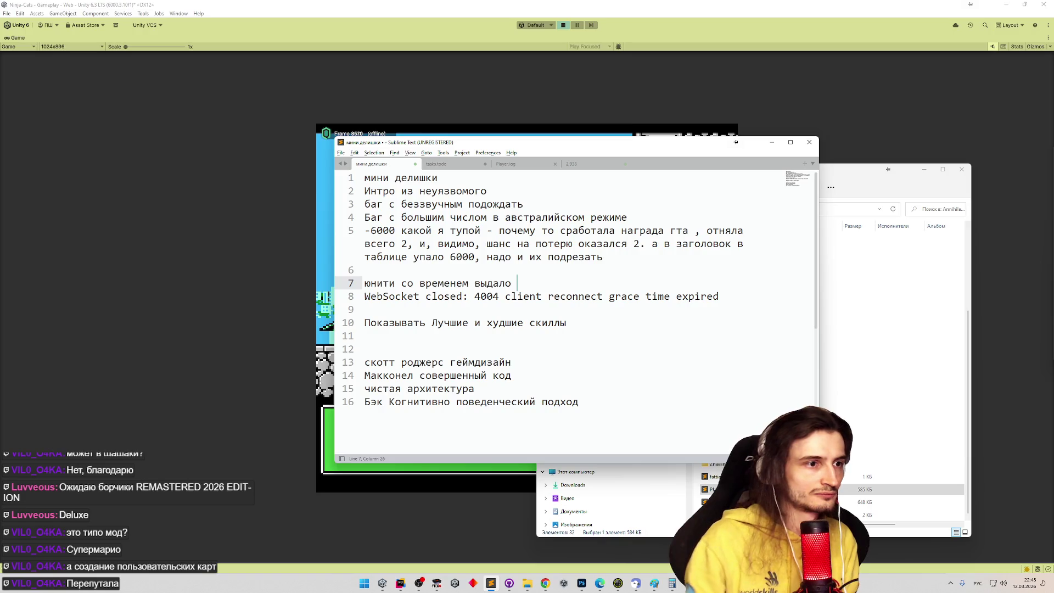
Copy the WebSocket ping and closed lines from Player.log into the notes, deleting duplicates
click(572, 164)
click(506, 164)
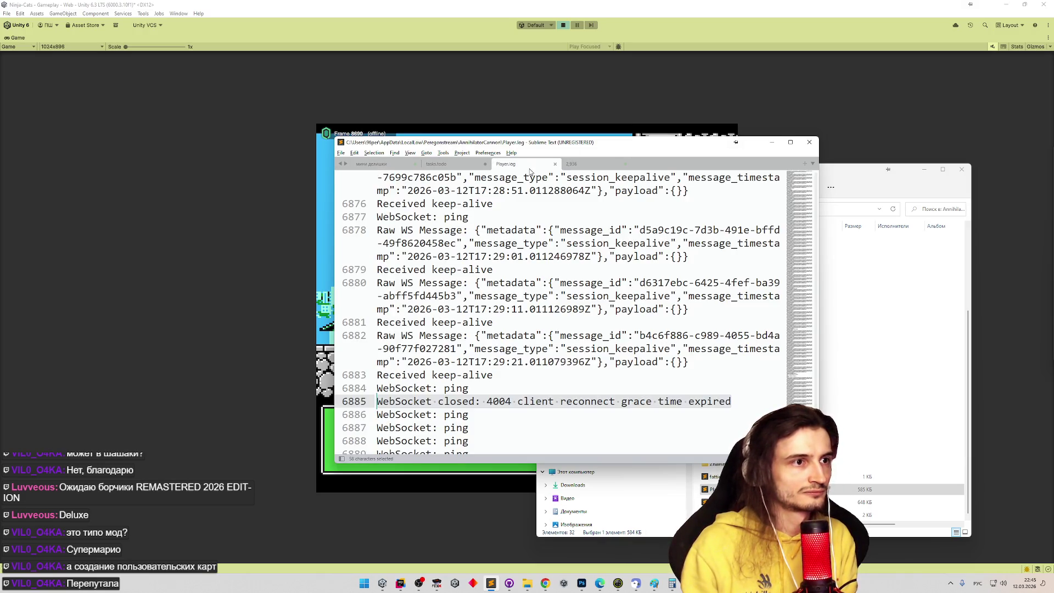
click(561, 283)
mouse_move(492, 415)
mouse_down()
mouse_move(369, 389)
mouse_move(370, 378)
mouse_up()
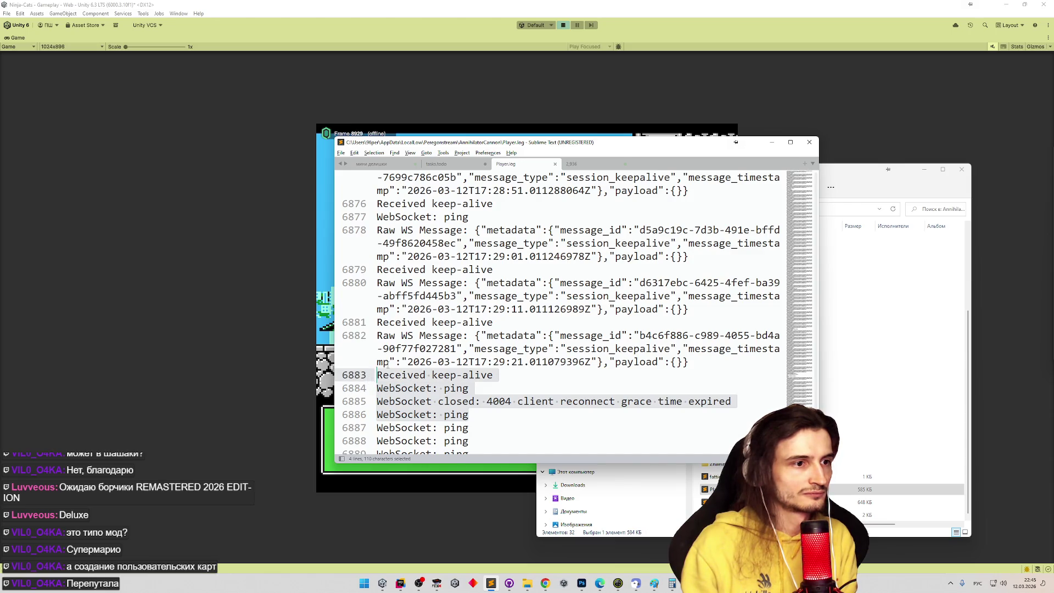
click(445, 165)
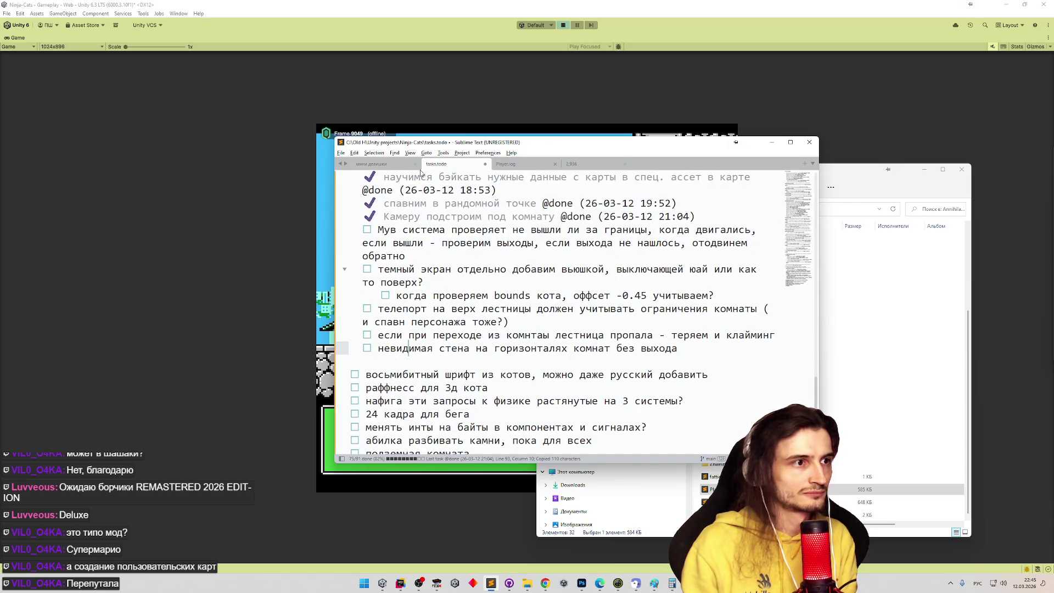
click(379, 164)
key(ctrl+v)
mouse_move(720, 336)
mouse_down()
mouse_move(511, 337)
mouse_move(720, 309)
mouse_up()
key(BackSpace)
Paste the 'WebSocket: ping' line onto line 10 and add a Russian note below it
mouse_move(457, 296)
mouse_down()
mouse_move(364, 284)
mouse_move(457, 297)
mouse_up()
click(378, 323)
key(ctrl+c)
click(377, 321)
key(ctrl+v)
key(Return)
key(super+space)
text(b ,jk)
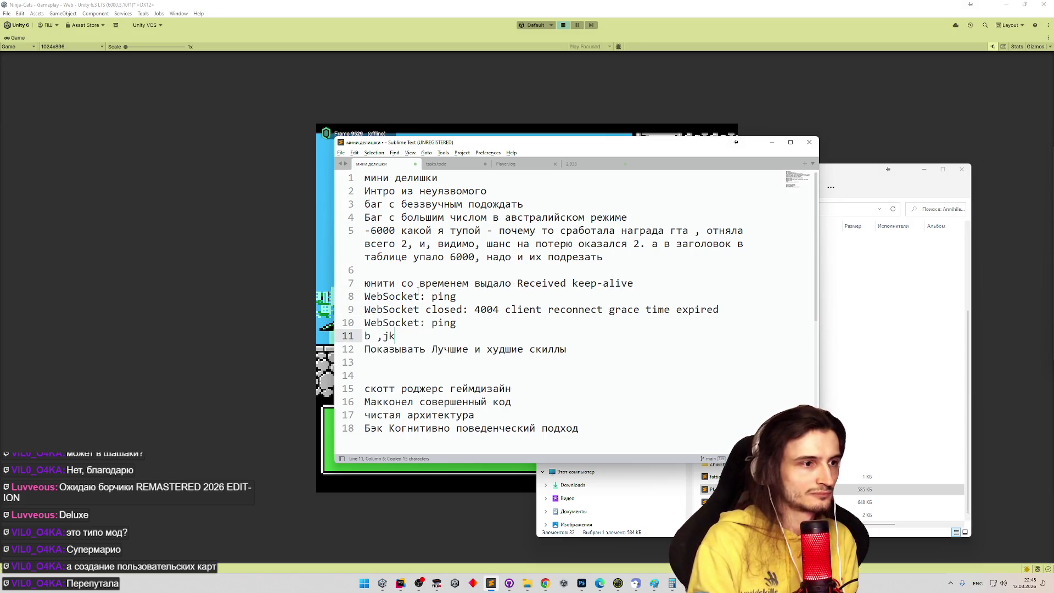
key(super+space)
key(BackSpace)
key(BackSpace)
key(BackSpace)
text(и больше не включает награды)
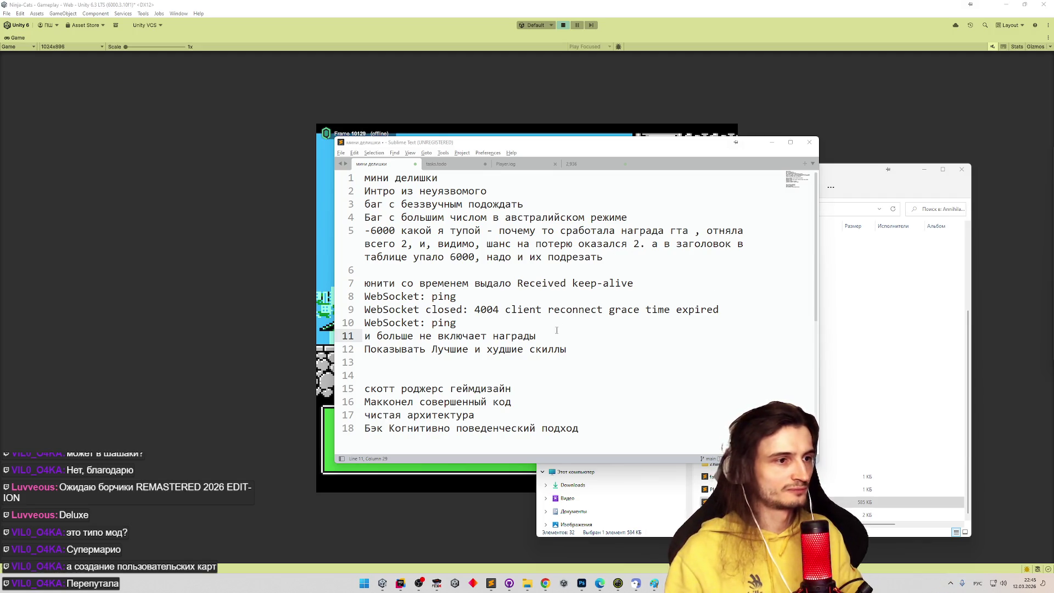
Remove the empty lines before the book list
key(Return)
click(518, 386)
key(BackSpace)
key(BackSpace)
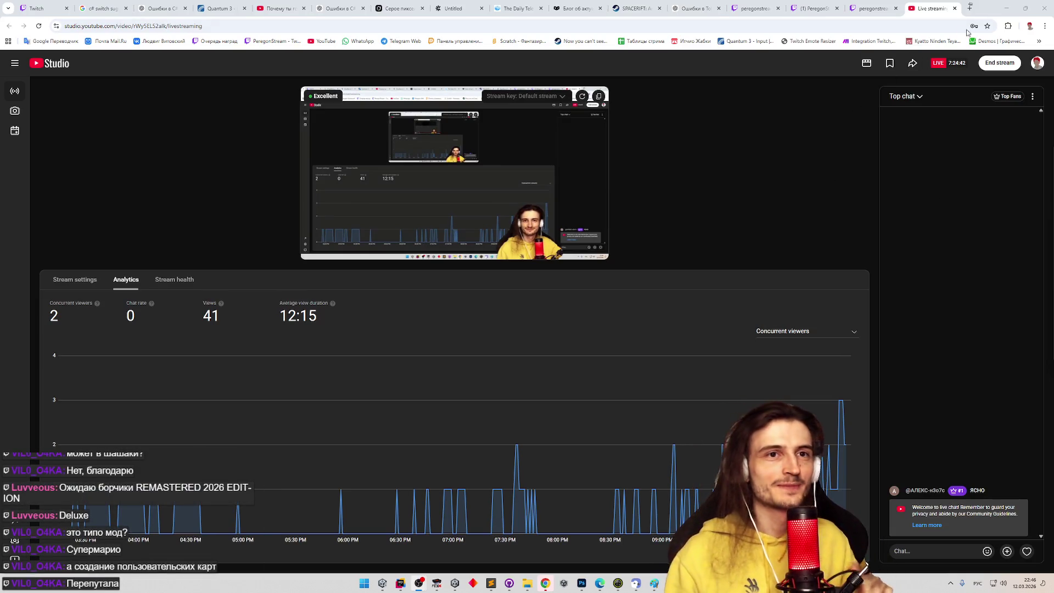
Minimize YouTube Studio, Sublime Text and File Explorer to reveal Unity's game
click(1000, 15)
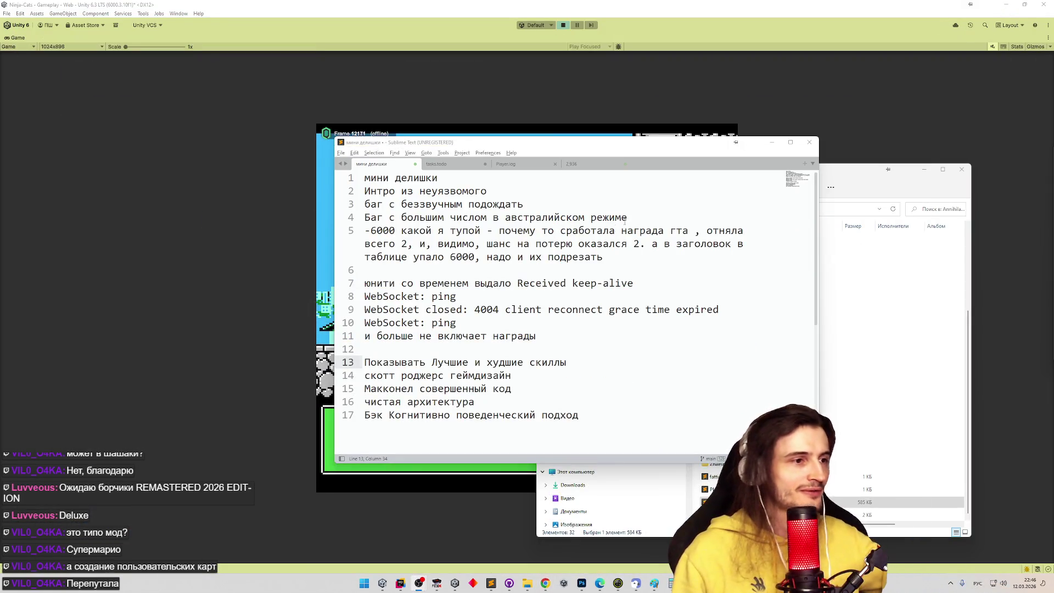
click(772, 143)
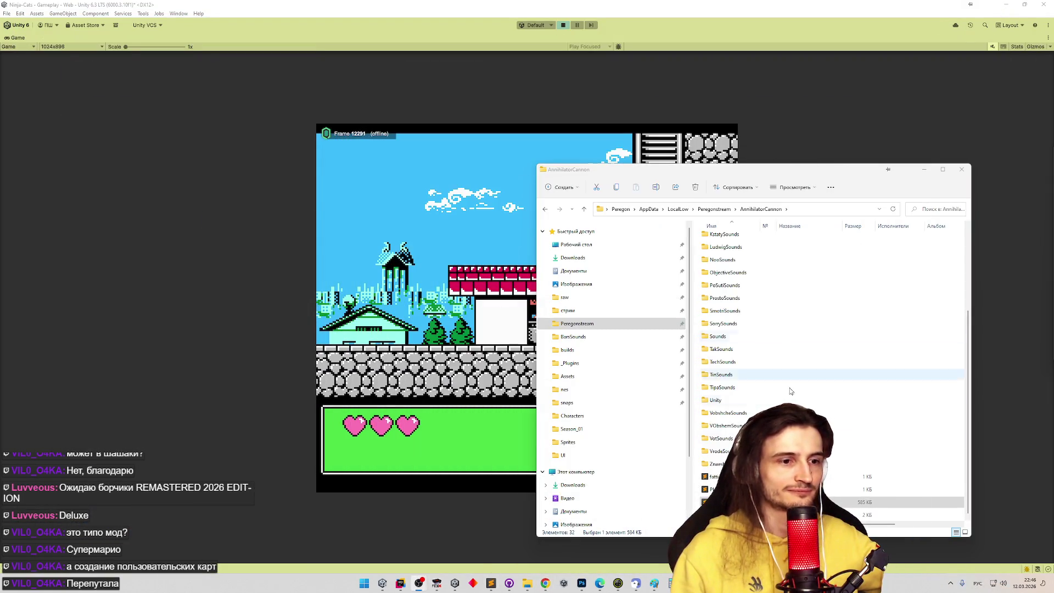
click(924, 171)
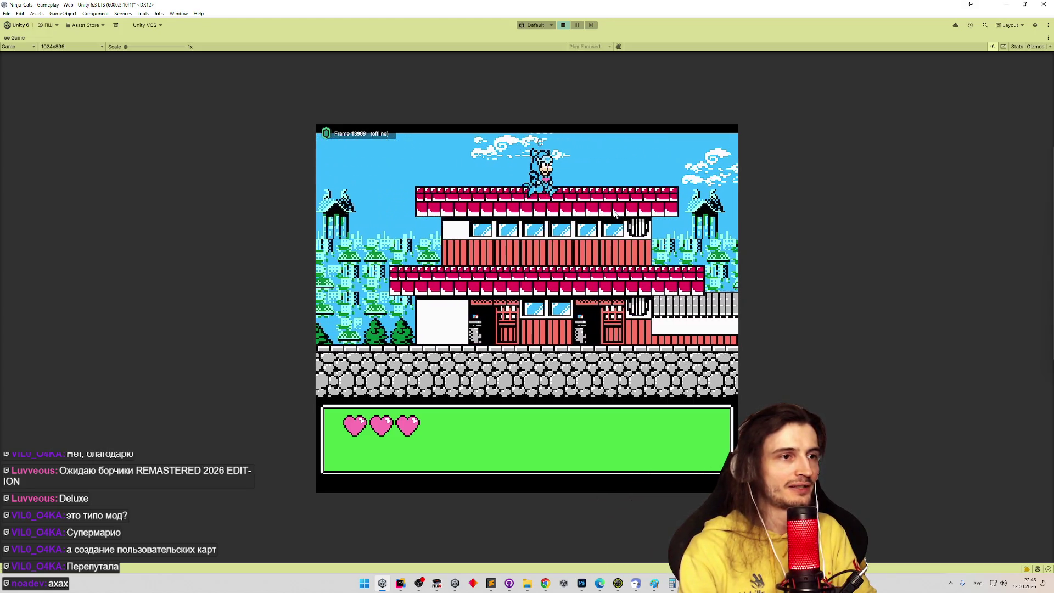
Walk the ninja cat across the pagoda roof and stone wall to the ladders
key(Left)
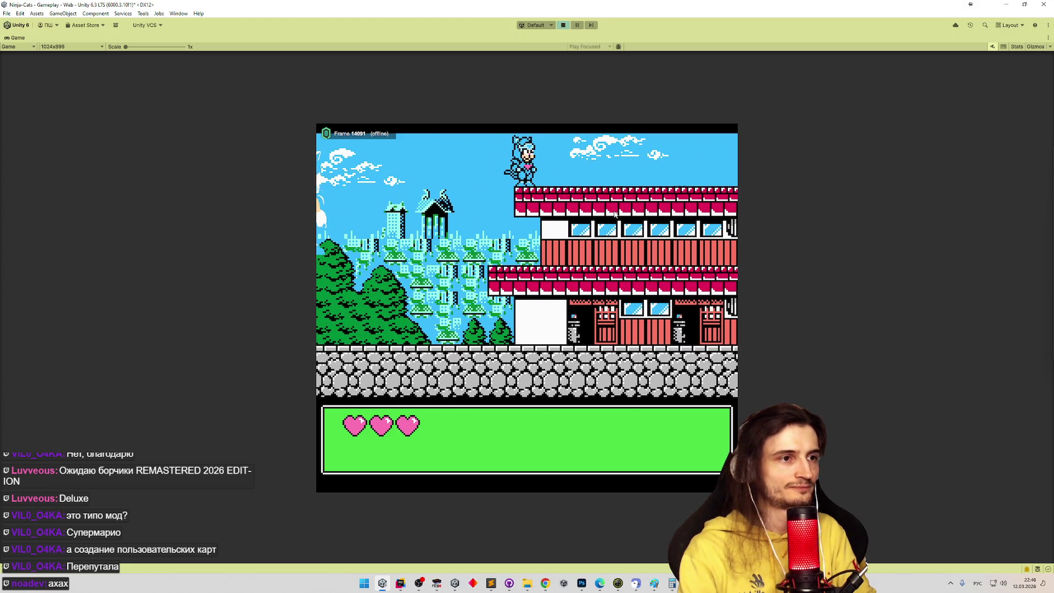
key(Left)
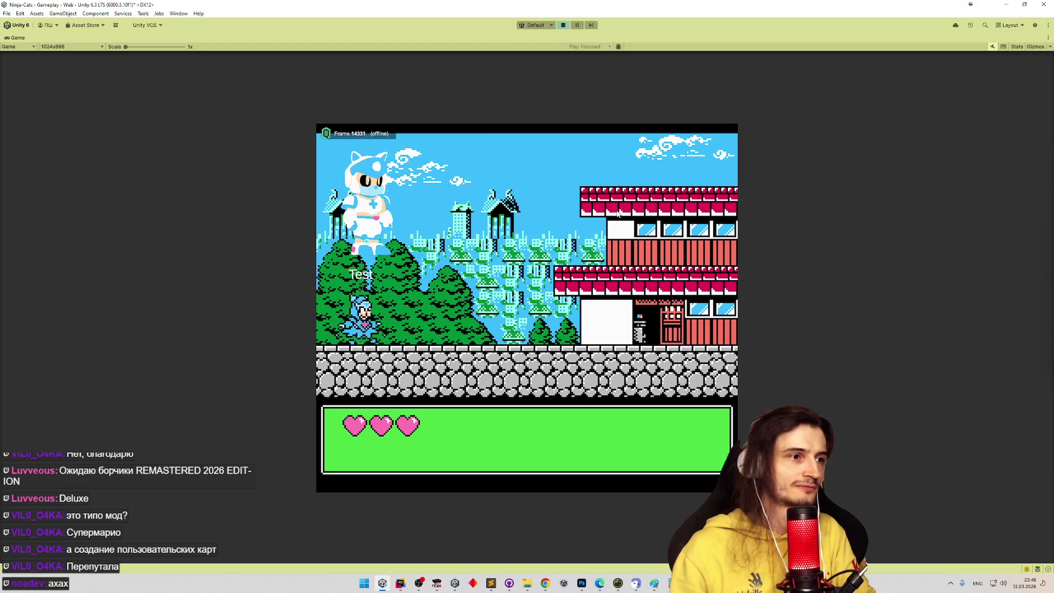
key(Right)
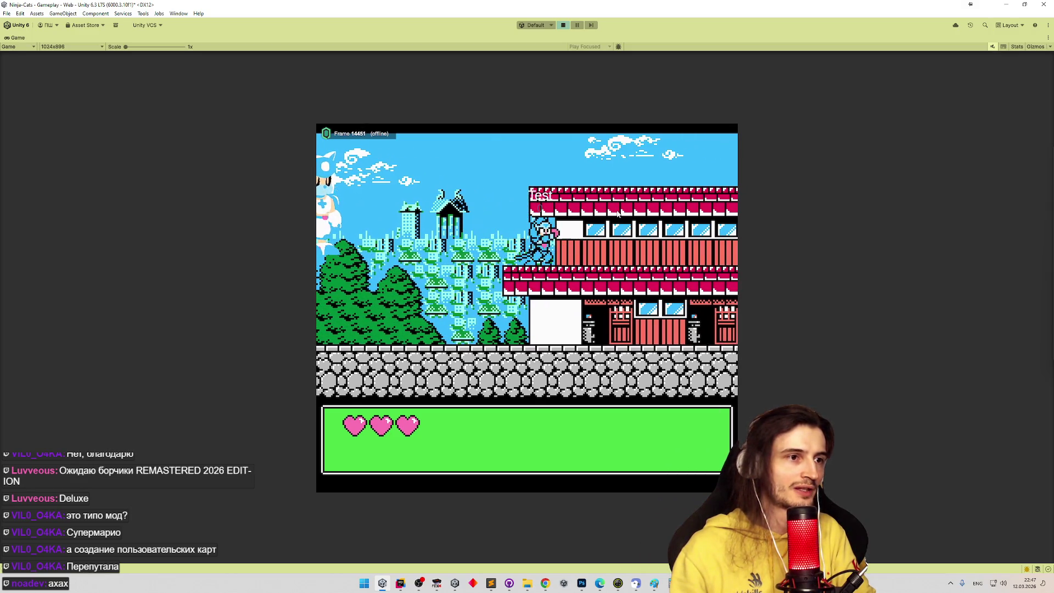
key(Right)
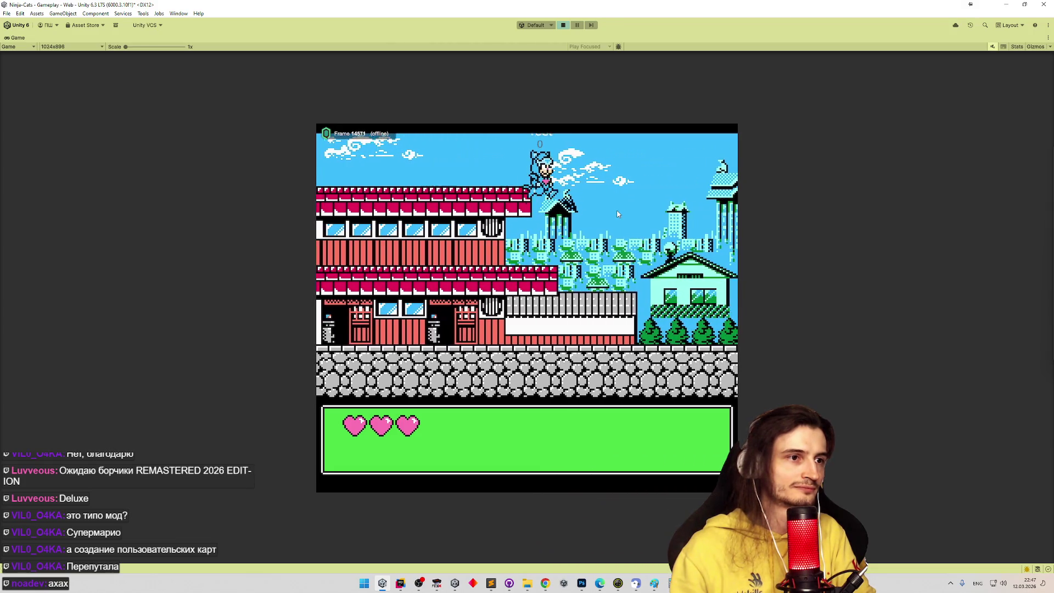
key(Right)
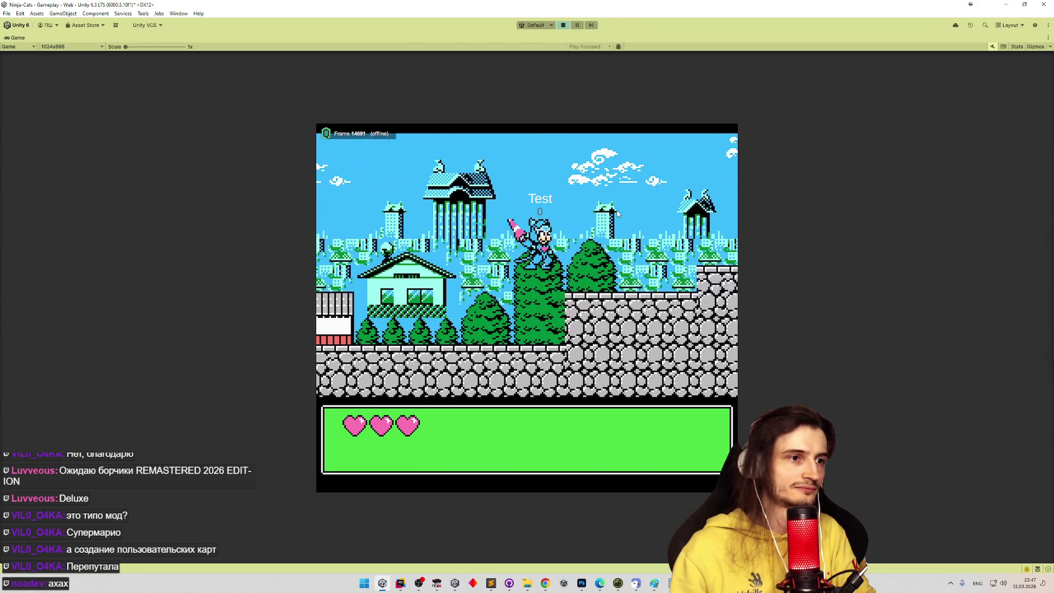
key(Right)
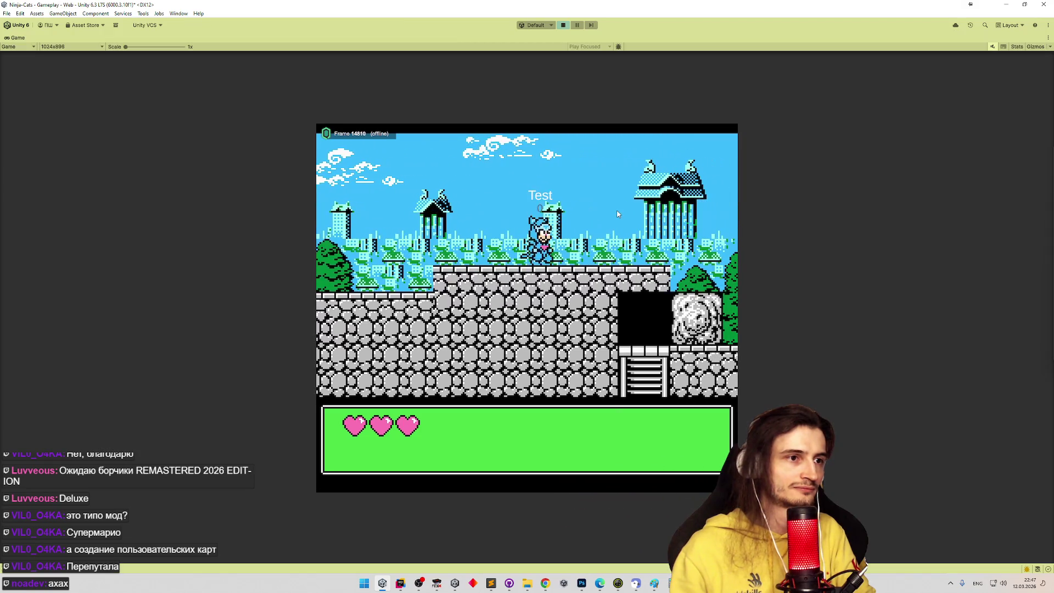
key(Right)
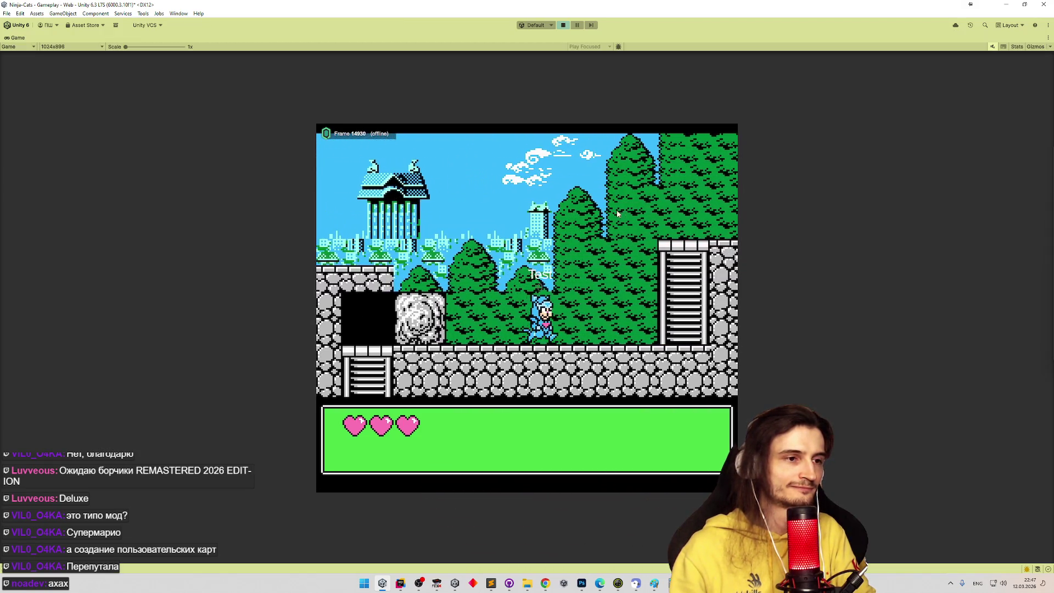
key(Right)
Climb the ladders to the screen above and back, then to the screen below and back
key(Up)
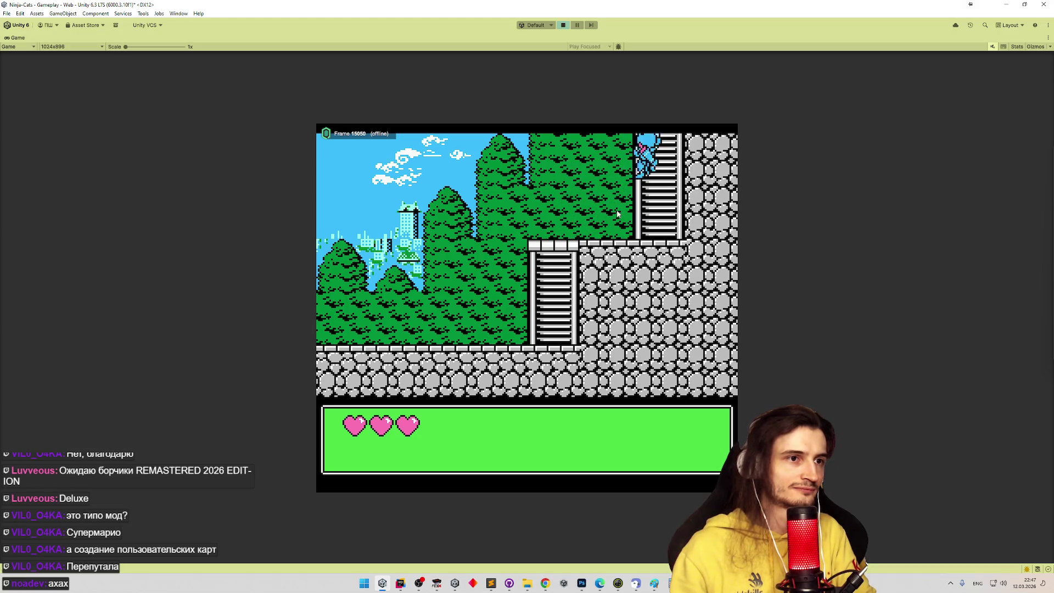
key(Right)
key(Left)
key(Right)
key(Up)
key(Down)
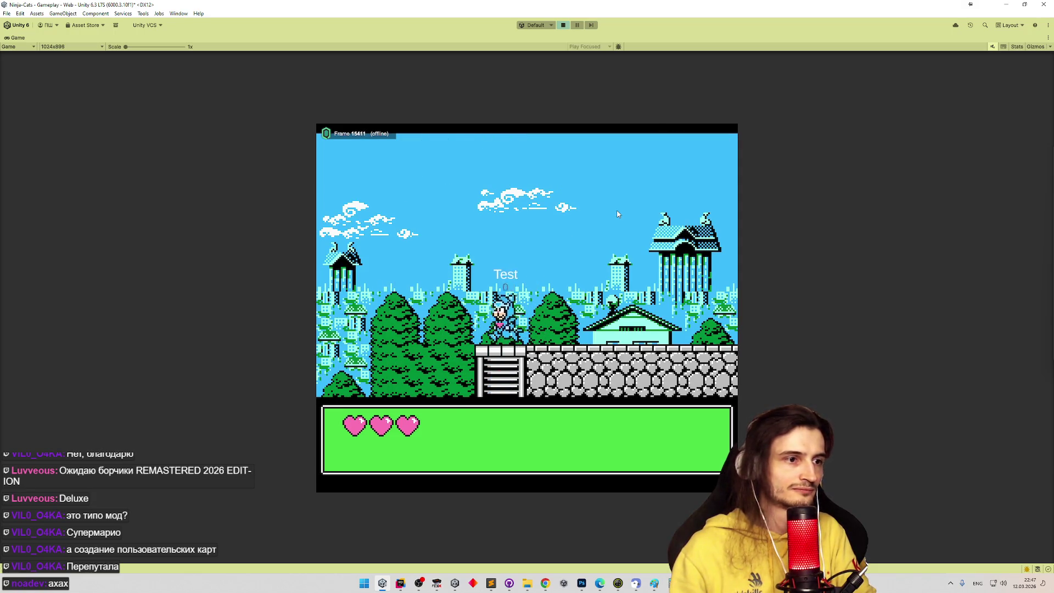
key(Right)
key(Down)
key(Up)
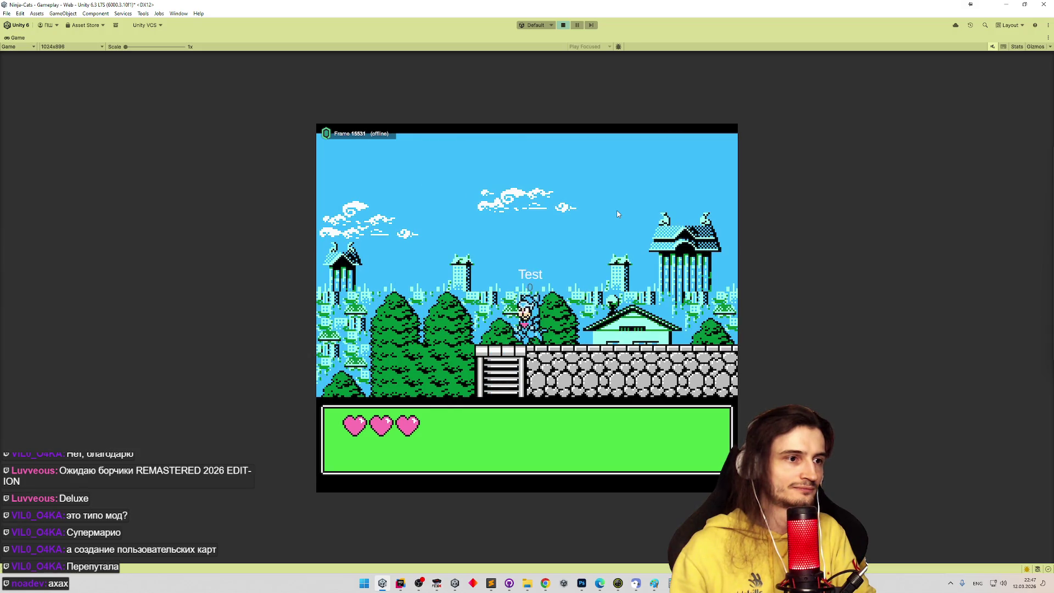
Step off the ladder top beside the trees, then climb down to the lower screen and back
key(Left)
key(Right)
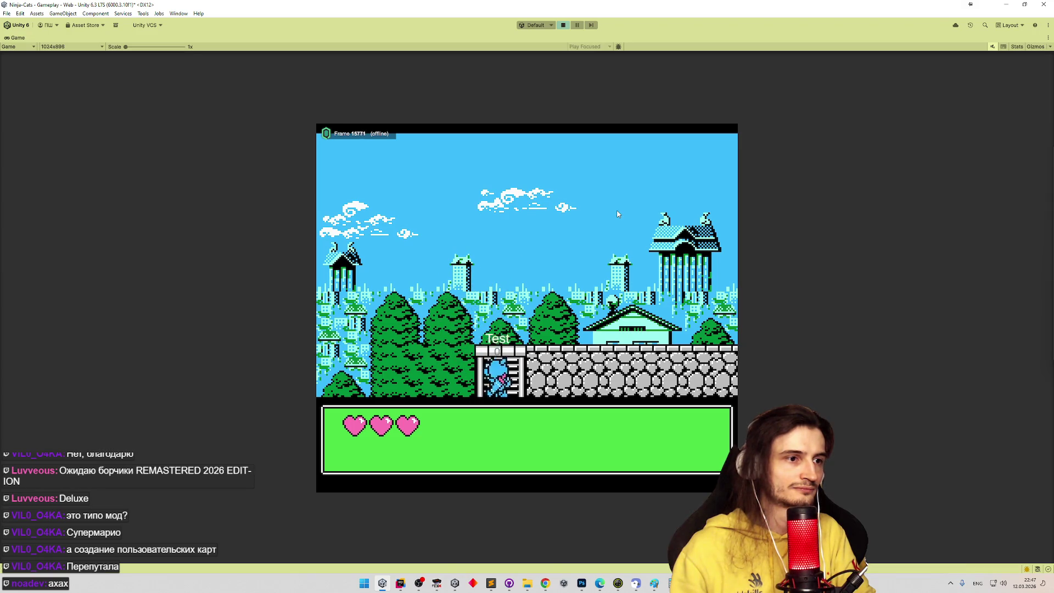
key(Left)
key(Right)
key(Down)
key(Up)
Descend the lower ladder, climb onto the upper platform, jump and walk near the ladder
key(Left)
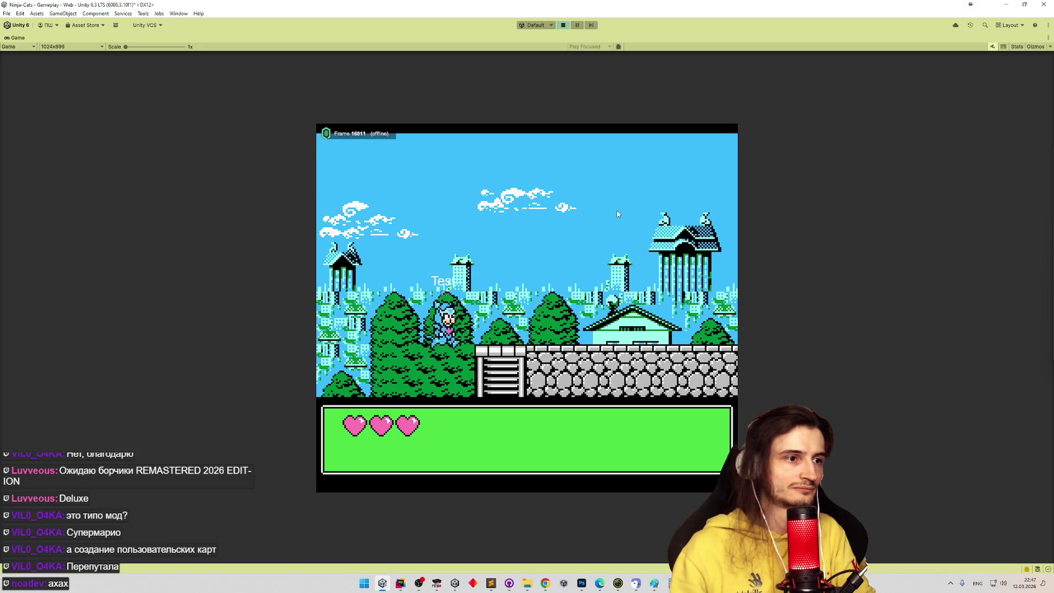
key(Down)
key(Left)
key(Left)
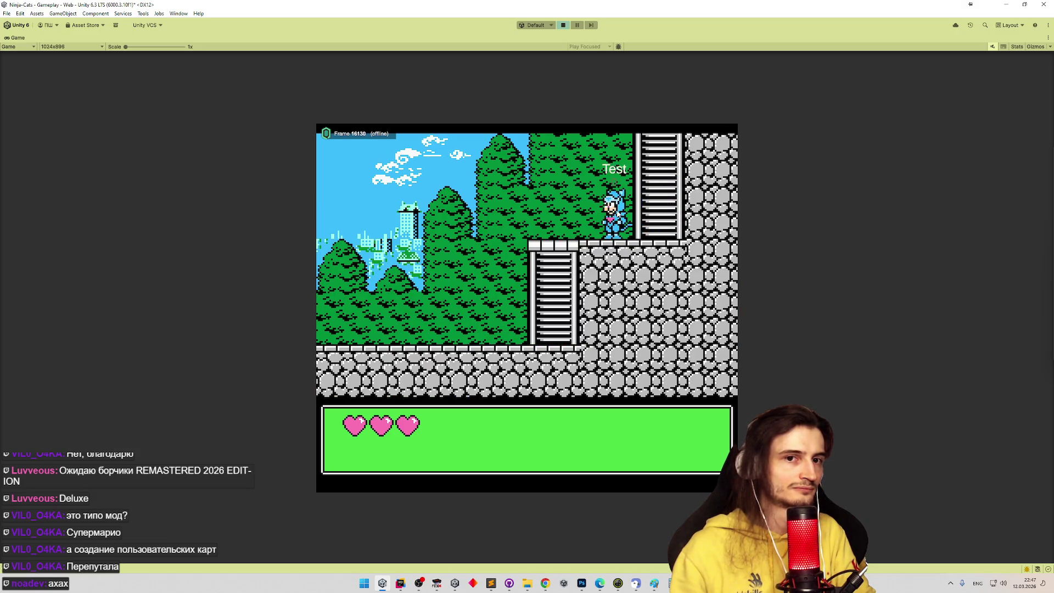
key(Down)
key(Up)
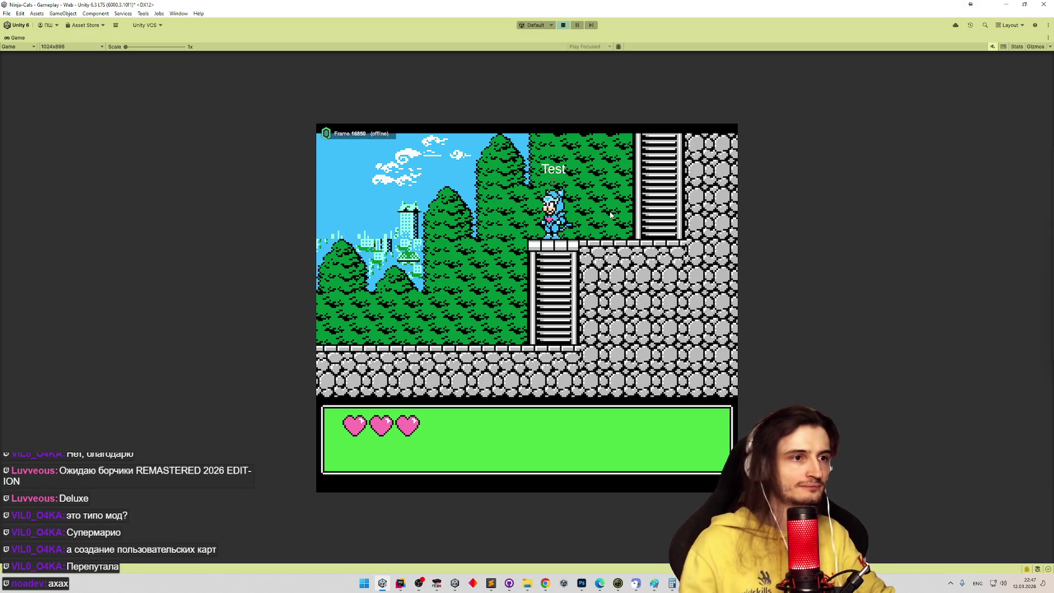
key(space)
key(Right)
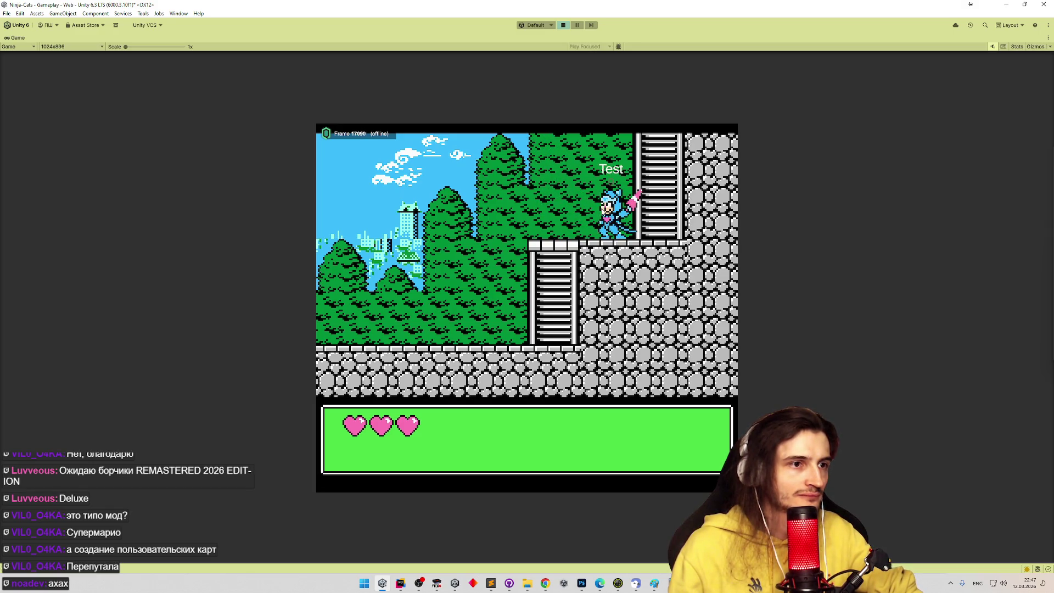
key(Left)
key(Left)
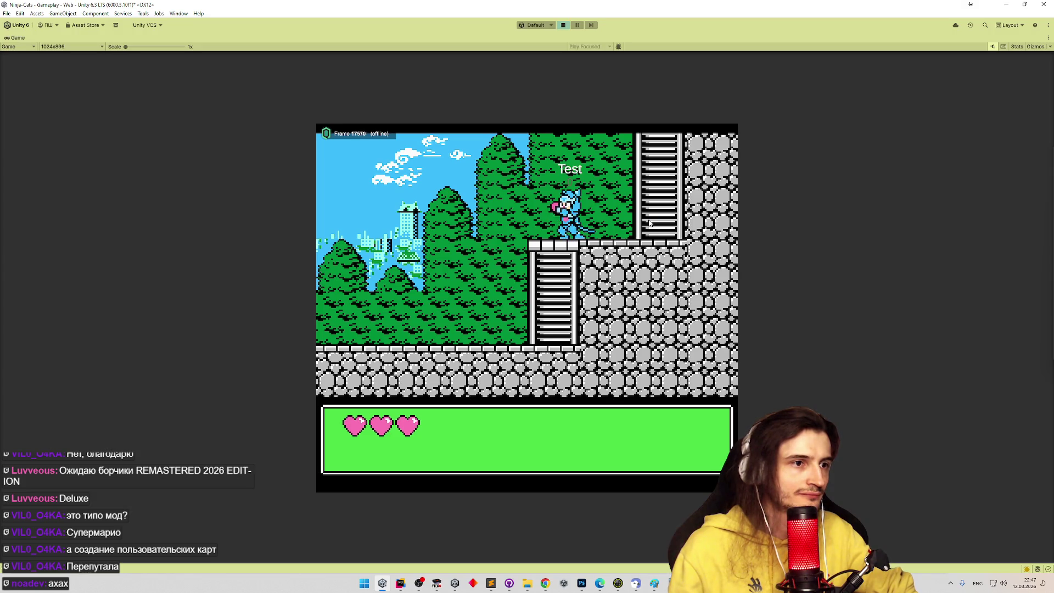
Bring up the original game in FCEUX and load saved state 2
click(437, 583)
key(F7)
key(2)
key(F7)
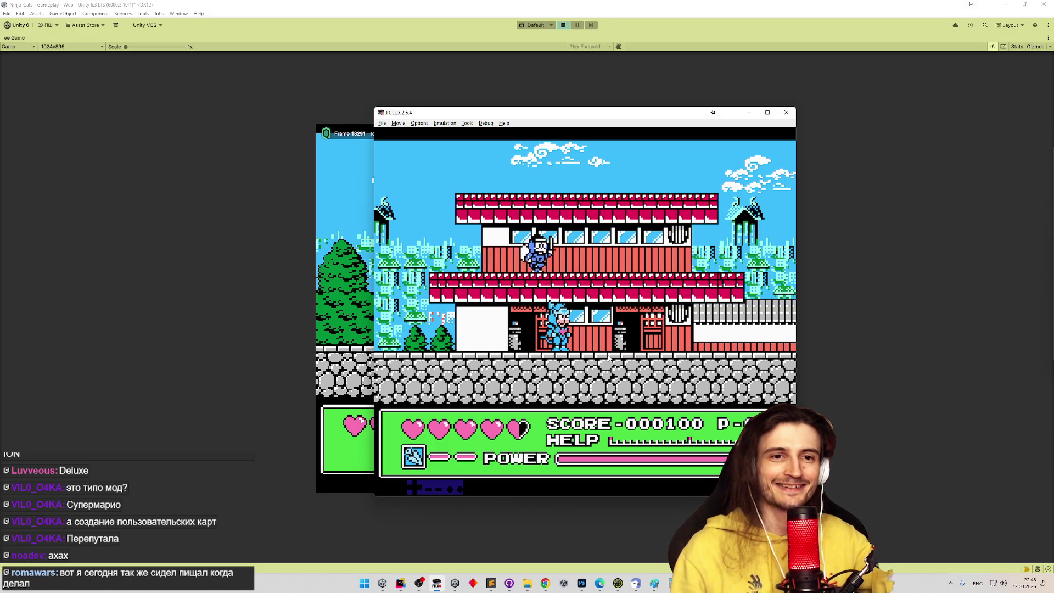
click(240, 315)
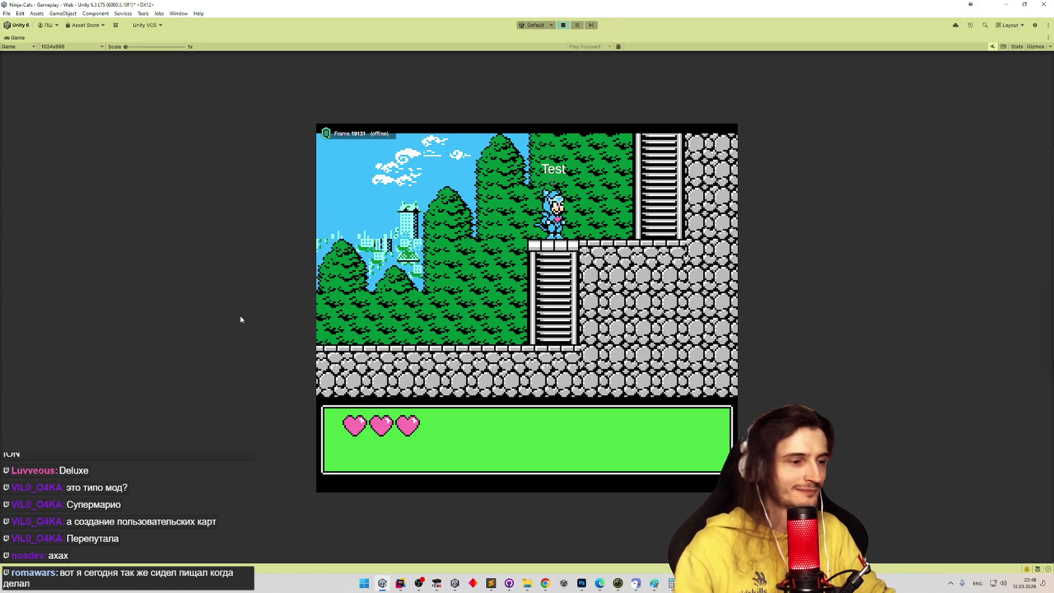
click(440, 587)
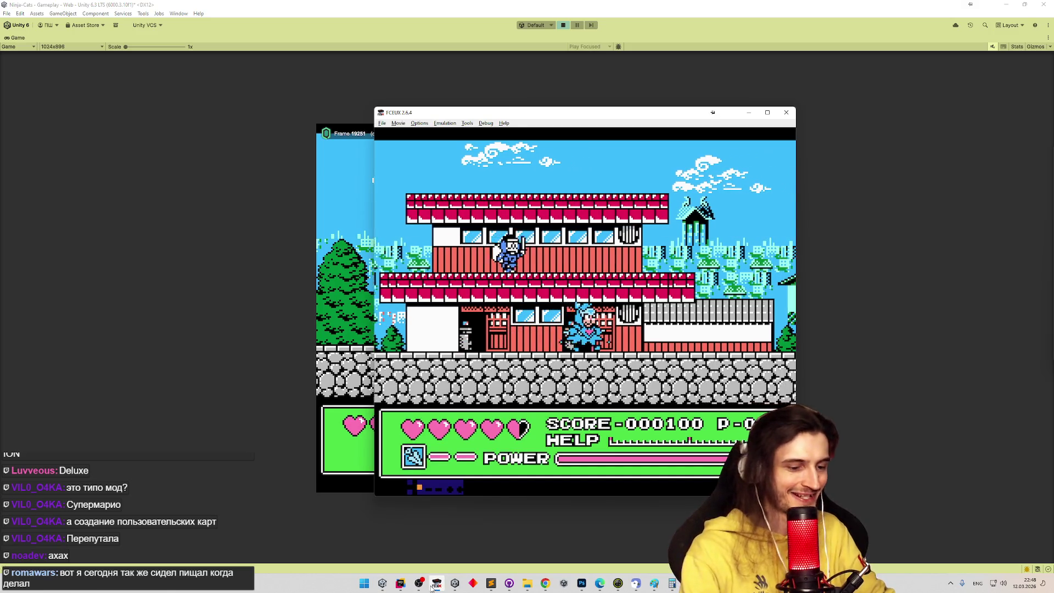
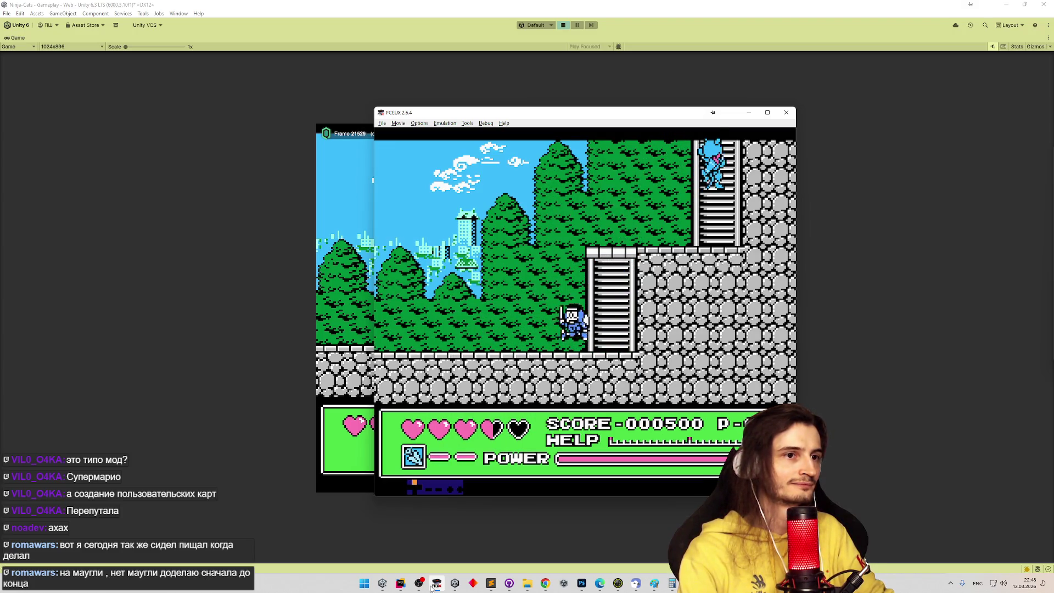
Load the FCEUX save state, stop Unity's Play mode, and switch to MoveSystem.cs in Rider
key(F7)
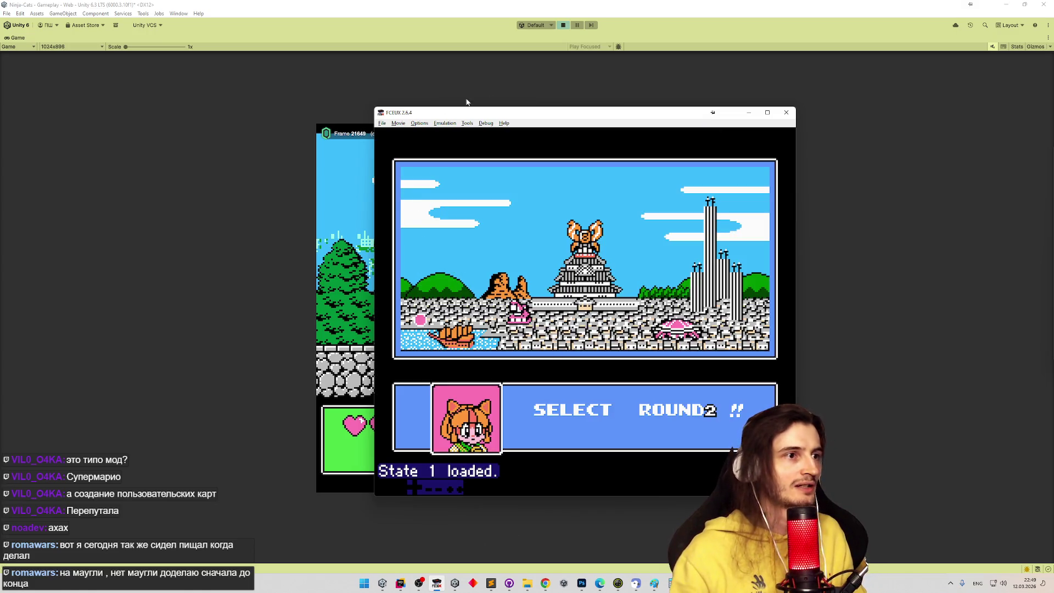
click(560, 44)
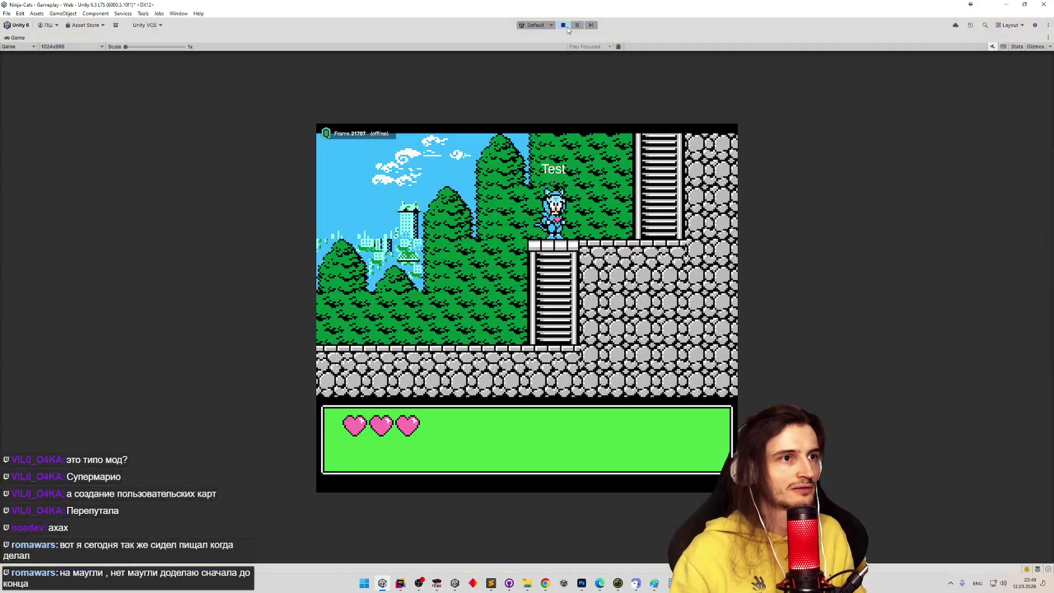
click(564, 25)
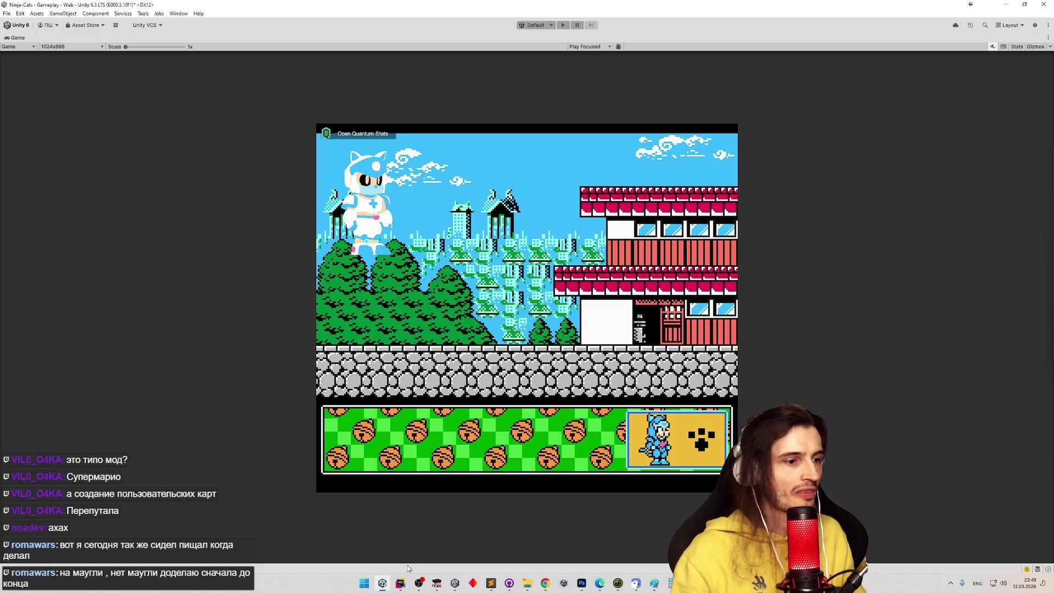
click(403, 581)
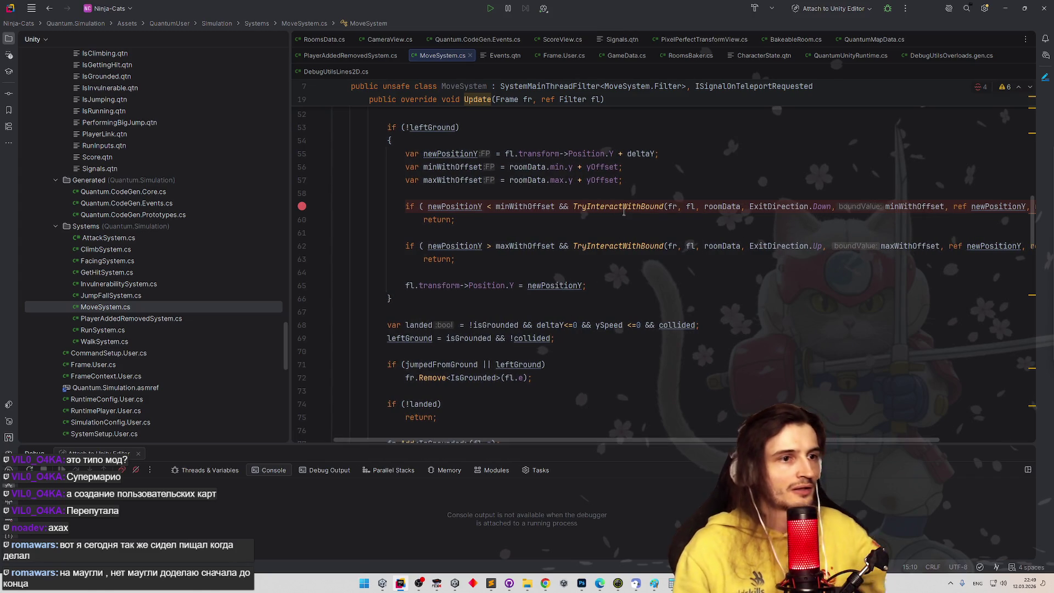
Start a new empty line after the Teleport call in OnTeleportRequested
ctrl+click(624, 209)
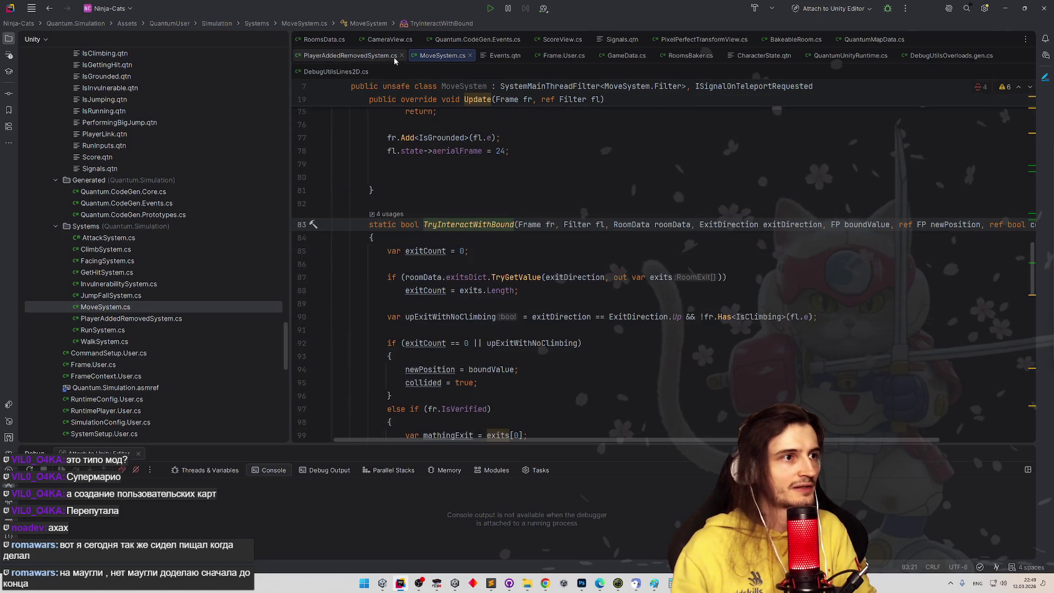
scroll(513, 265, down, 20)
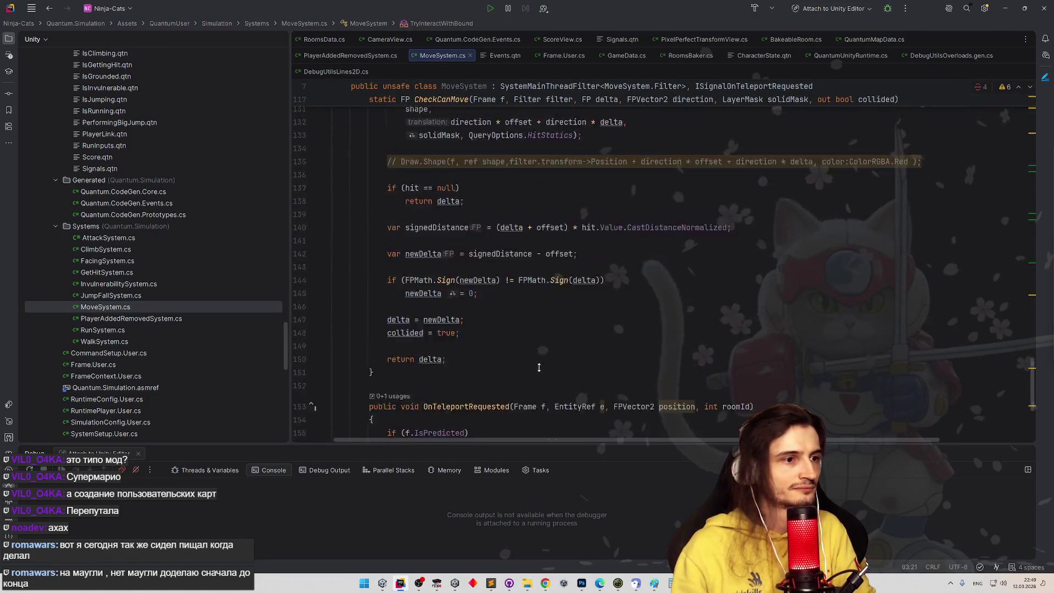
click(669, 310)
click(668, 297)
key(Return)
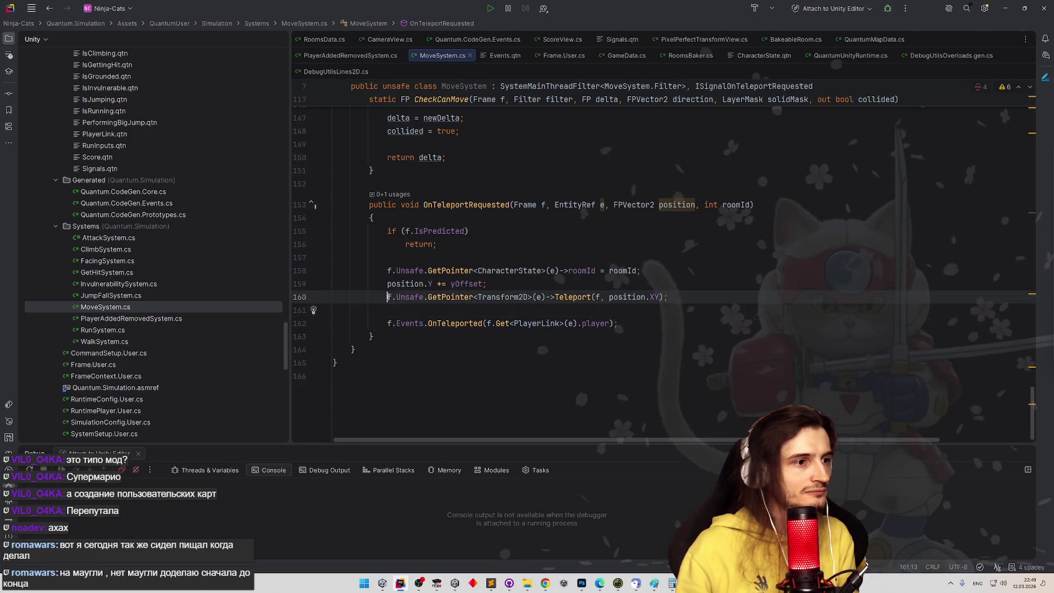
click(400, 310)
Write f.Remove<IsRunning>(e); on that line, then minimize Rider to return to Unity
text(f..)
key(Escape)
text(Rem)
key(Down)
key(Down)
key(Up)
key(Return)
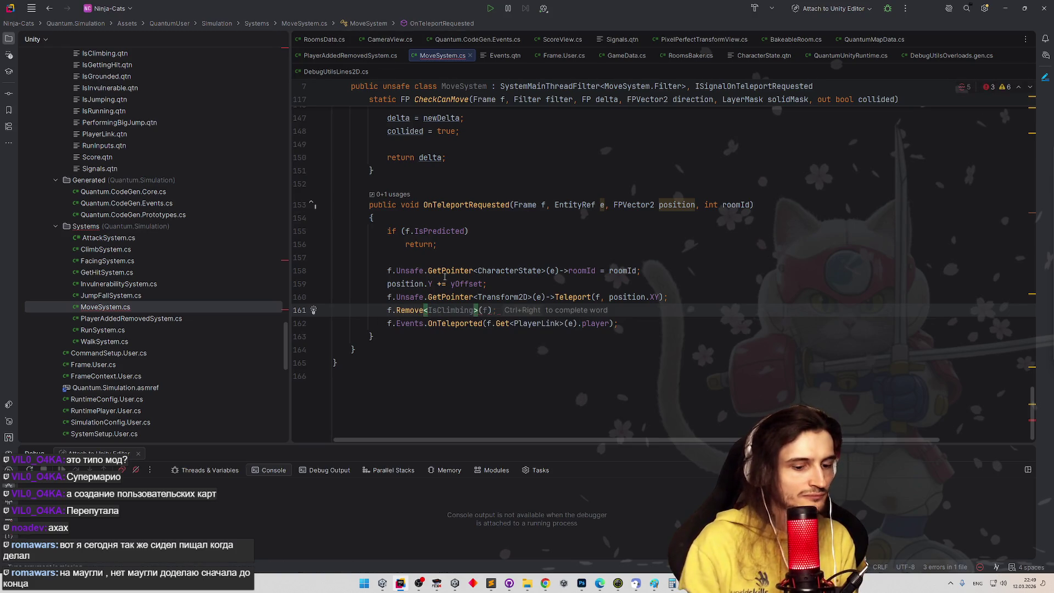
text(IsRu)
key(Return)
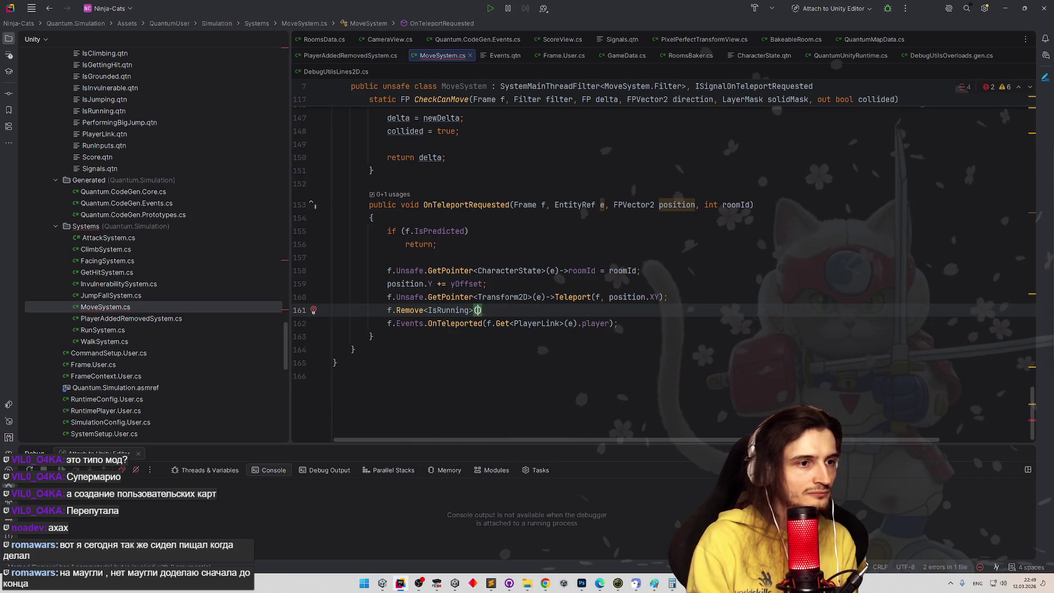
text(e);)
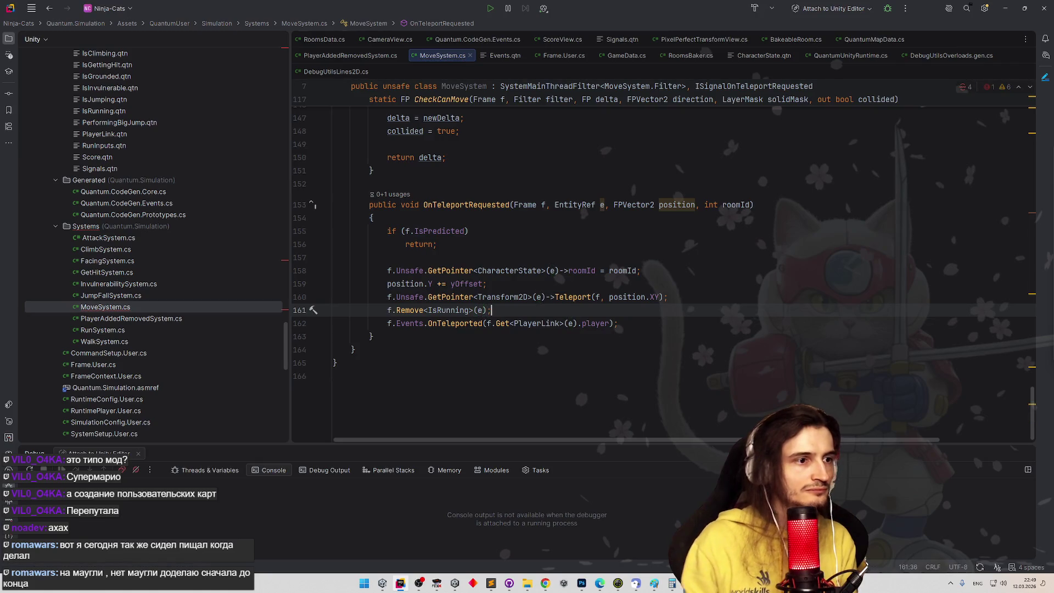
click(1006, 8)
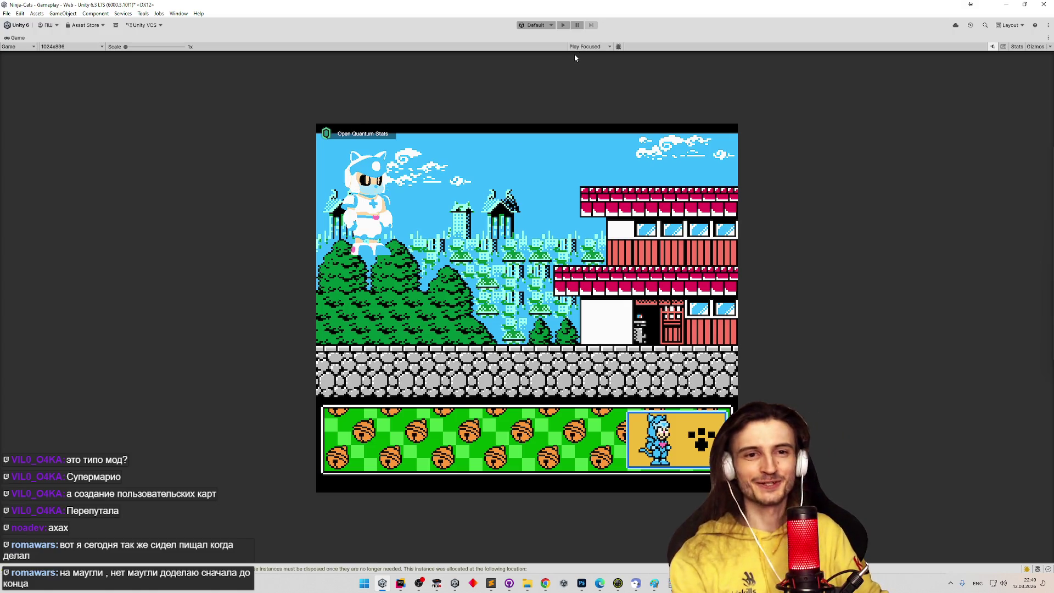
Enter Play mode and run the cat left off the roof, into the next room and up the ladder
key(ctrl+p)
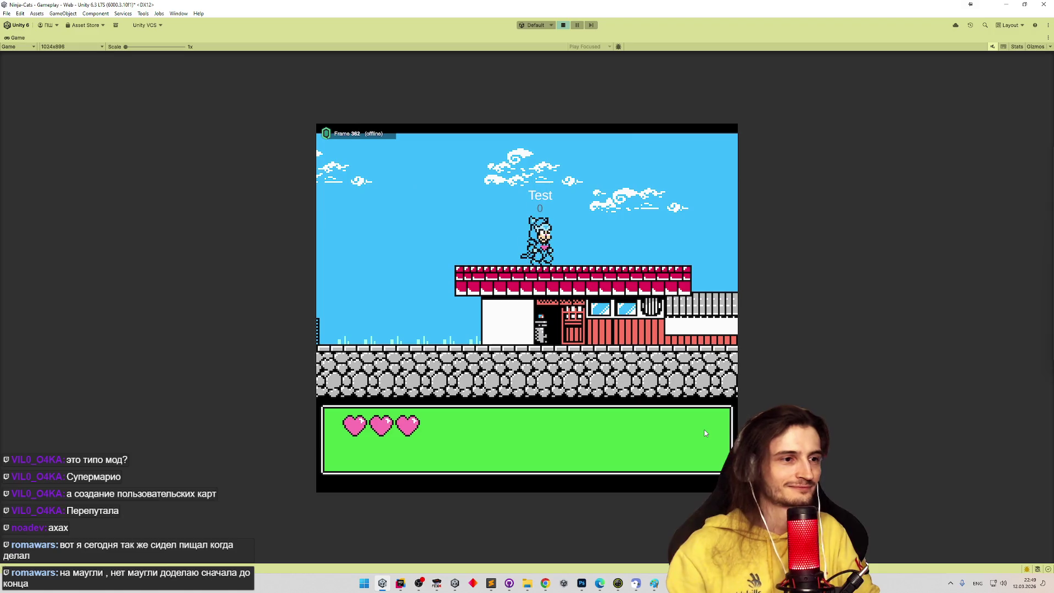
key(Left)
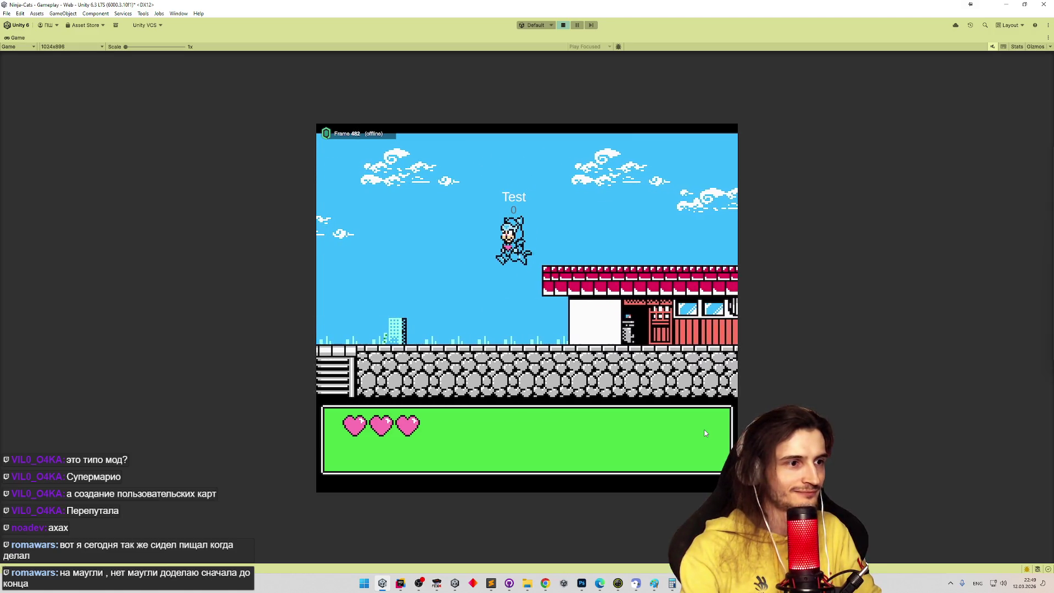
key(Left)
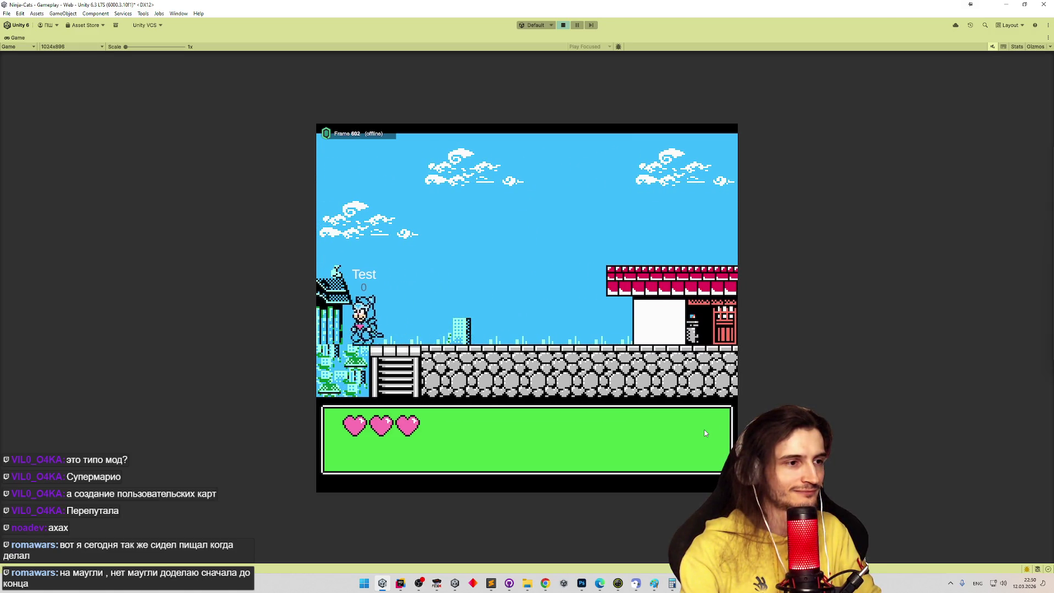
key(Left)
key(Up)
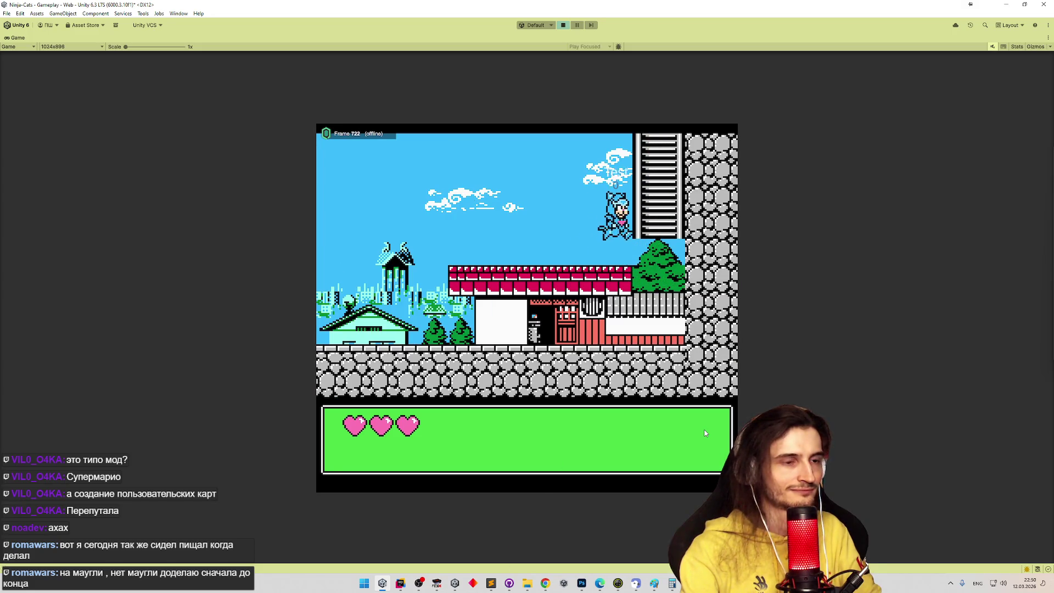
key(Up)
key(Left)
key(Left)
key(Up)
key(Right)
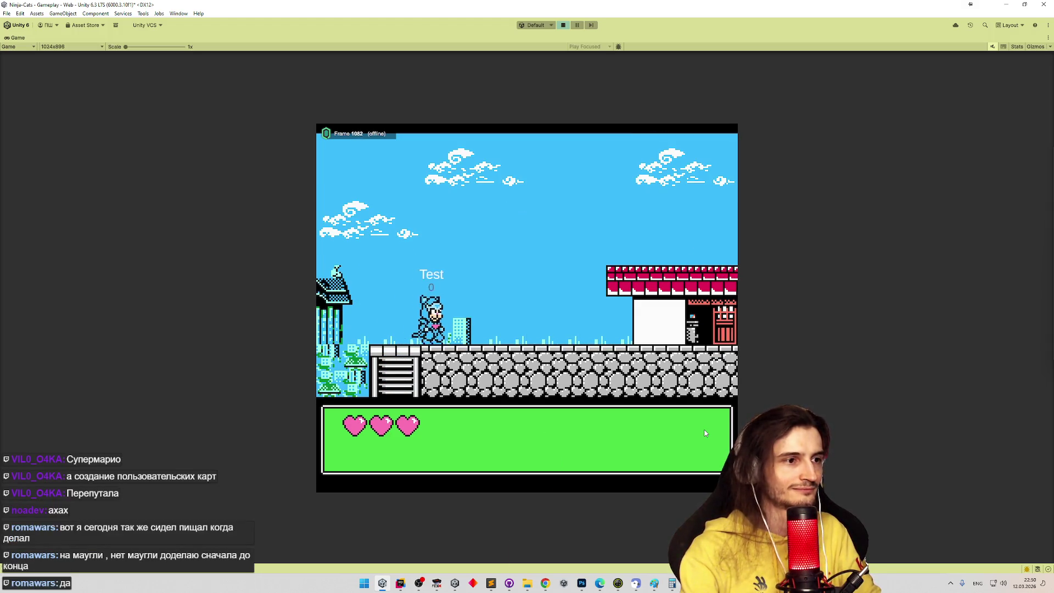
key(Left)
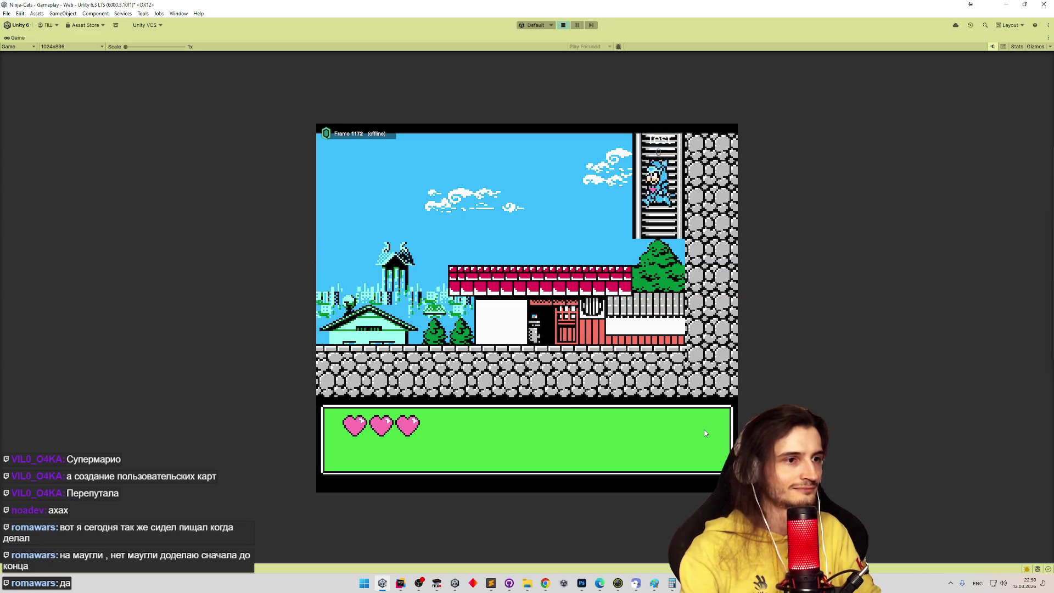
key(Down)
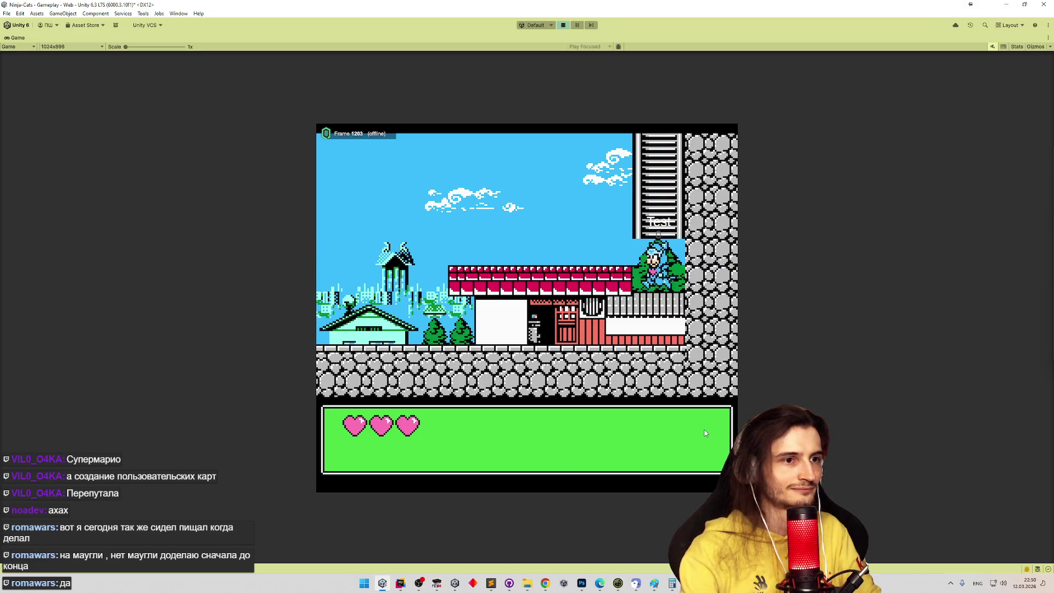
Test stepping off ladders, jumping left and right, and climbing into the rooms above
key(Up)
key(Right)
key(Left)
key(Down)
key(Up)
key(Right)
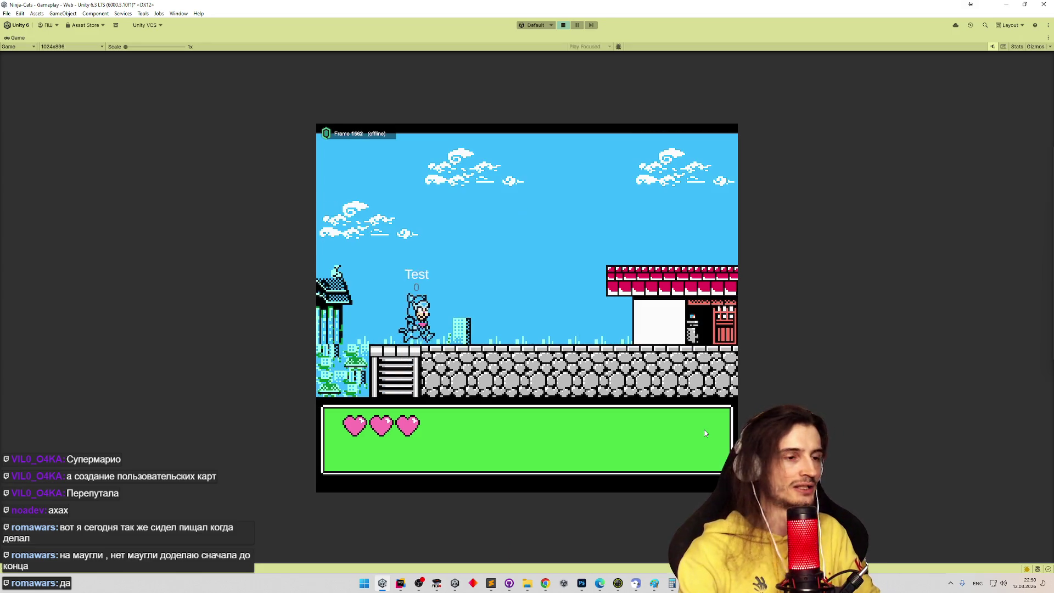
key(Left)
key(Up)
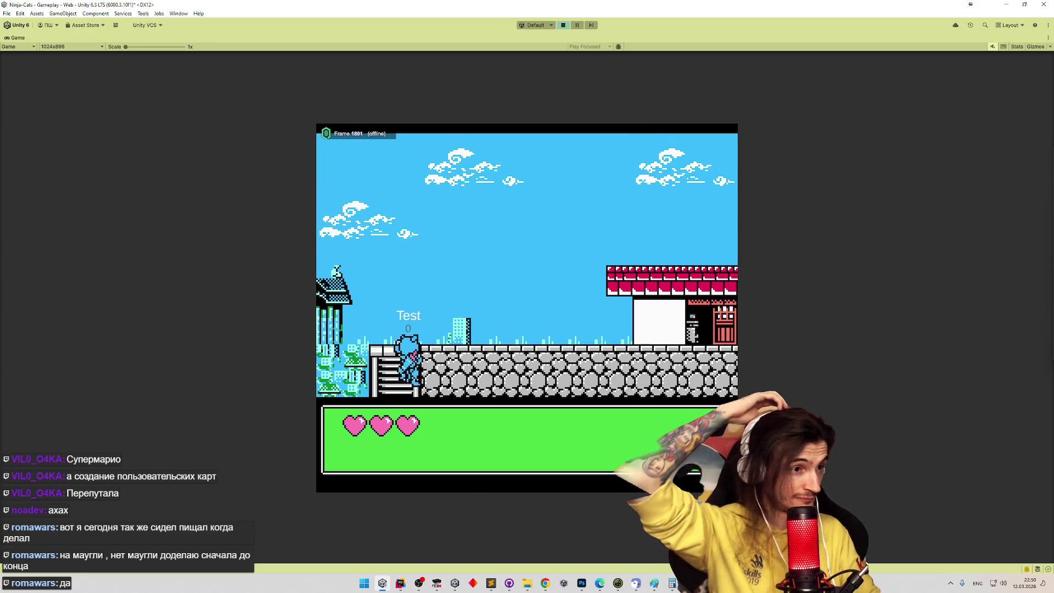
key(Up)
key(Right)
key(Left)
key(Left)
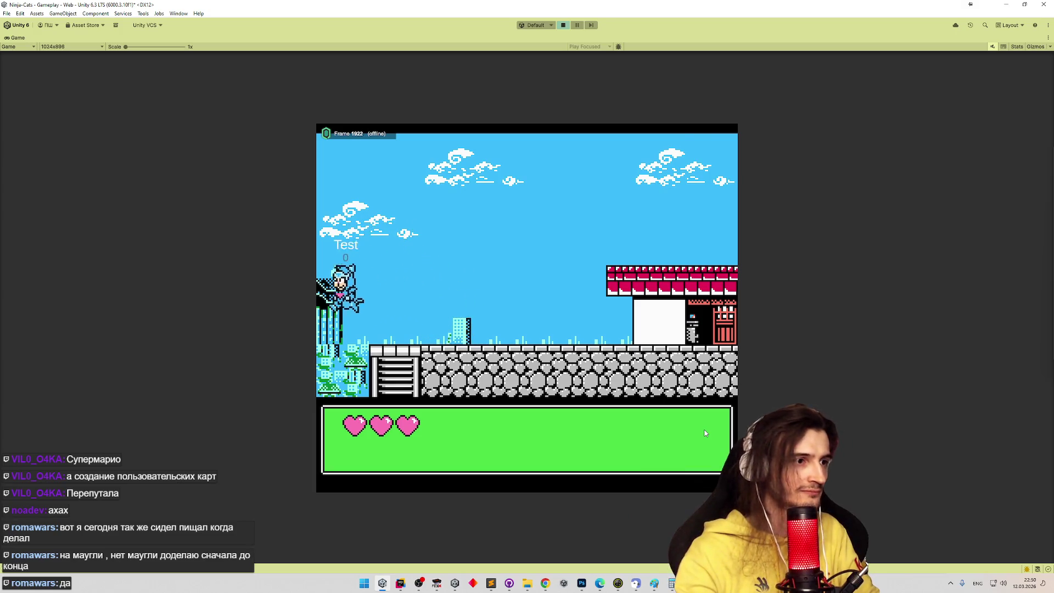
key(Up)
key(Up)
key(Right)
key(Left)
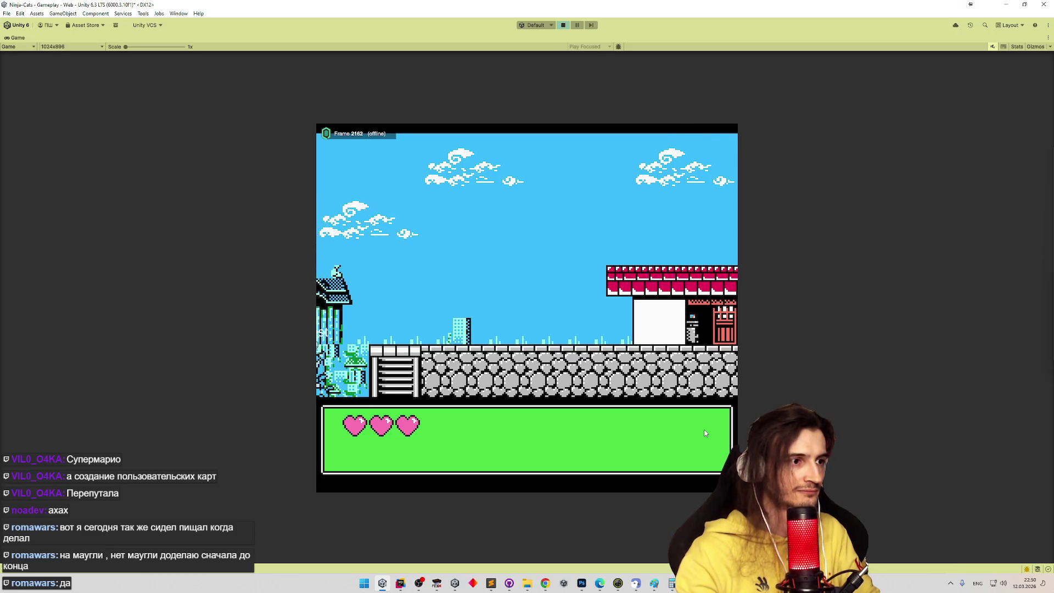
key(Up)
Move the cat across rooftops and adjacent rooms down to the ground, then bring up FCEUX
key(Up)
key(Right)
key(Left)
key(Left)
key(Up)
key(Up)
key(Right)
key(Left)
key(Left)
key(Up)
key(Up)
key(Right)
key(Left)
key(Left)
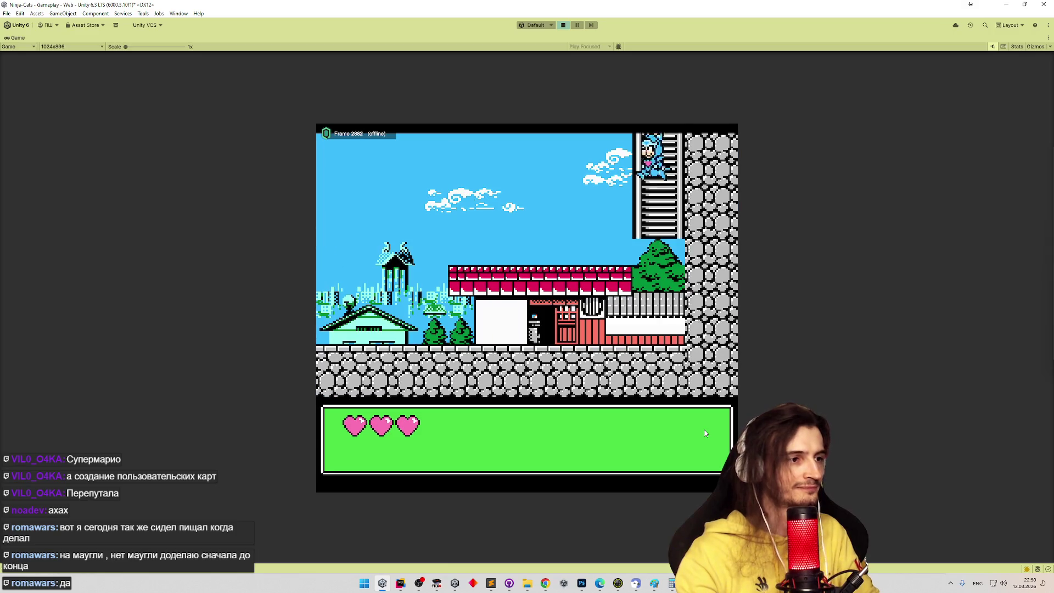
key(Up)
key(Up)
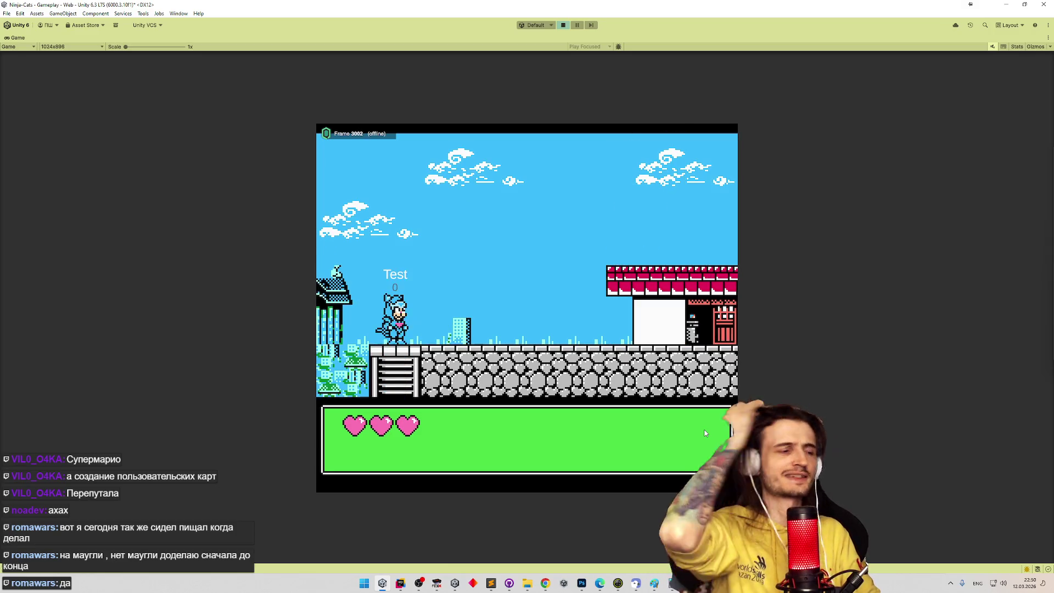
key(Left)
key(Up)
key(Left)
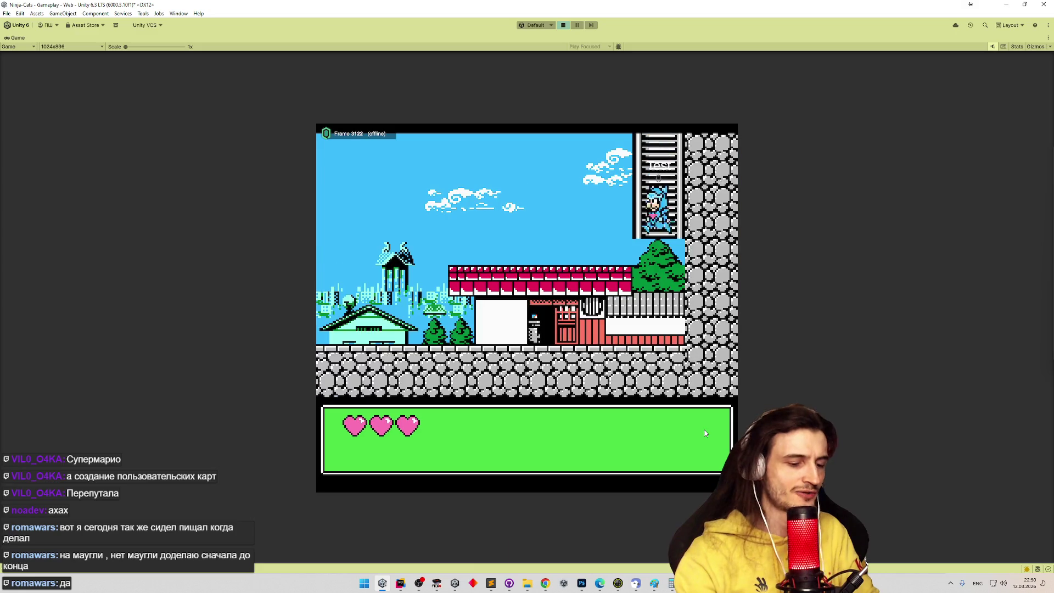
key(Up)
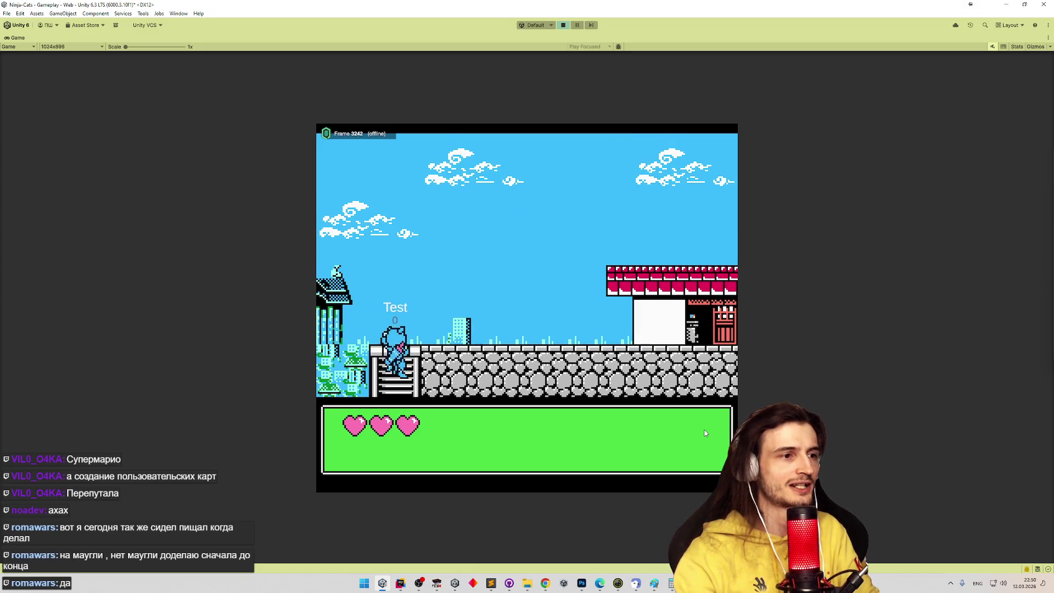
key(Left)
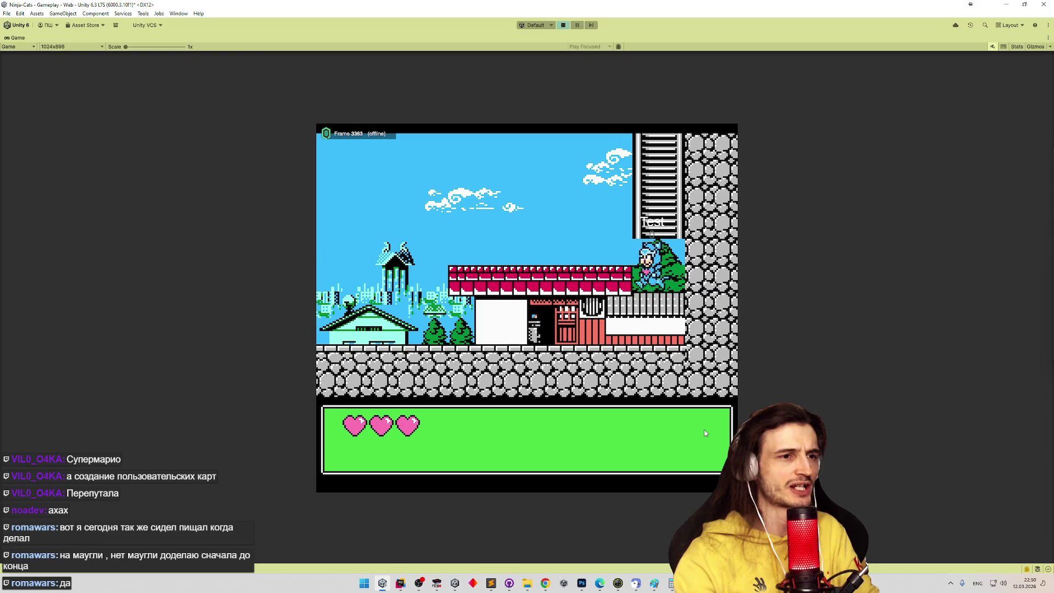
key(Left)
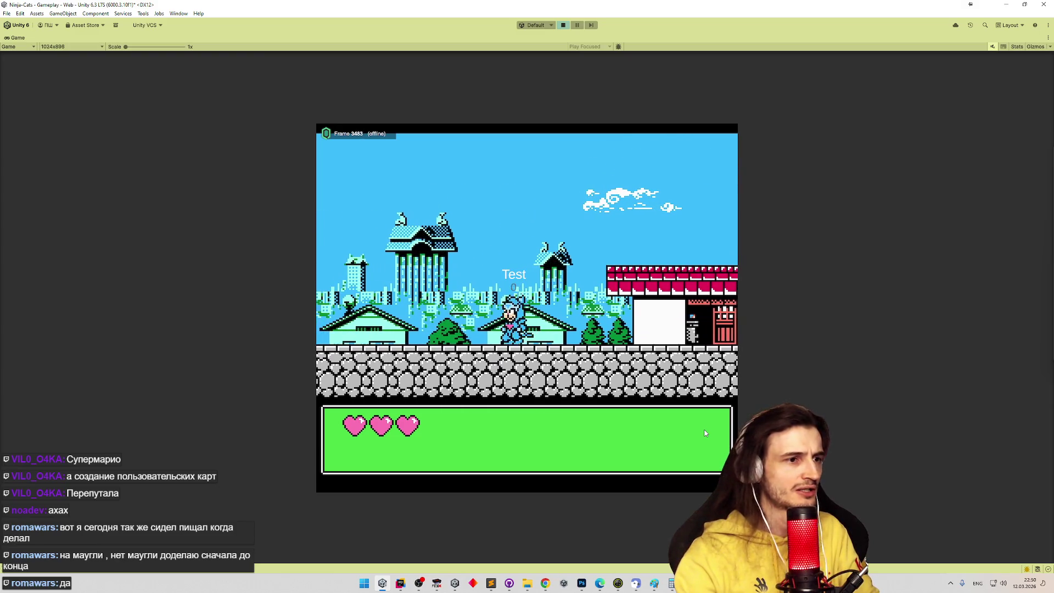
key(Right)
click(432, 585)
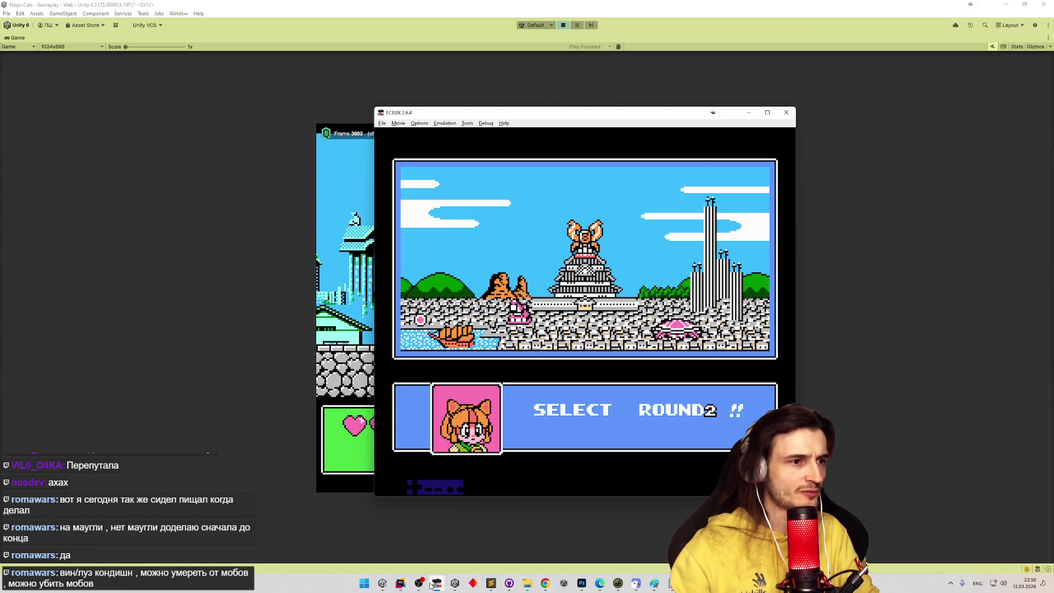
Load save state 2 and run the original cat right past the stone wall and ladder, then return to Unity
key(F7)
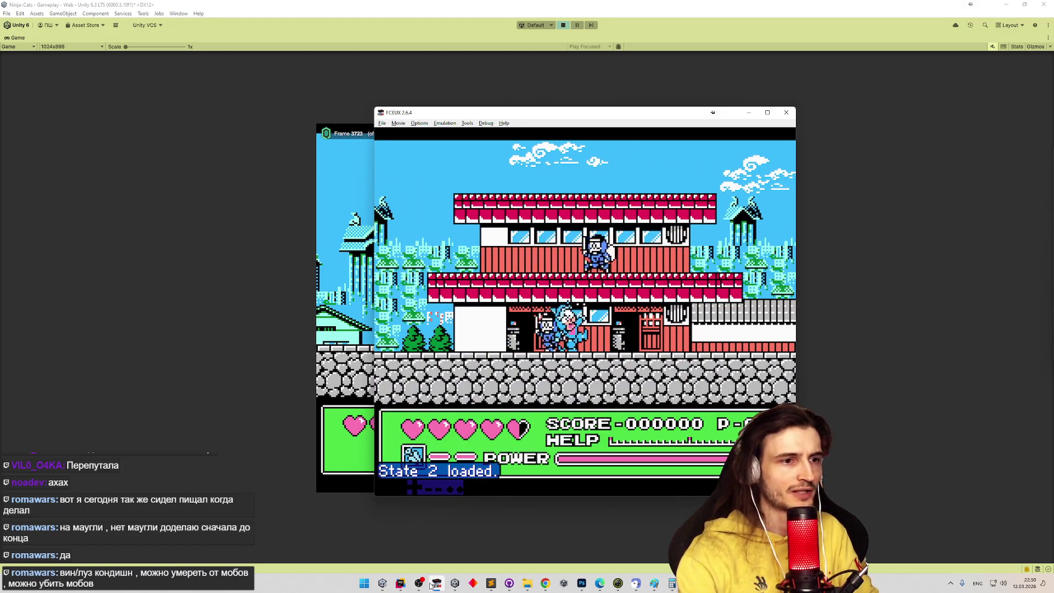
key(Right)
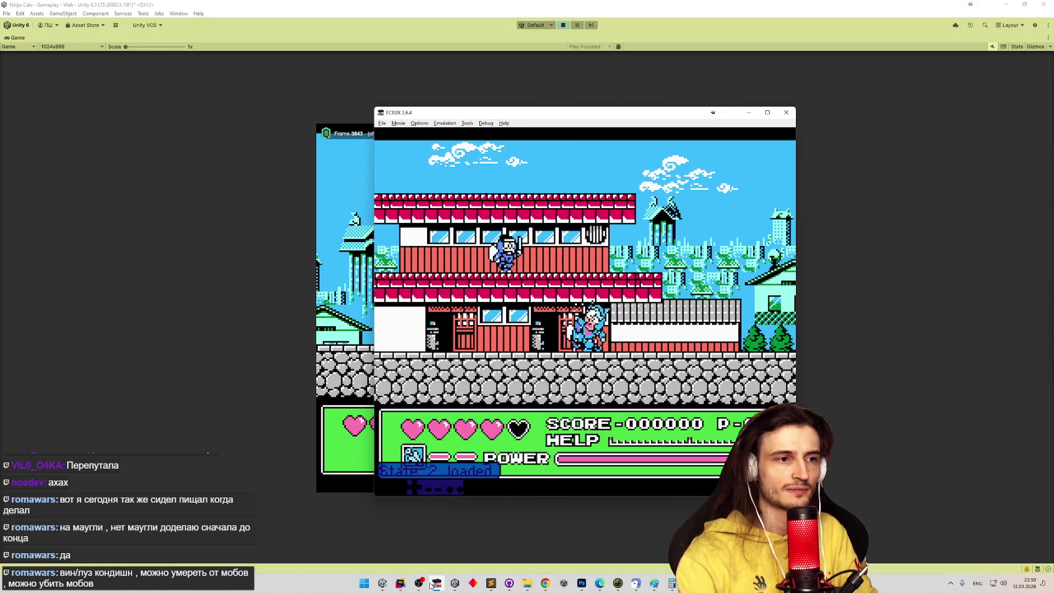
key(Right)
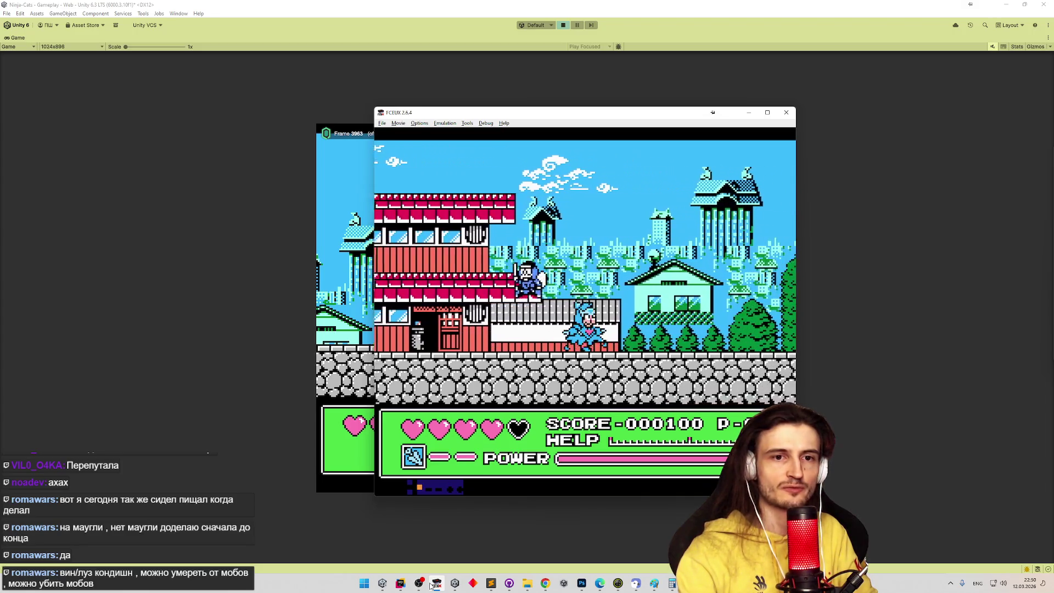
key(Right)
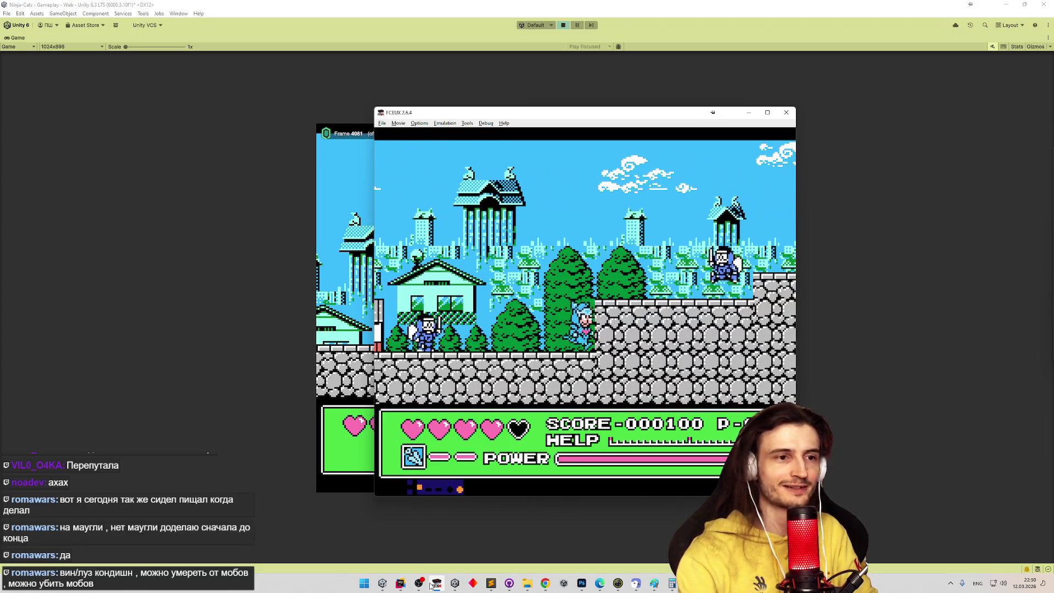
key(Right)
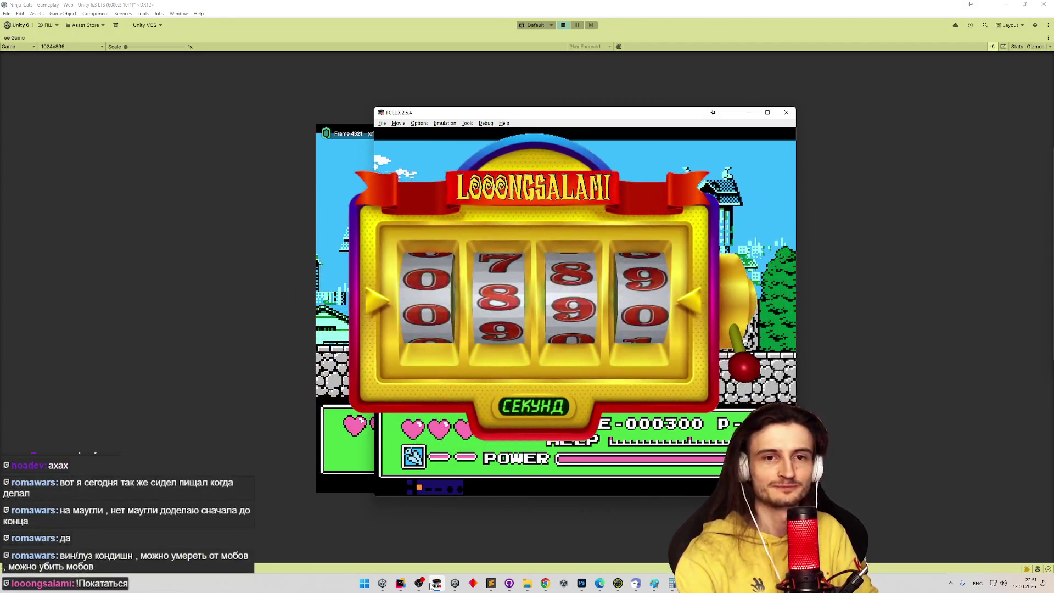
key(Right)
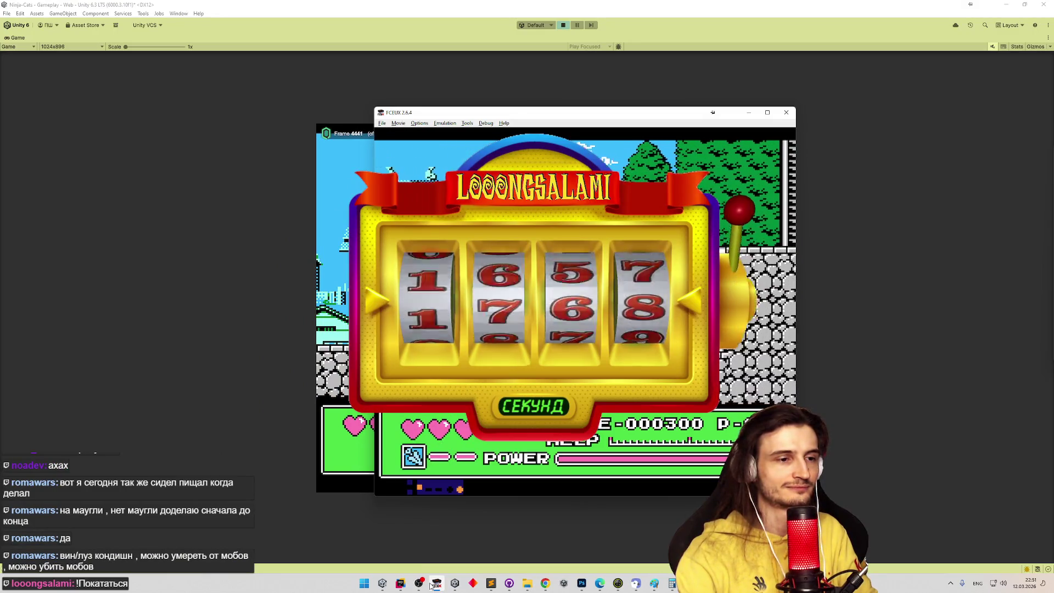
key(Right)
key(Up)
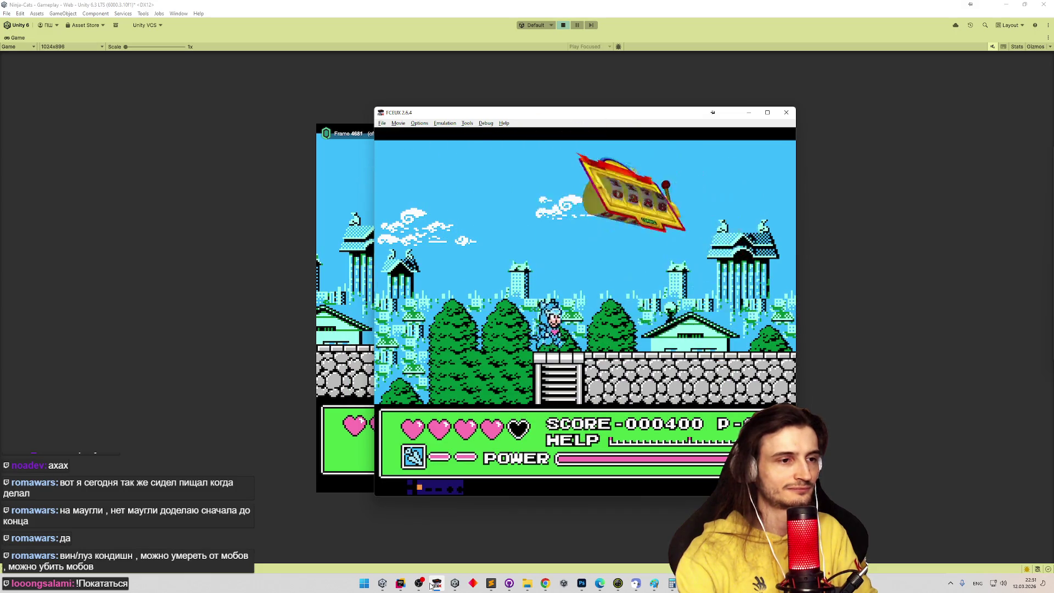
key(Right)
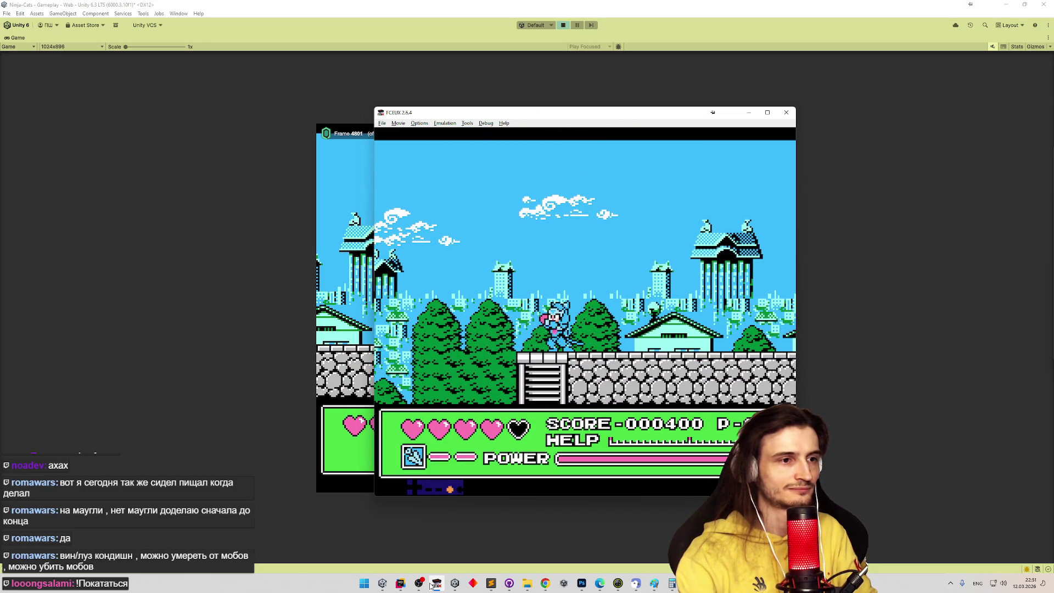
key(Right)
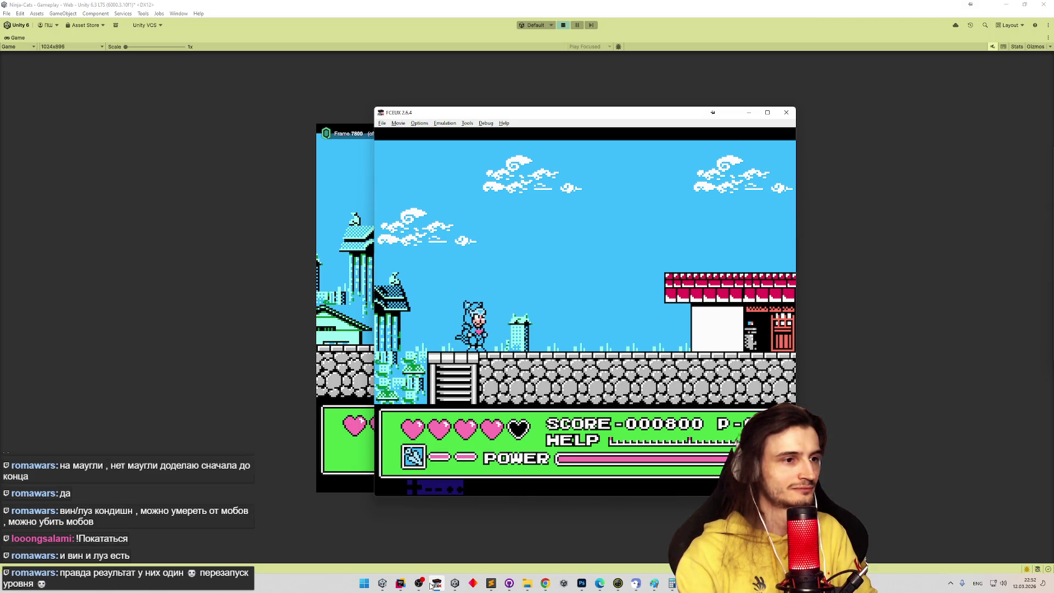
click(456, 586)
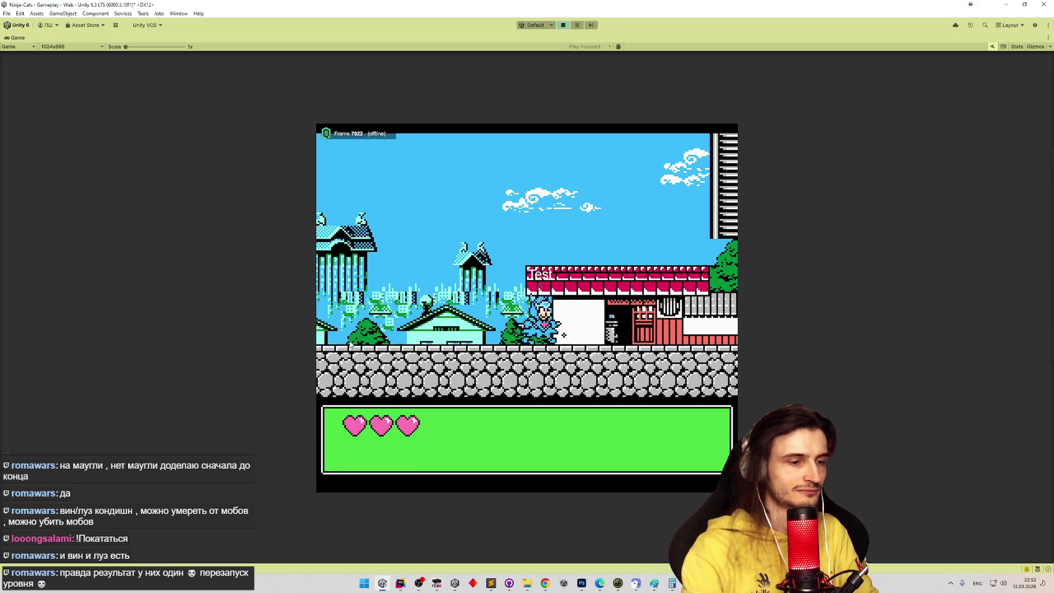